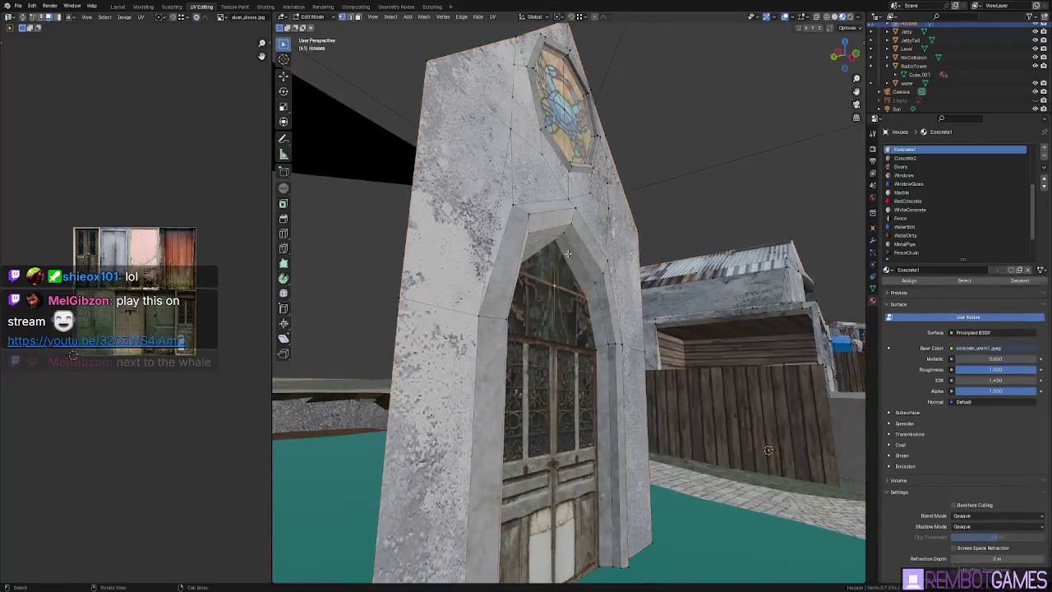
Lower the crab chapel's arch apex vertex slightly along Z.
scroll(567, 247, "up", 3)
key("Tab")
scroll(544, 174, "up", 2)
mouse_move(544, 174)
middle_mouse_down()
mouse_move(526, 189)
mouse_move(565, 230)
middle_mouse_up()
key("g")
key("z")
left_click(535, 197)
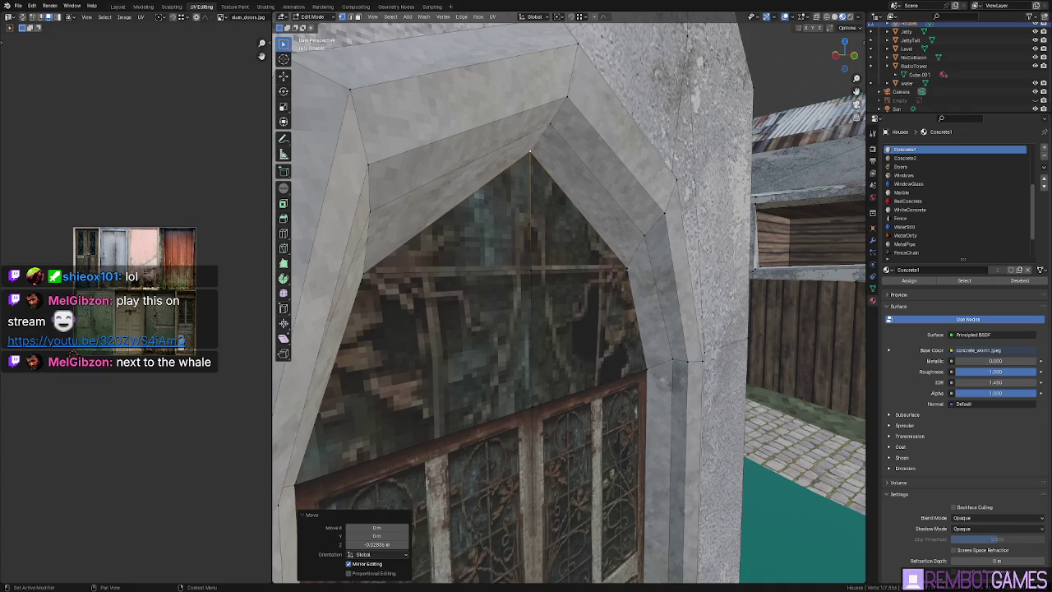
Leave Edit Mode on the chapel and save slams.blend.
key("Tab")
mouse_move(542, 287)
middle_mouse_down()
mouse_move(581, 284)
mouse_move(605, 258)
mouse_move(710, 324)
middle_mouse_up()
key("ctrl+s")
Switch mesh editing over to the Level ground mesh.
key("Tab")
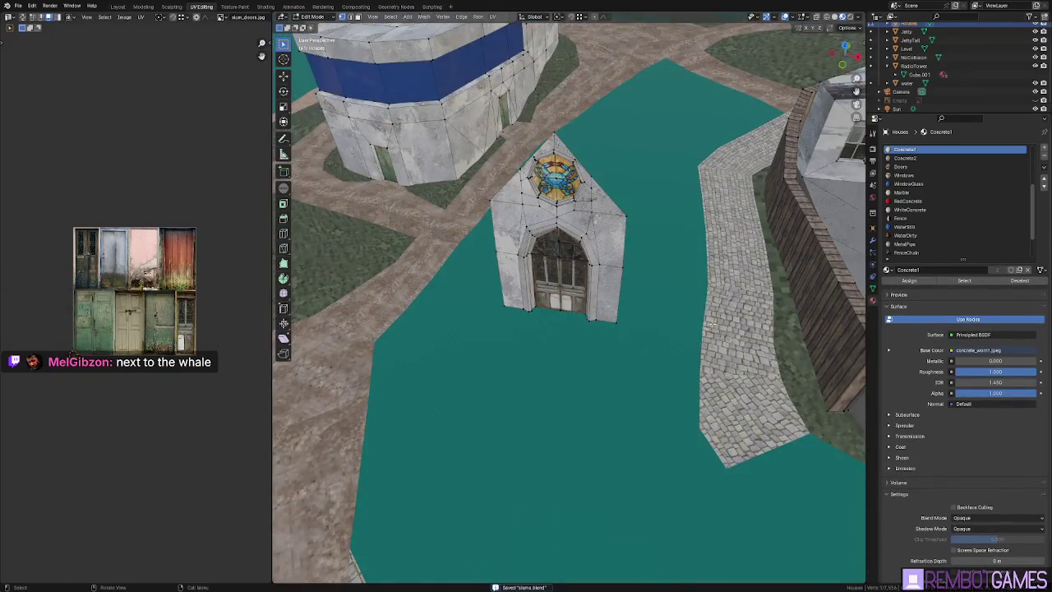
key("Tab")
left_click(704, 311)
key("Tab")
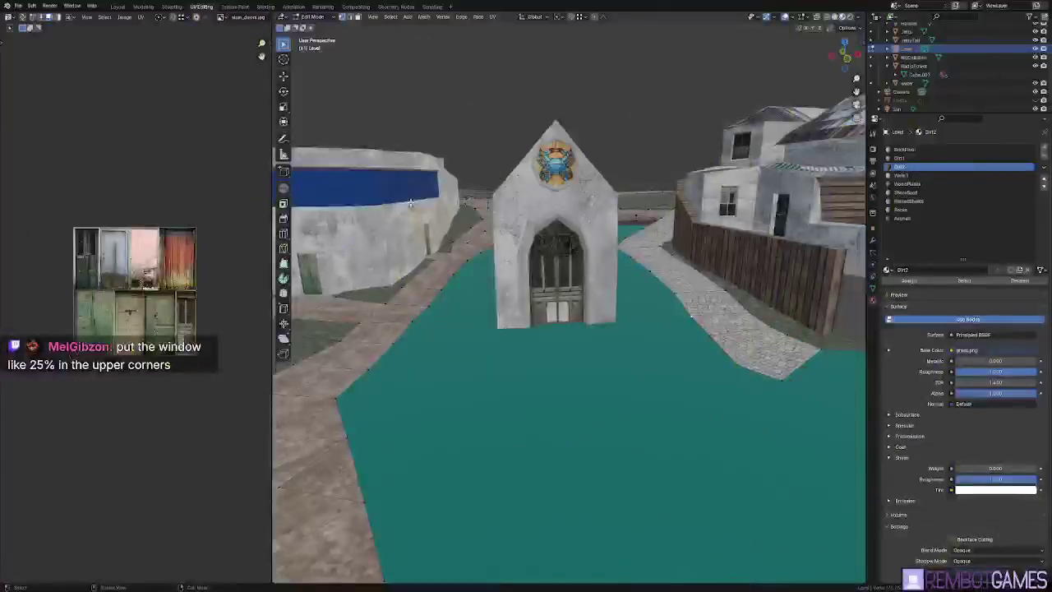
scroll(579, 217, "up", 3)
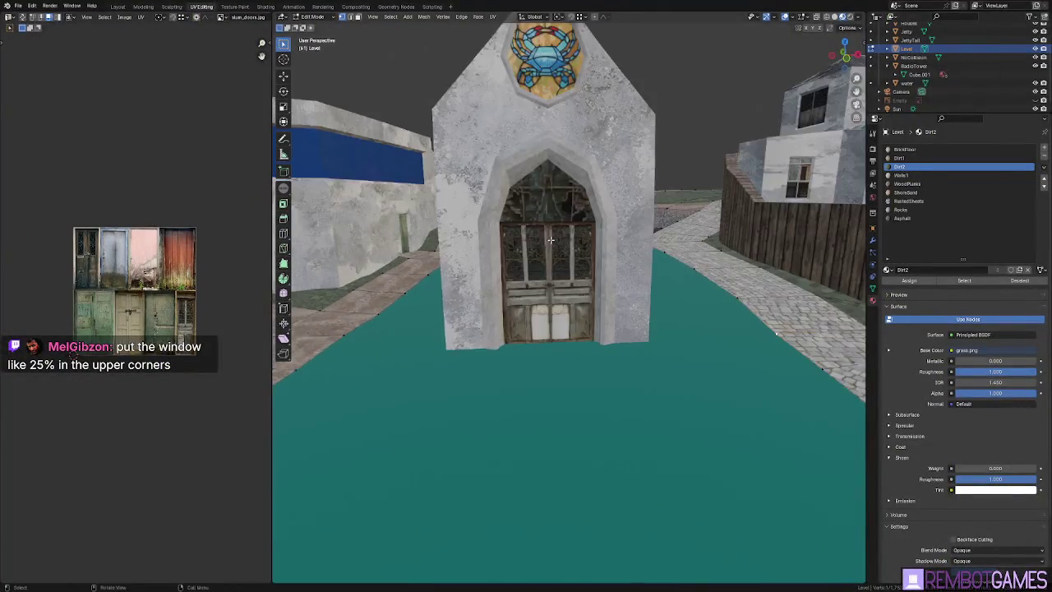
scroll(567, 187, "up", 2)
mouse_move(568, 187)
middle_mouse_down()
mouse_move(603, 276)
mouse_move(616, 280)
middle_mouse_up()
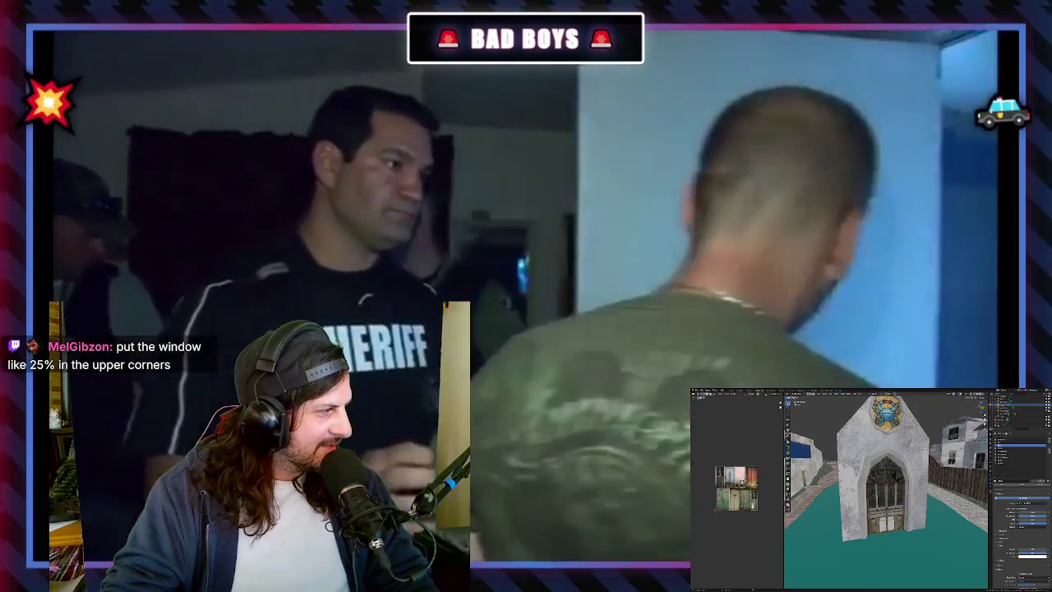
mouse_move(468, 476)
middle_mouse_down()
mouse_move(526, 482)
mouse_move(498, 481)
mouse_move(530, 375)
middle_mouse_up()
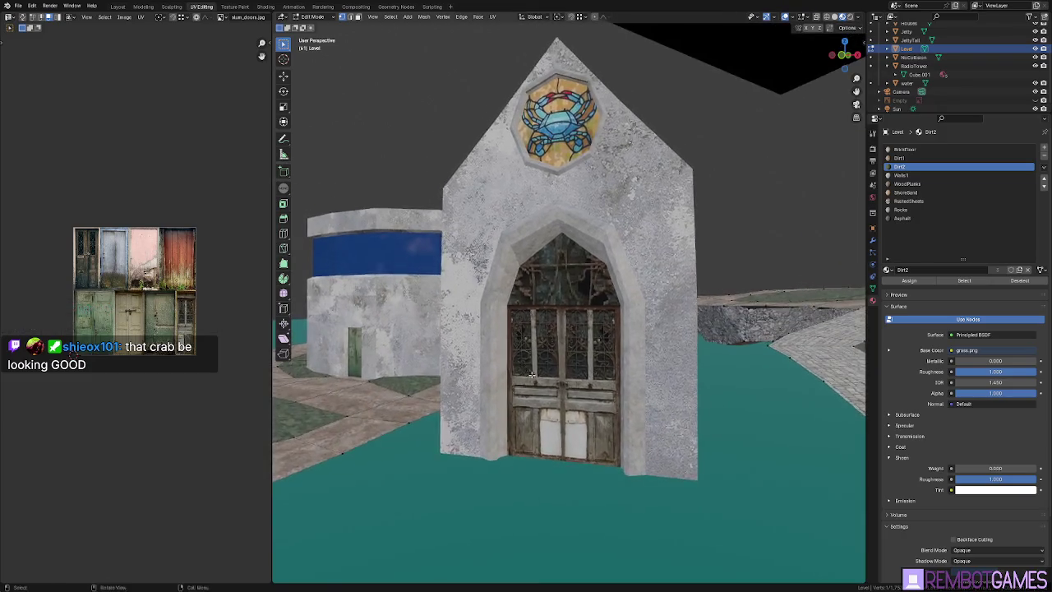
scroll(530, 375, "down", 3)
scroll(575, 435, "down", 3)
mouse_move(582, 448)
middle_mouse_down()
mouse_move(640, 460)
mouse_move(533, 340)
mouse_move(451, 286)
mouse_move(582, 424)
mouse_move(598, 425)
mouse_move(540, 430)
mouse_move(510, 386)
middle_mouse_up()
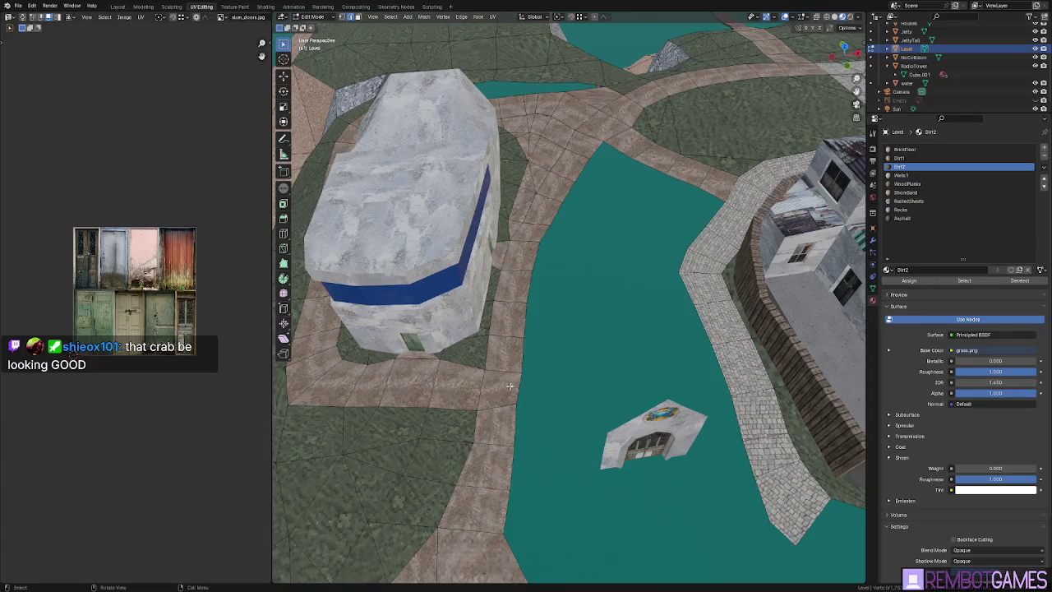
Shift the canal bank edge chain 0.486 m along X.
left_click(516, 432, "ctrl")
key("g")
key("x")
left_click(586, 374)
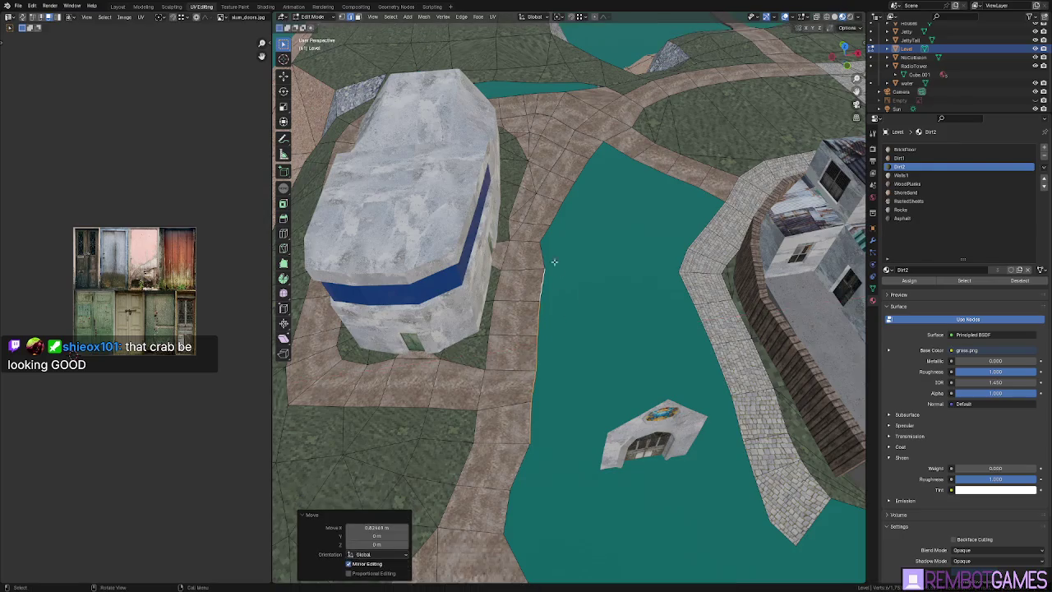
key("g")
key("x")
left_click(562, 250)
From top view, raise a waterside vertex about 0.098 m.
key("KP_7")
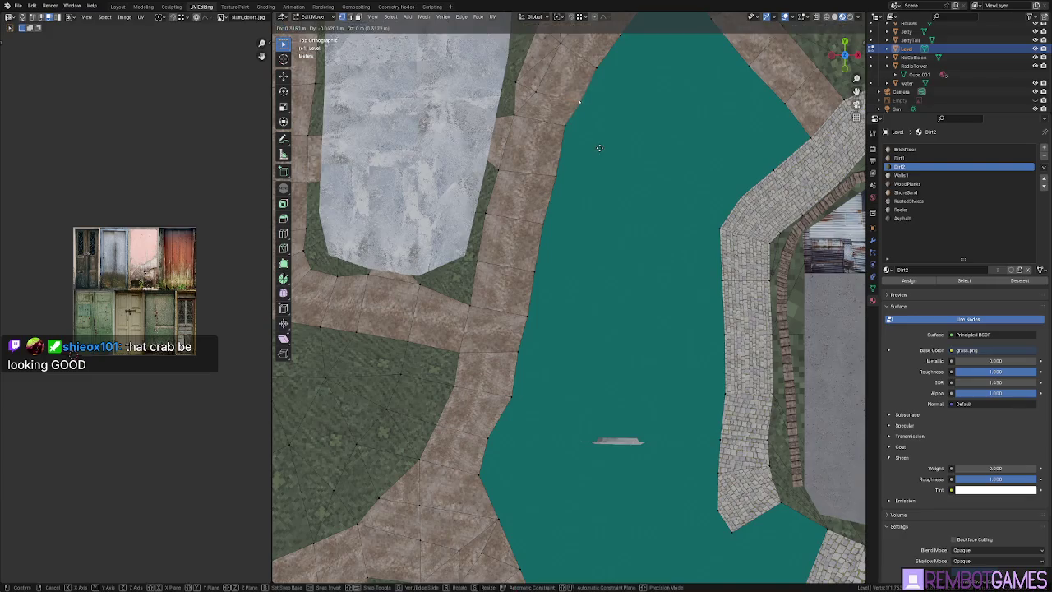
left_click(618, 132)
mouse_move(570, 138)
middle_mouse_down("shift")
mouse_move(561, 178)
mouse_move(588, 200)
mouse_move(547, 441)
mouse_move(657, 153)
mouse_move(591, 231)
mouse_move(617, 352)
mouse_move(633, 369)
mouse_move(600, 364)
mouse_move(637, 307)
mouse_move(670, 300)
middle_mouse_up("shift")
key("g")
left_click(560, 170)
left_click(574, 260)
Check the path and grass face materials, then leave Edit Mode on the ground mesh.
left_click(637, 306)
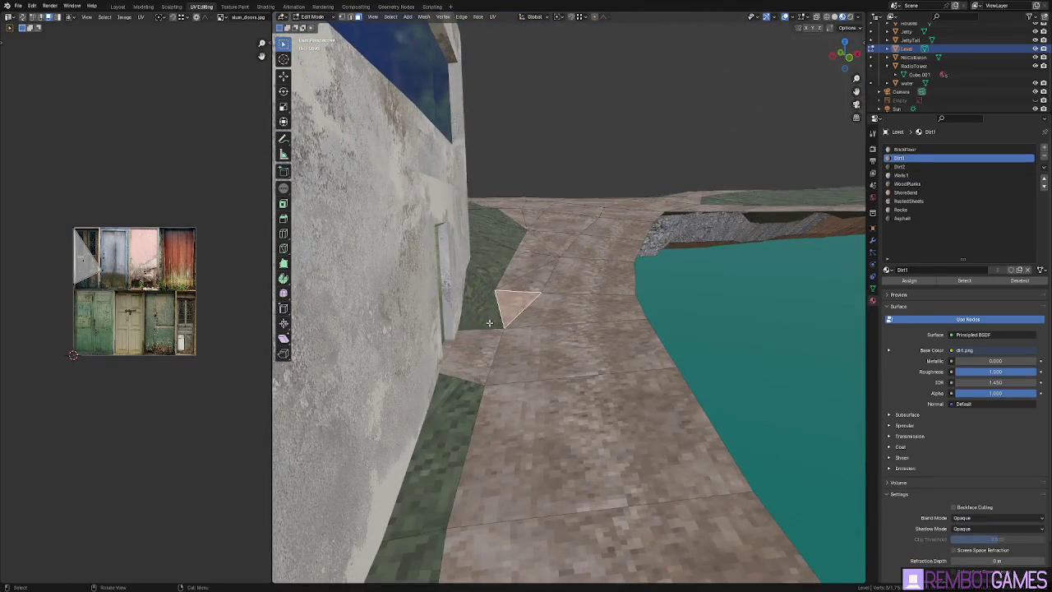
left_click(488, 323)
mouse_move(488, 323)
middle_mouse_down()
mouse_move(622, 345)
mouse_move(604, 343)
mouse_move(619, 214)
mouse_move(575, 246)
mouse_move(586, 346)
mouse_move(630, 302)
mouse_move(633, 292)
mouse_move(556, 374)
middle_mouse_up()
key("Tab")
In Edit Mode on the crab chapel, extrude its wall face about 9.8 m along Y.
left_click(575, 246)
key("Tab")
key("a")
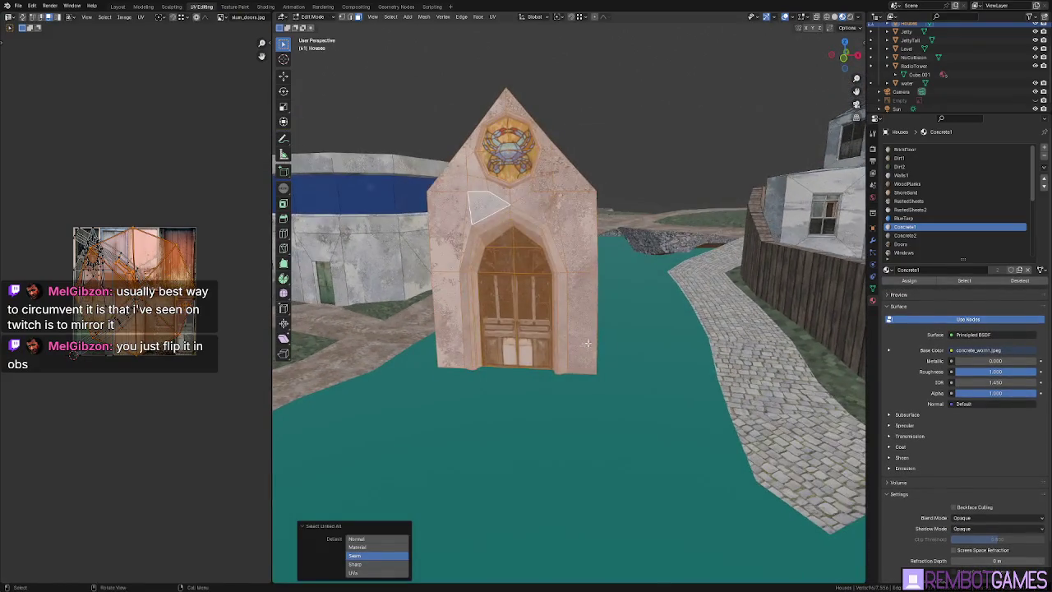
key("Tab")
key("Tab")
key("alt+a")
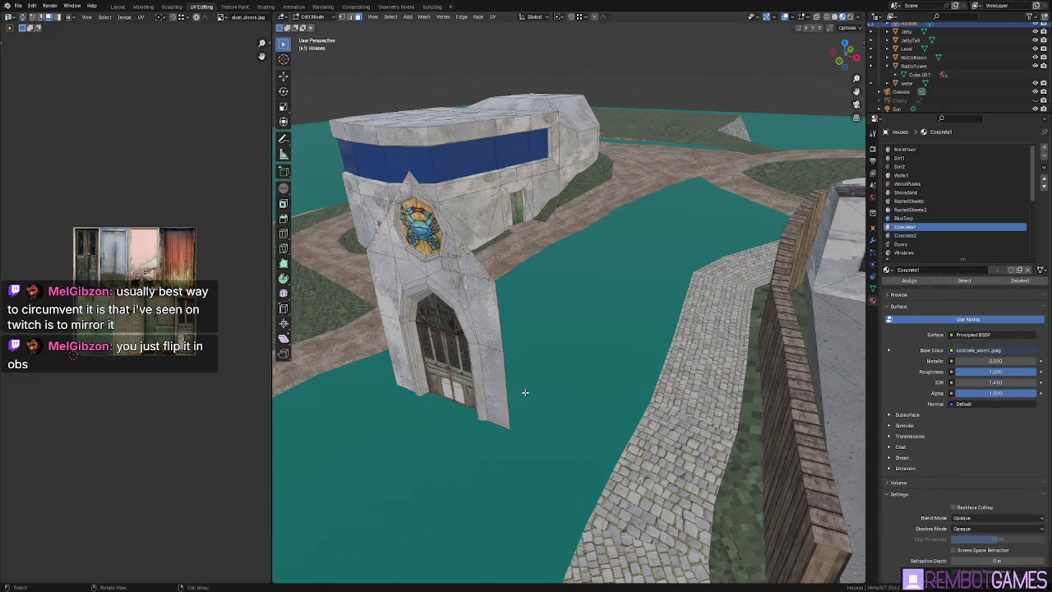
middle_click_drag(503, 320, 696, 331)
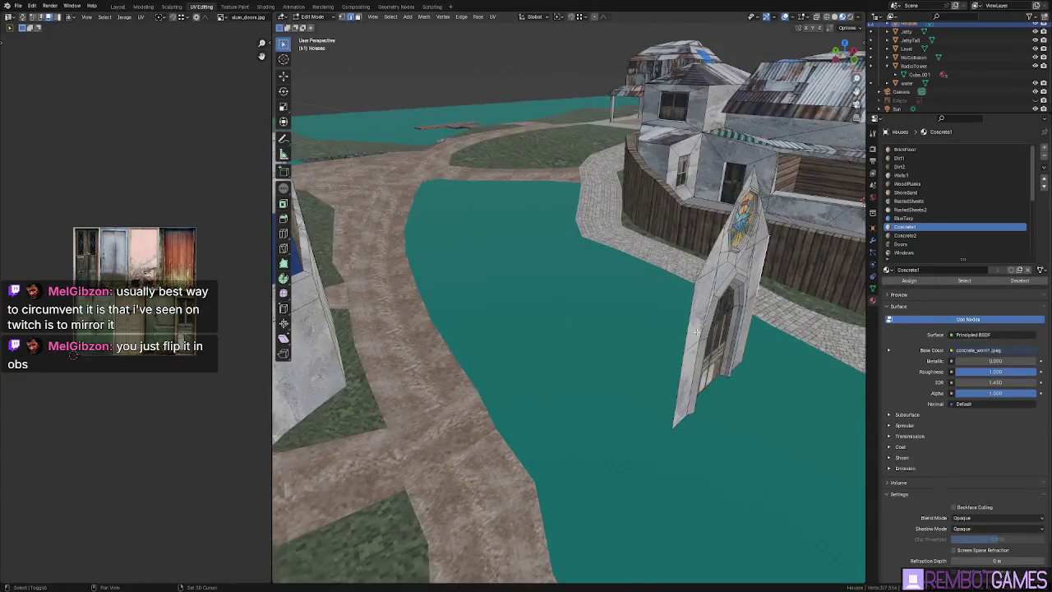
key("e")
key("y")
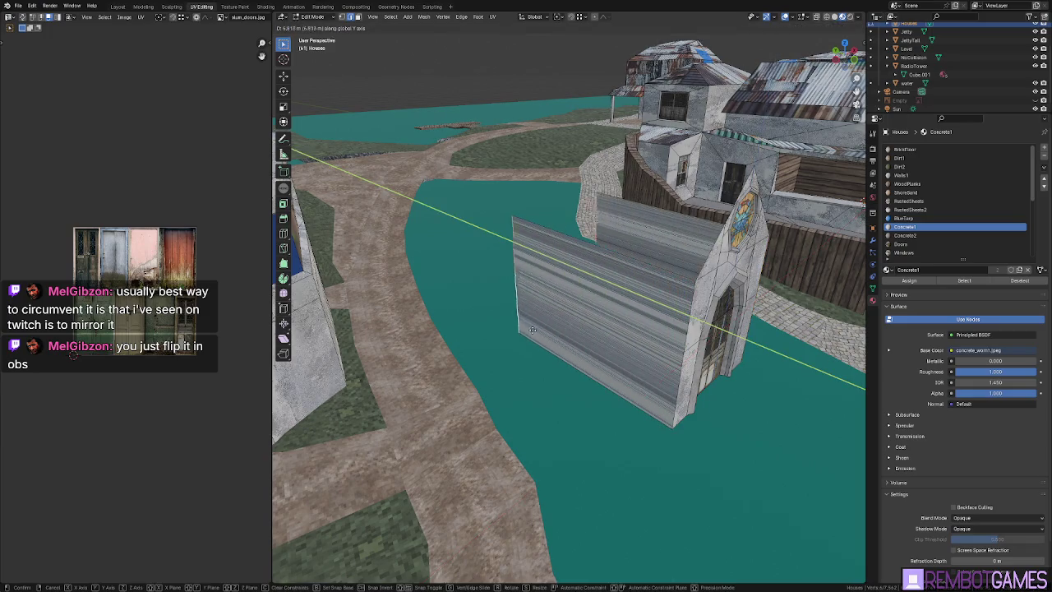
left_click(507, 296)
Inspect the extruded walls from top view, then leave Edit Mode.
mouse_move(507, 297)
middle_mouse_down()
mouse_move(475, 302)
mouse_move(498, 310)
mouse_move(499, 346)
mouse_move(551, 312)
middle_mouse_up()
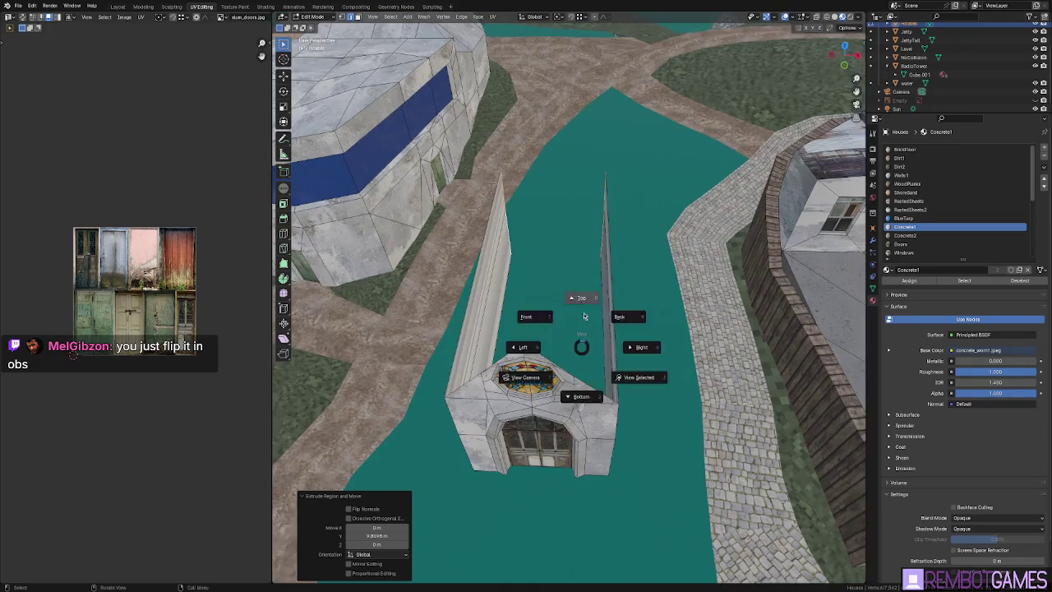
left_click(584, 316)
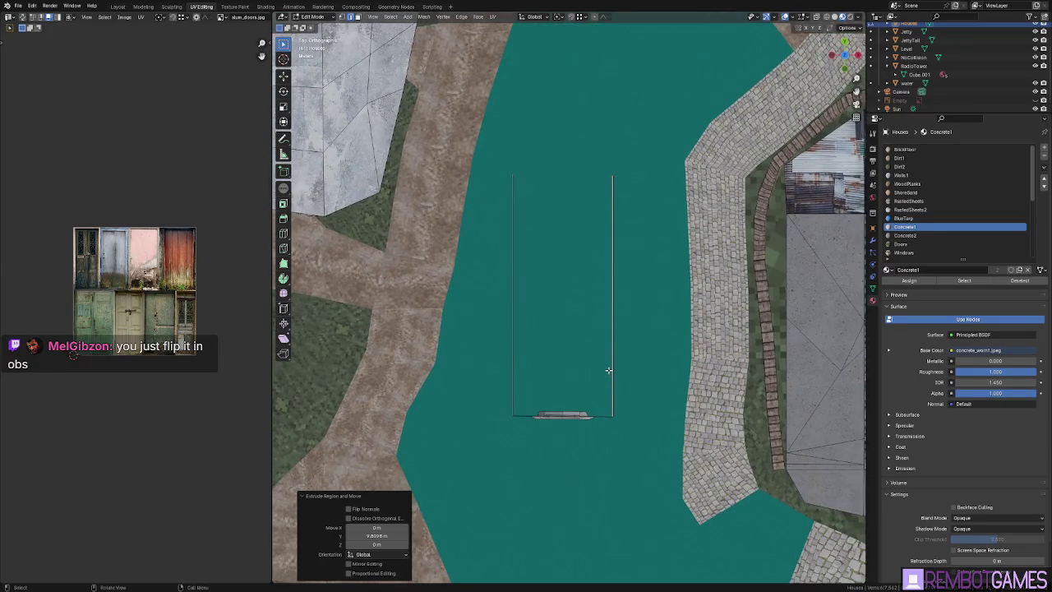
scroll(608, 371, "up", 5)
middle_click_drag(573, 441, 622, 224, "shift")
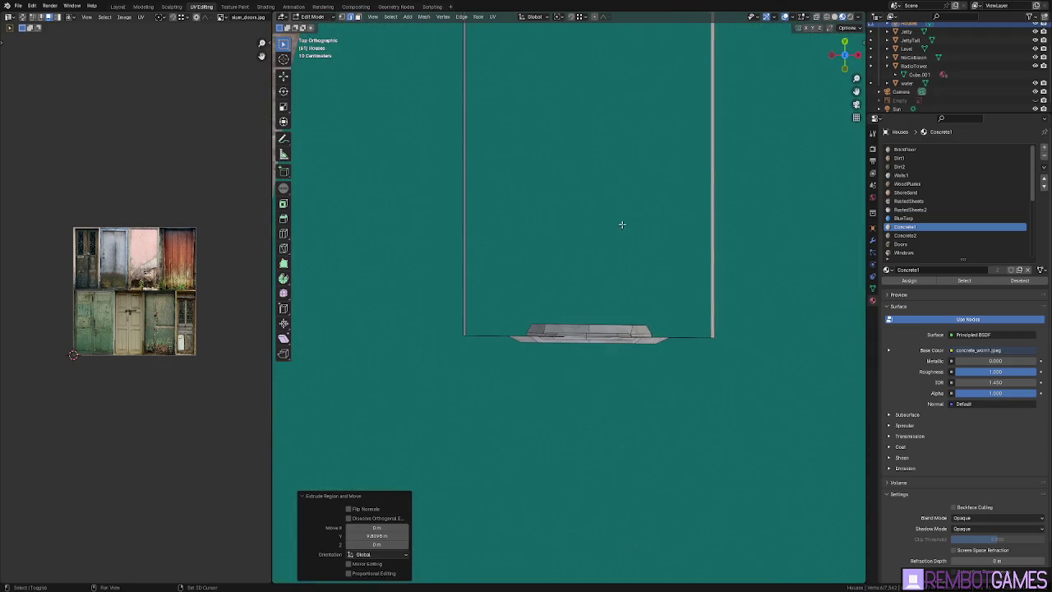
middle_click_drag(632, 332, 643, 278)
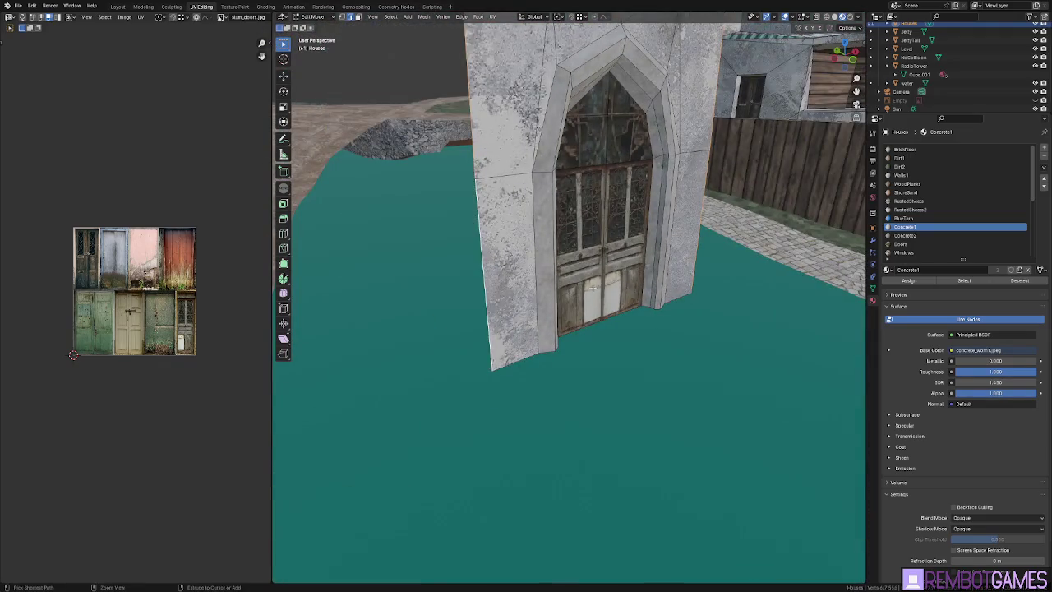
scroll(643, 279, "down", 4)
key("Tab")
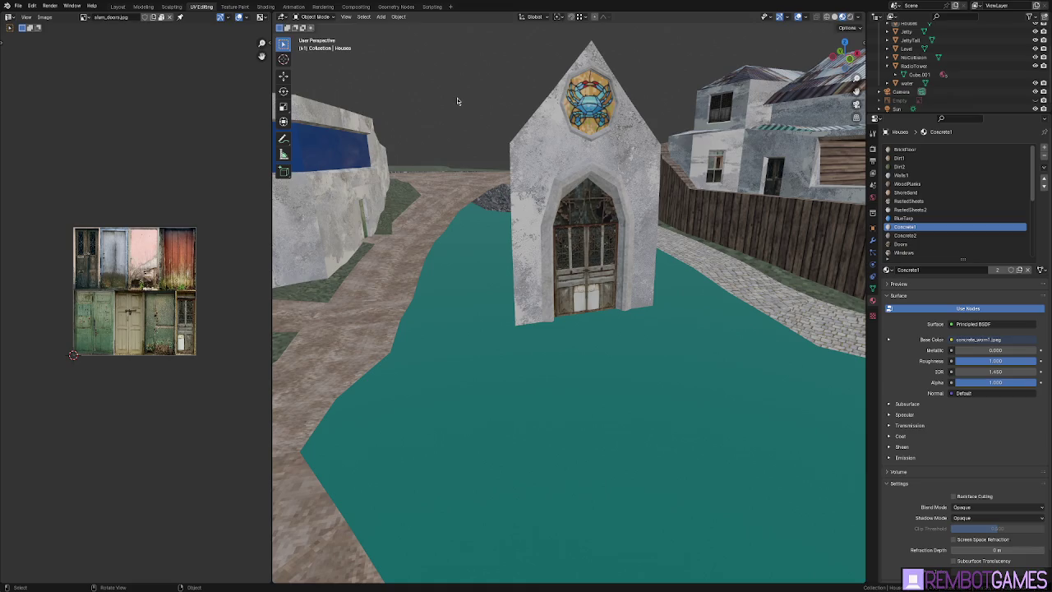
Orbit around the crab chapel from low and high angles, then re-enter Edit Mode on Houses.
mouse_move(408, 68)
middle_mouse_down()
mouse_move(548, 119)
mouse_move(582, 277)
middle_mouse_up()
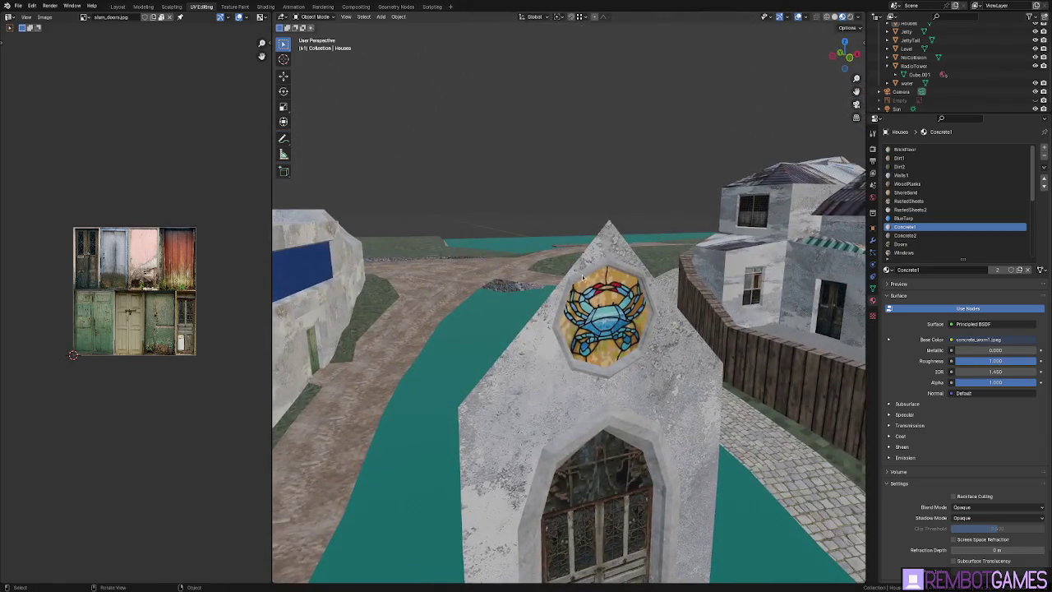
middle_click_drag(548, 255, 540, 259)
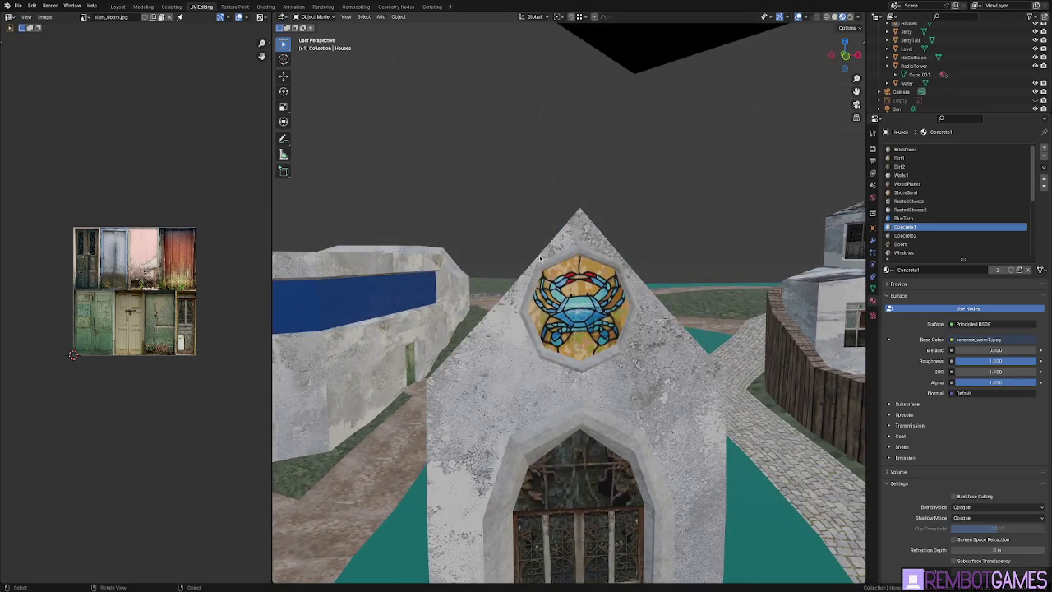
middle_click_drag(527, 358, 565, 290)
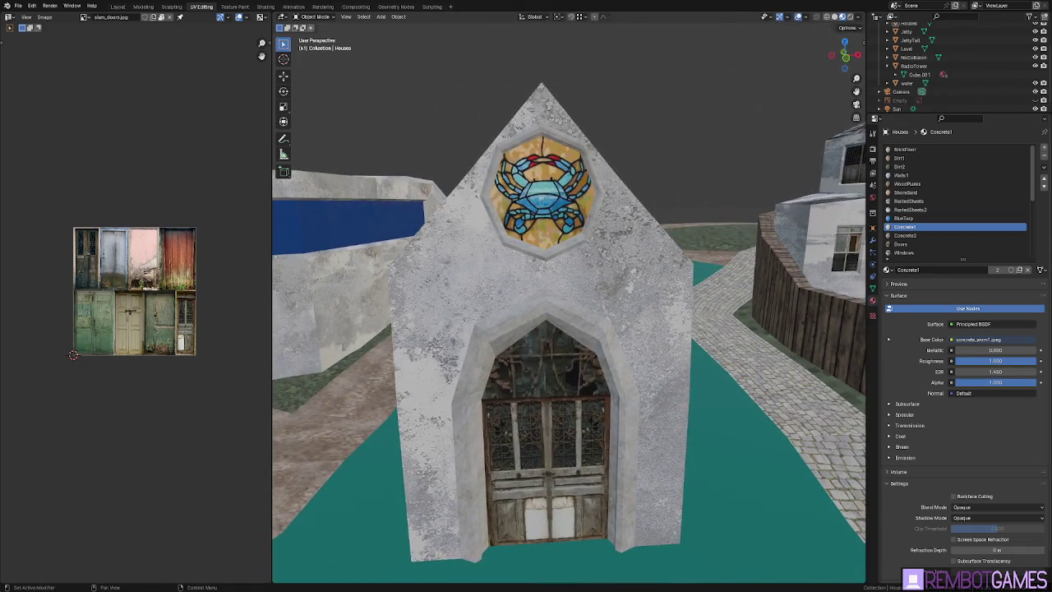
middle_click_drag(723, 345, 733, 318)
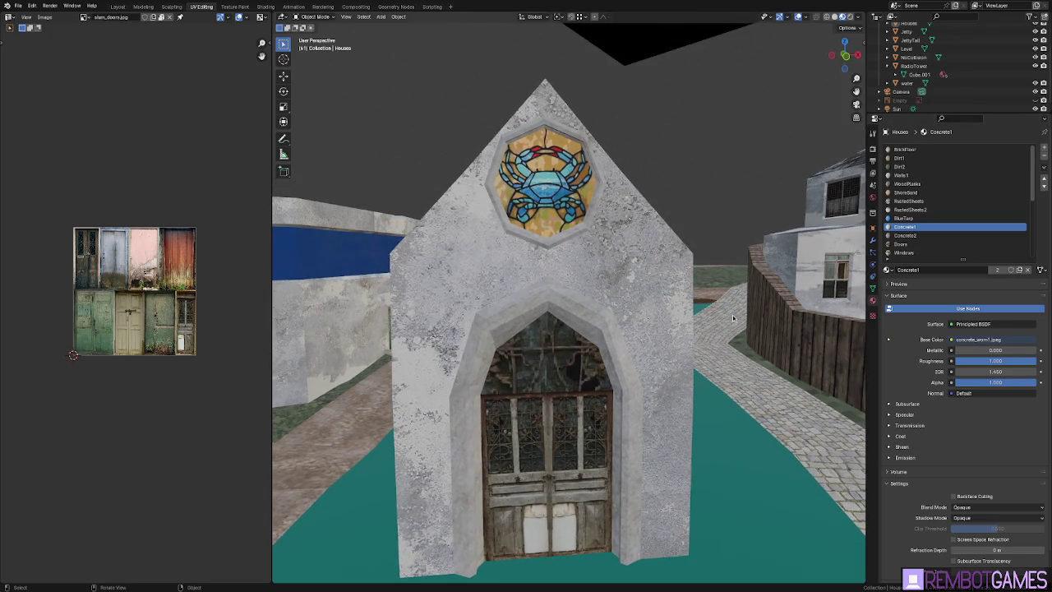
middle_click_drag(726, 367, 700, 385)
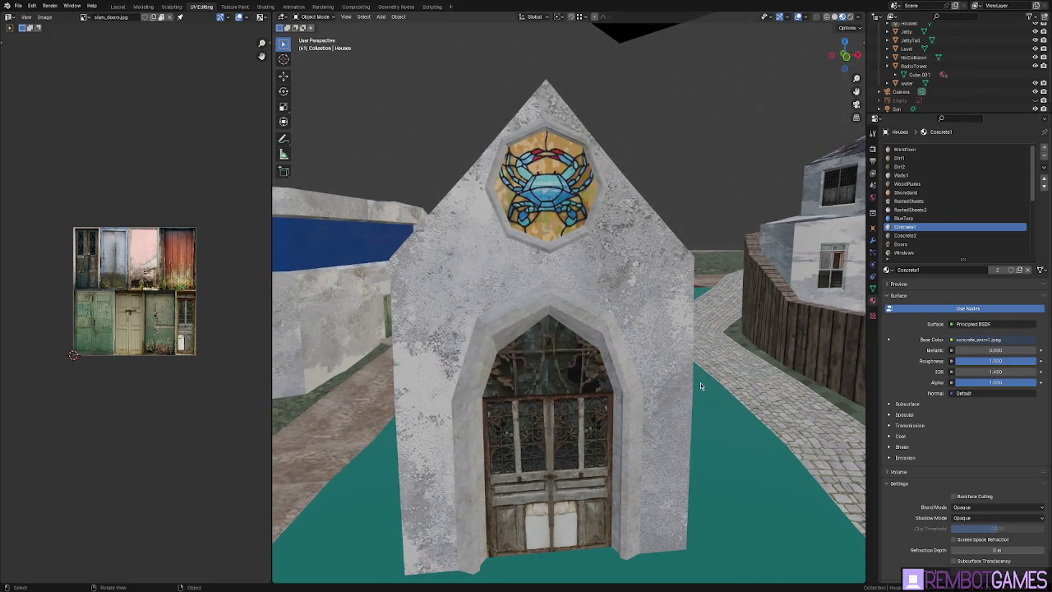
mouse_move(742, 309)
middle_mouse_down()
mouse_move(588, 369)
mouse_move(599, 296)
middle_mouse_up()
key("Tab")
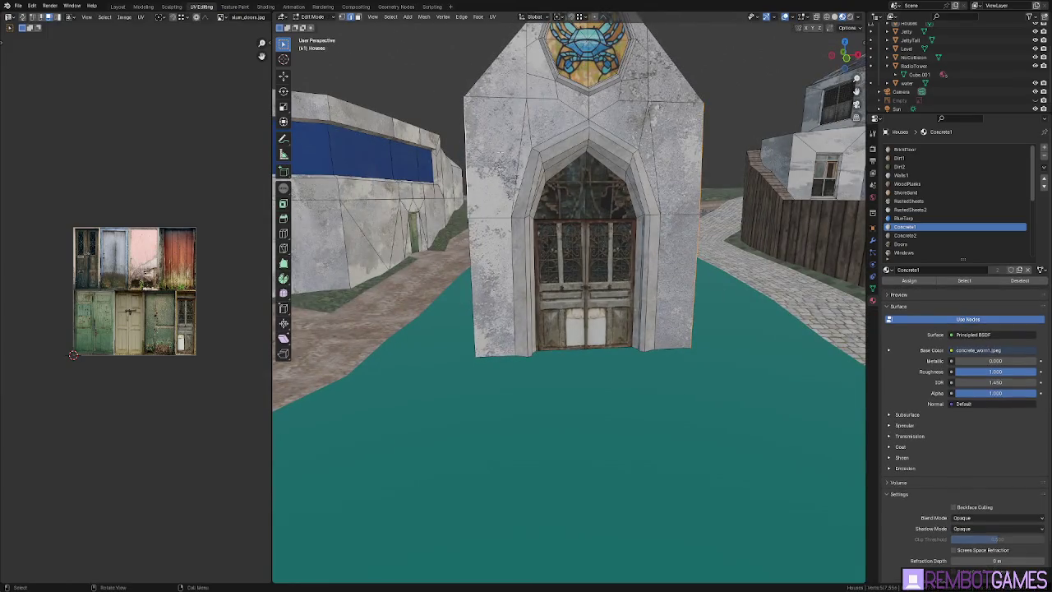
Select the chapel's connected geometry, inspect it, then clear the selection.
middle_click_drag(493, 145, 506, 156)
left_click(505, 156)
key("ctrl+l")
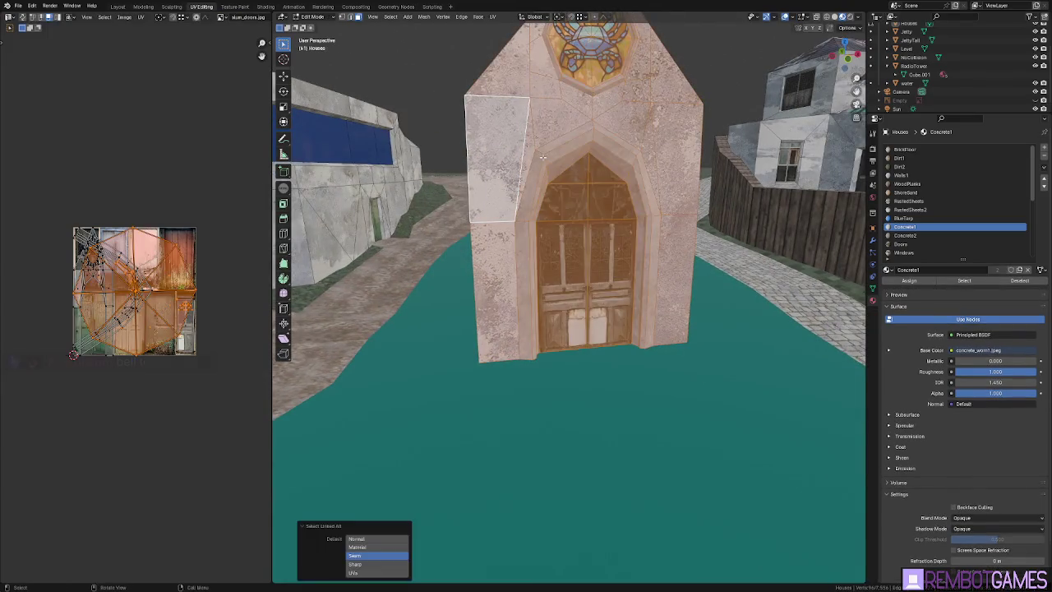
middle_click_drag(548, 212, 542, 272)
scroll(536, 309, "down", 3)
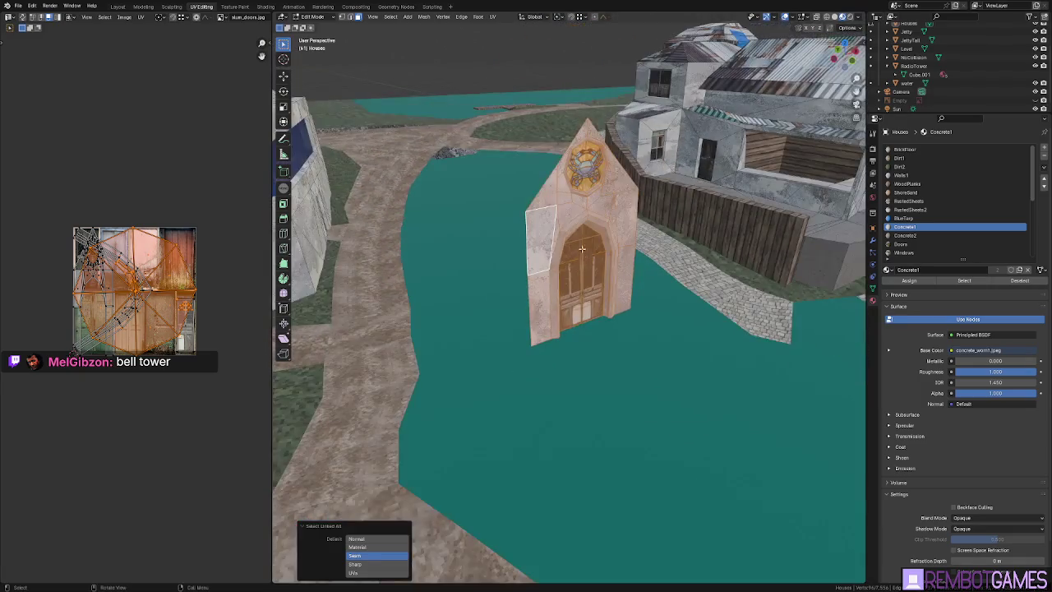
key("alt+a")
mouse_move(536, 309)
middle_mouse_down()
mouse_move(539, 329)
mouse_move(569, 346)
middle_mouse_up()
scroll(539, 342, "up", 5)
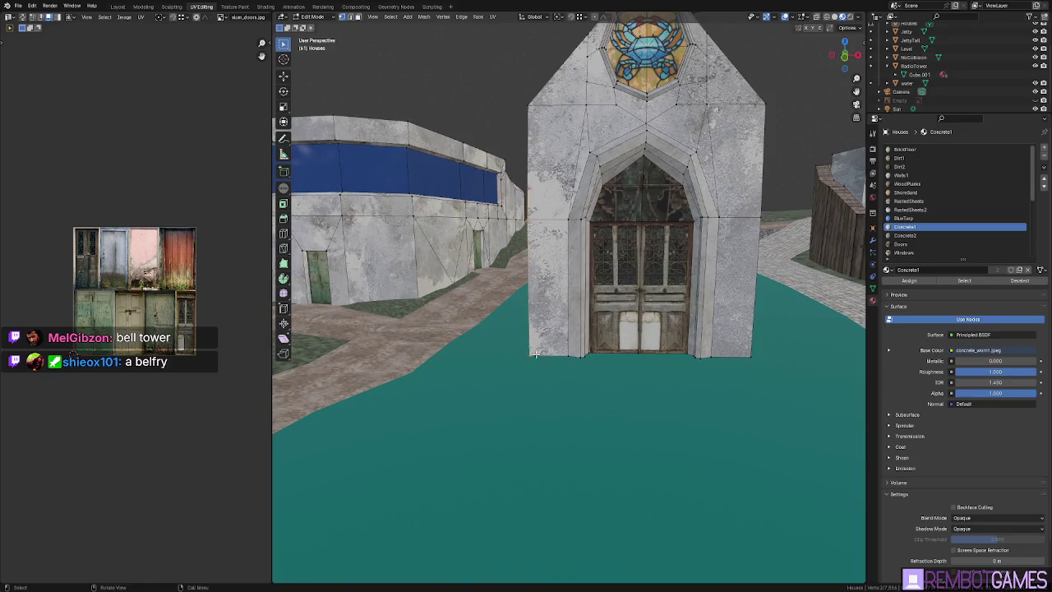
middle_click_drag(548, 361, 545, 364)
Move the chapel's front wall base vertices along X in two moves.
key("g")
key("x")
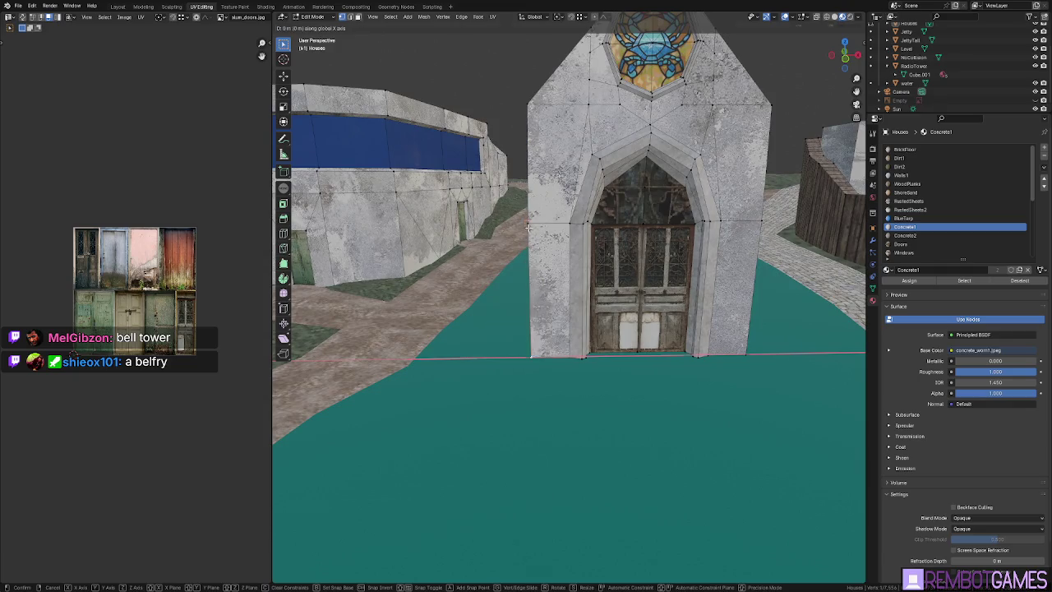
left_click(528, 228)
key("g")
key("x")
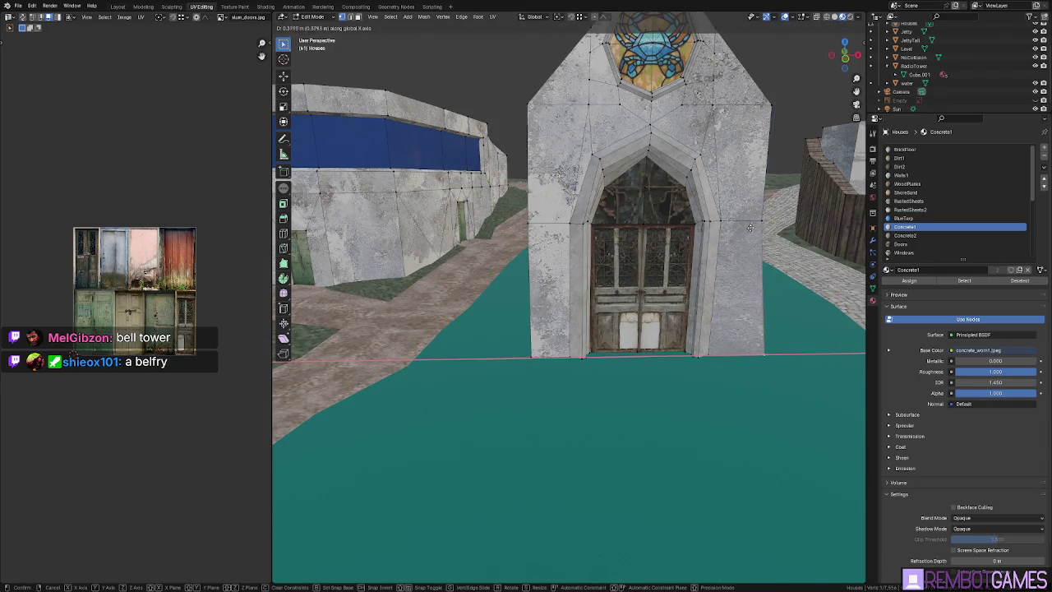
left_click(756, 223)
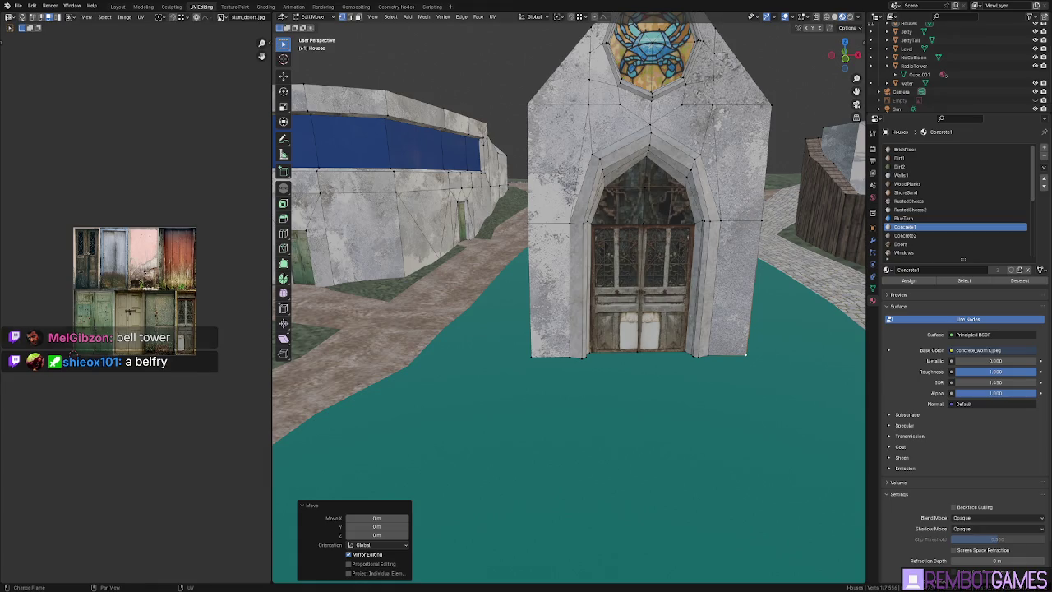
Widen the 3D view, orbit closer to the chapel, and leave Edit Mode.
mouse_move(567, 353)
middle_mouse_down()
mouse_move(633, 363)
mouse_move(587, 370)
middle_mouse_up()
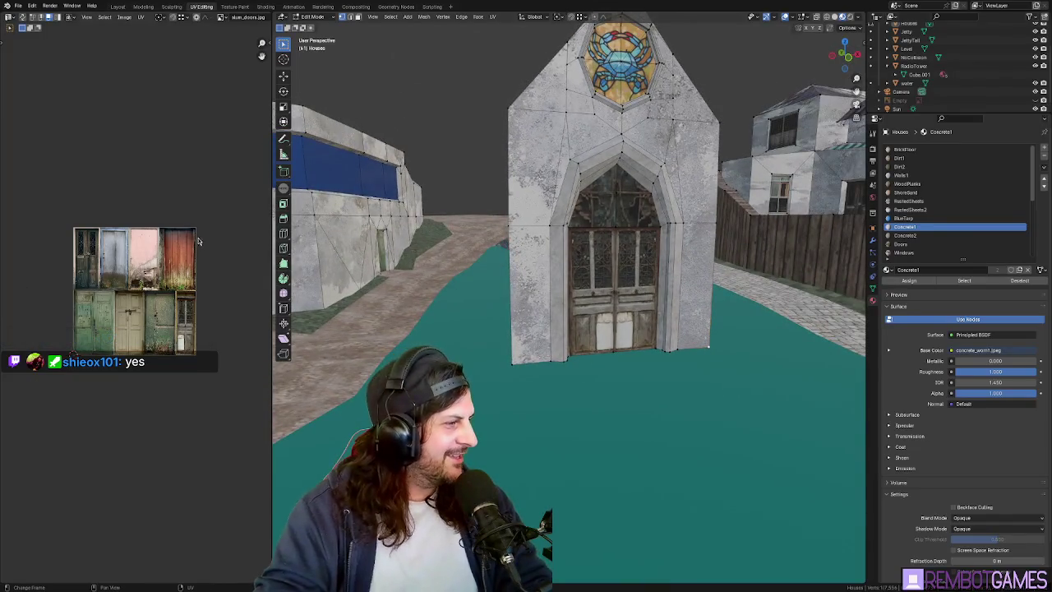
left_click_drag(270, 277, 128, 278)
mouse_move(526, 345)
middle_mouse_down()
mouse_move(543, 352)
mouse_move(417, 235)
middle_mouse_up()
key("Tab")
scroll(544, 352, "down", 2)
In Edit Mode, scale the crab stained-glass window down to about 0.974.
scroll(579, 237, "up", 4)
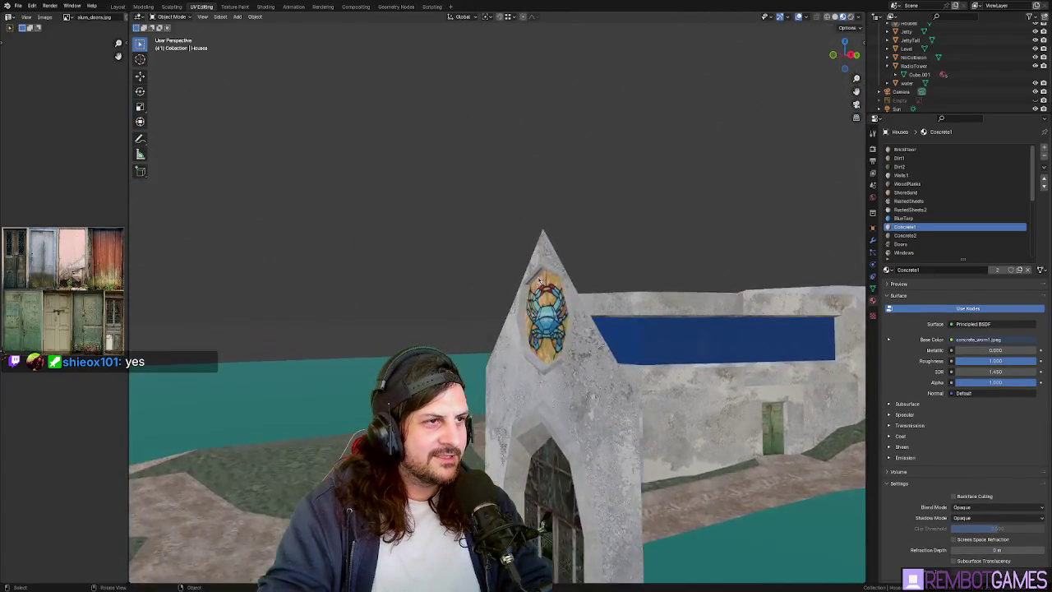
mouse_move(579, 237)
middle_mouse_down()
mouse_move(500, 233)
mouse_move(523, 257)
mouse_move(612, 237)
mouse_move(740, 243)
middle_mouse_up()
key("Tab")
scroll(529, 241, "up", 4)
scroll(499, 233, "up", 2)
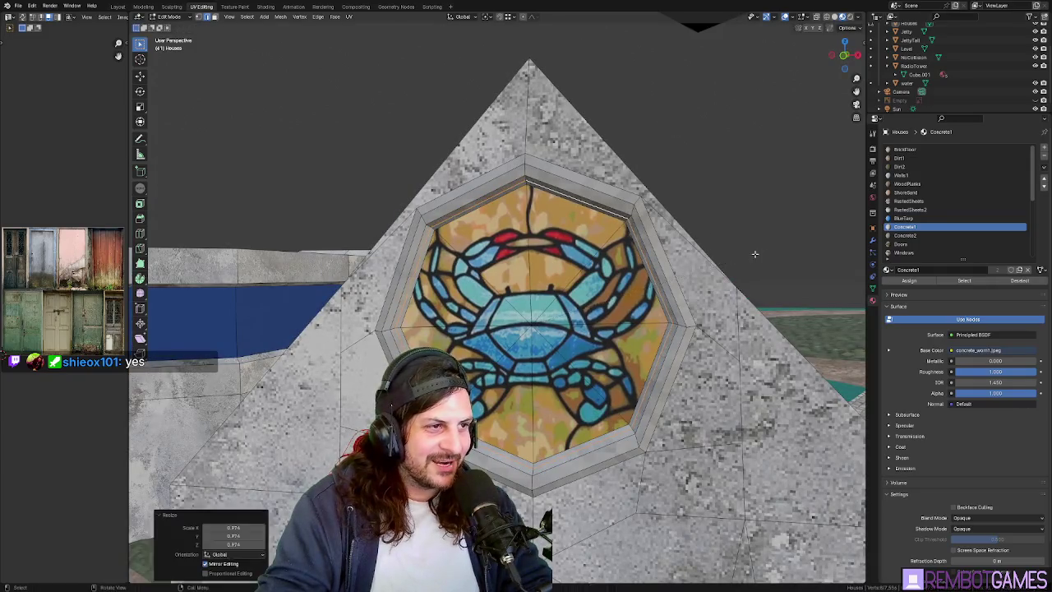
key("Tab")
Recheck the crab window, then exit Edit Mode and select the Level ground object.
middle_click_drag(755, 253, 485, 119)
key("Tab")
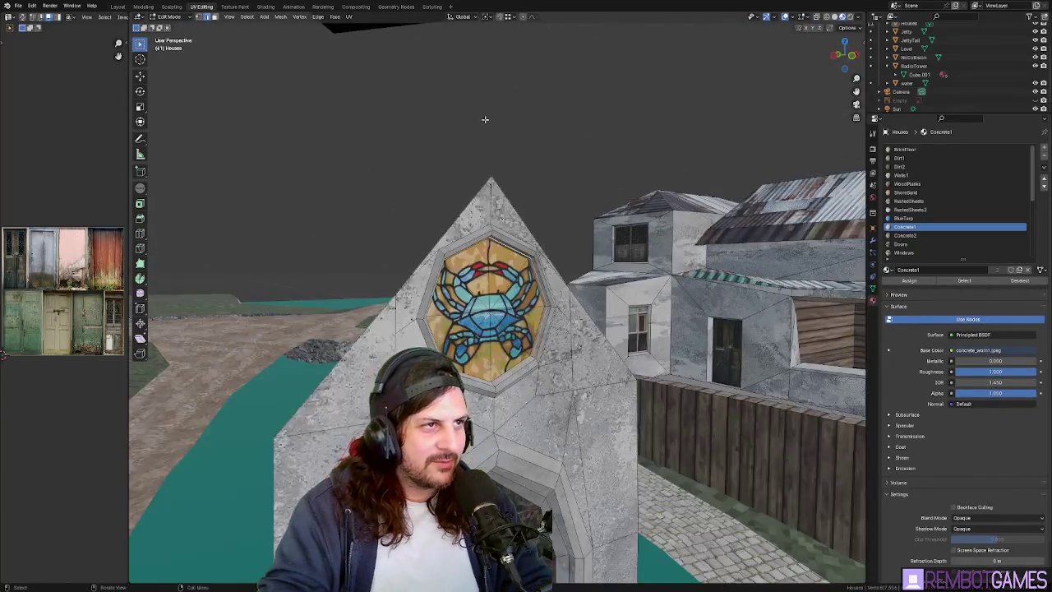
scroll(491, 125, "down", 2)
mouse_move(527, 214)
middle_mouse_down()
mouse_move(496, 236)
mouse_move(518, 362)
mouse_move(631, 382)
mouse_move(655, 342)
middle_mouse_up()
scroll(495, 237, "up", 2)
key("Tab")
key("Tab")
left_click(642, 303)
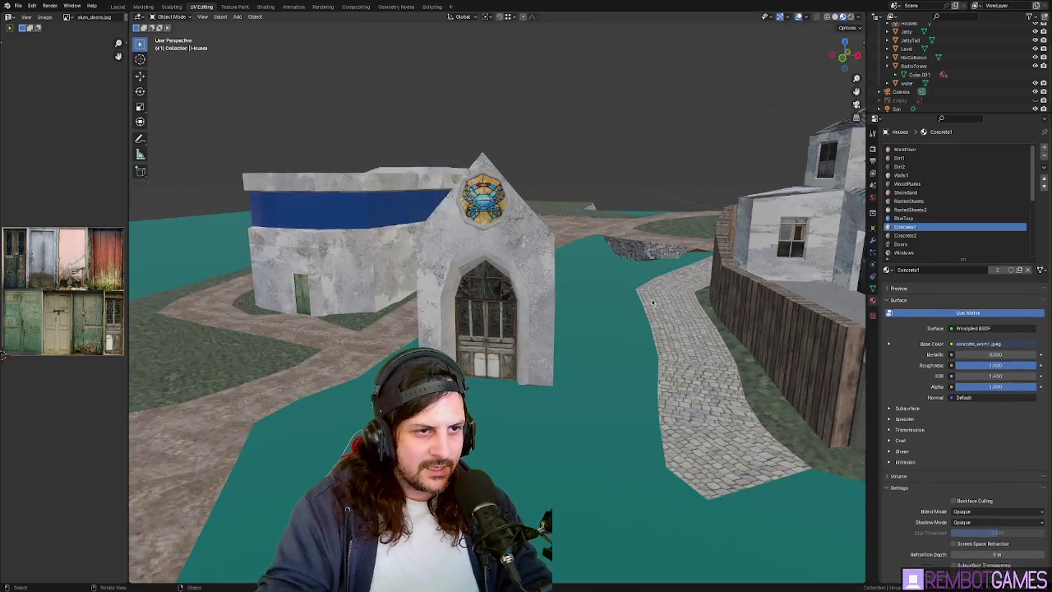
mouse_move(643, 302)
middle_mouse_down()
mouse_move(625, 234)
mouse_move(640, 339)
middle_mouse_up()
mouse_move(655, 397)
middle_mouse_down()
mouse_move(647, 393)
mouse_move(630, 436)
mouse_move(614, 401)
mouse_move(622, 362)
mouse_move(542, 365)
middle_mouse_up()
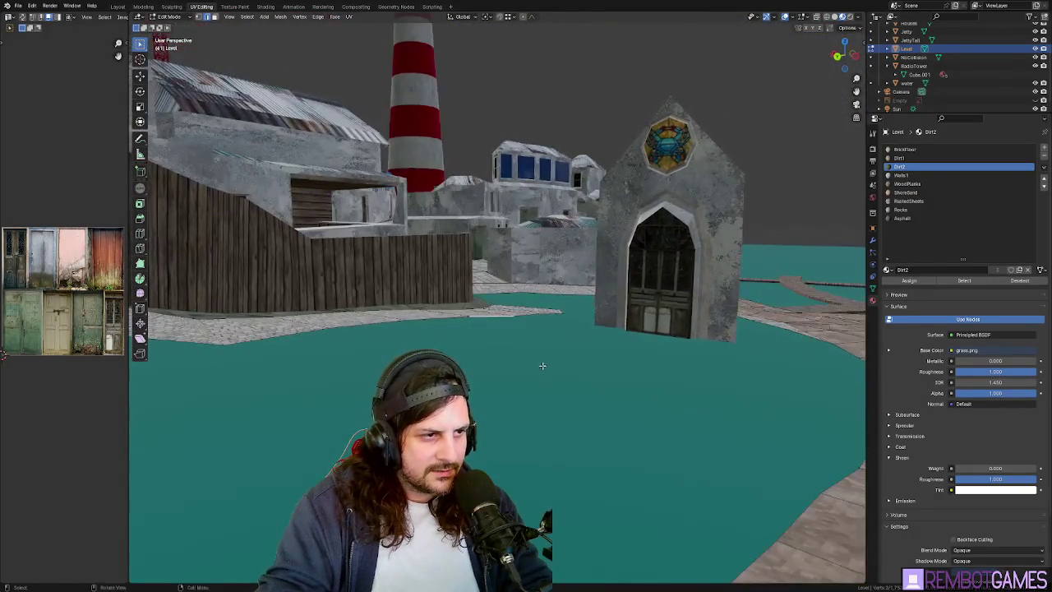
Extrude the cobblestone walkway's canal edge downward into a wall strip.
middle_click_drag(419, 335, 411, 328)
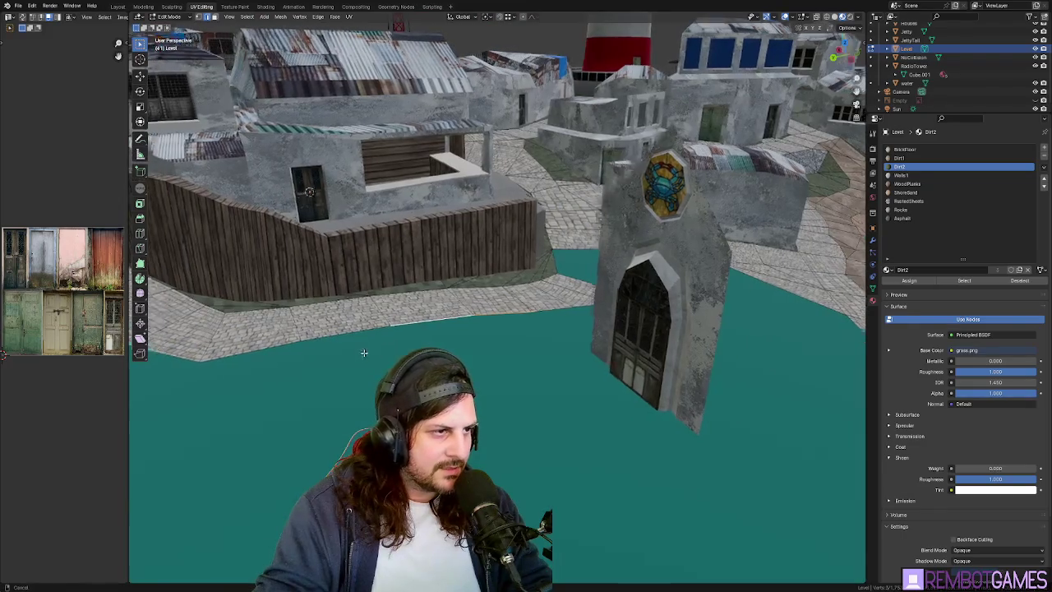
scroll(407, 326, "up", 3)
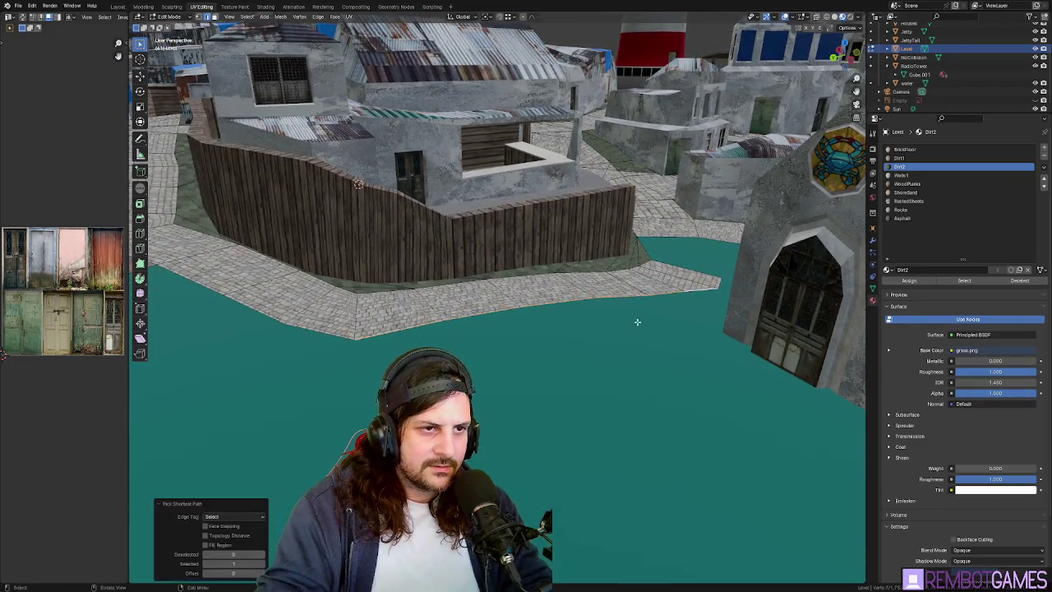
middle_click_drag(637, 321, 662, 305)
left_click(651, 334)
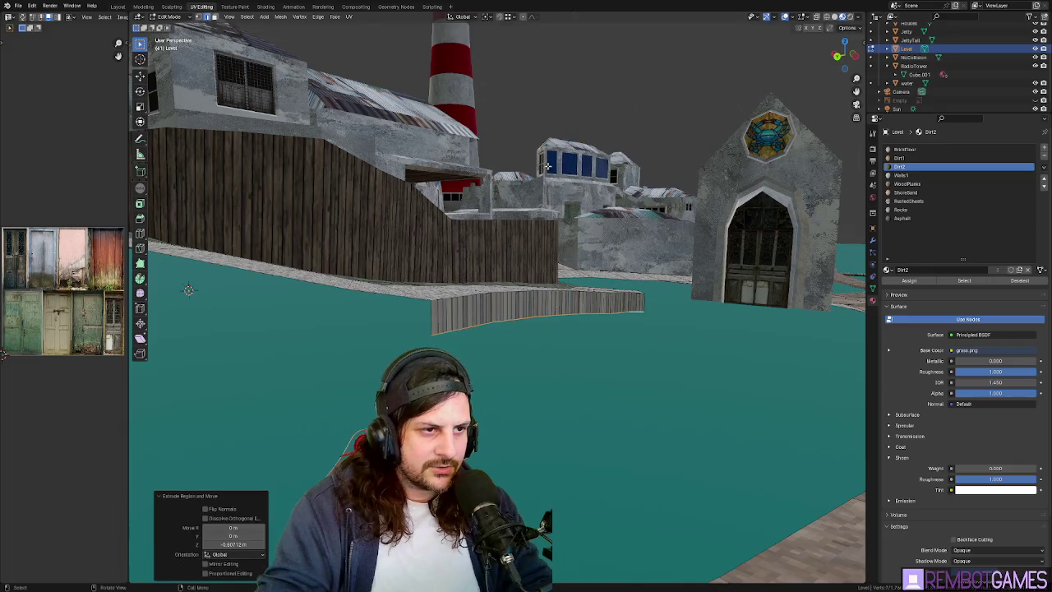
middle_click_drag(620, 245, 610, 339)
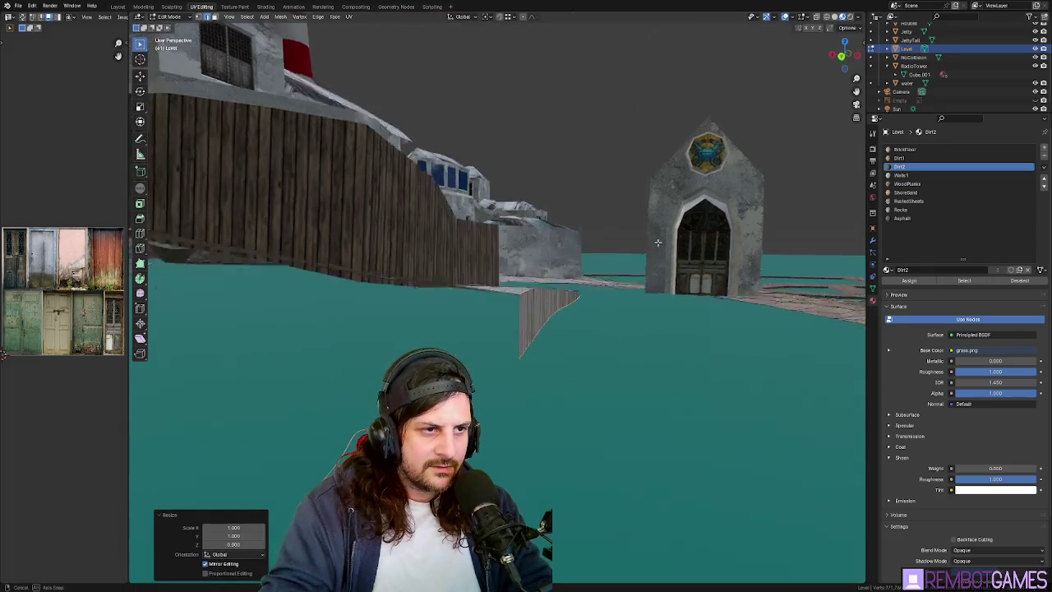
left_click(658, 292)
middle_click_drag(658, 291, 686, 271)
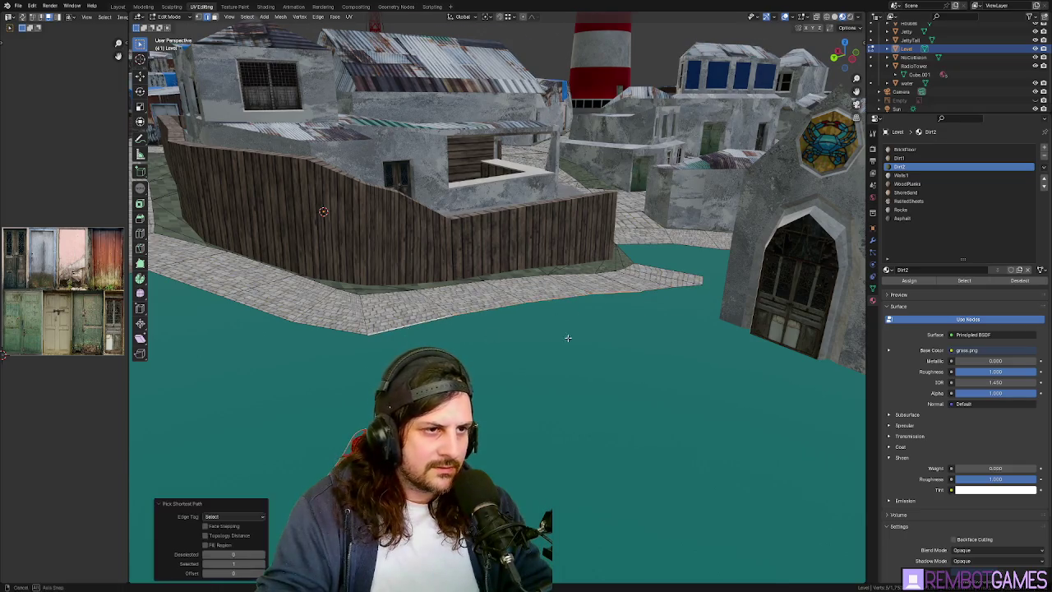
mouse_move(567, 337)
middle_mouse_down()
mouse_move(564, 364)
mouse_move(606, 367)
mouse_move(575, 354)
middle_mouse_up()
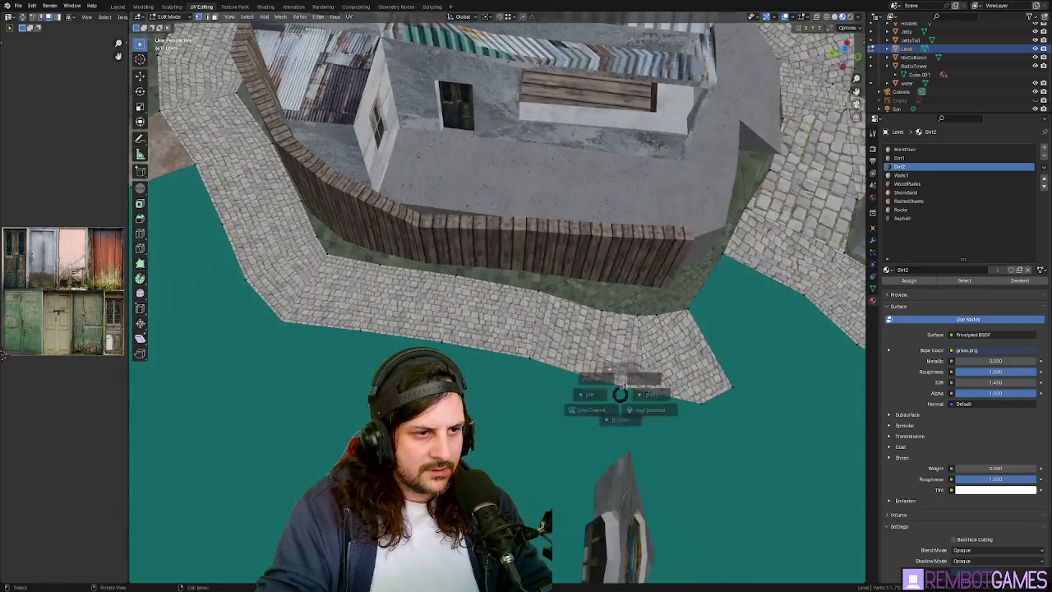
In top view, move the new edge about 0.122 m along Y.
key("KP_7")
mouse_move(358, 445)
middle_mouse_down("shift")
mouse_move(404, 408)
mouse_move(470, 324)
middle_mouse_up("shift")
key("g")
key("y")
left_click(380, 377)
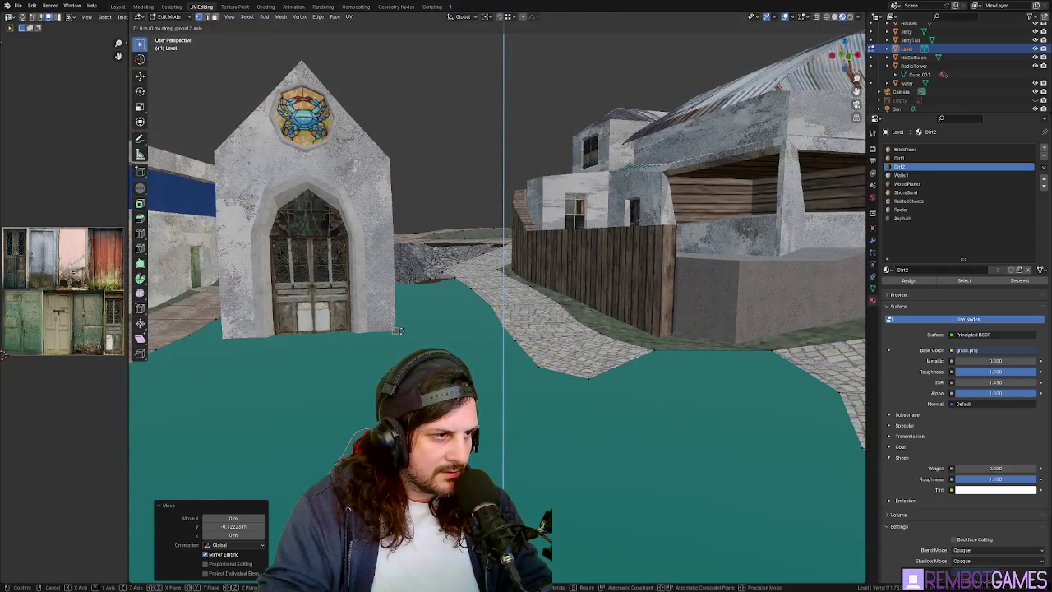
right_click(398, 331)
middle_click_drag(398, 330, 497, 345)
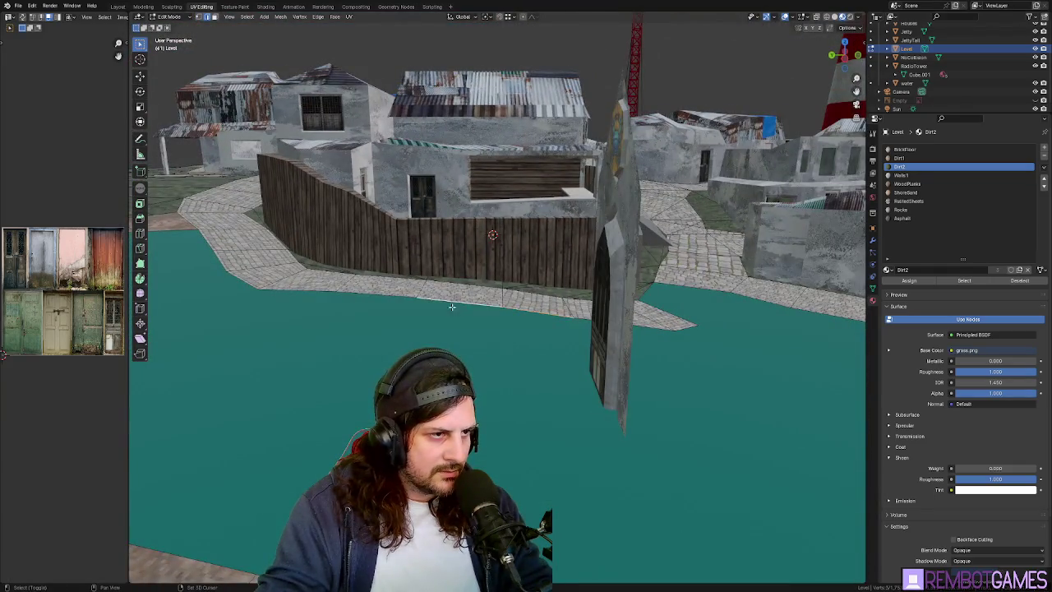
mouse_move(364, 292)
middle_mouse_down()
mouse_move(511, 339)
mouse_move(489, 316)
middle_mouse_up()
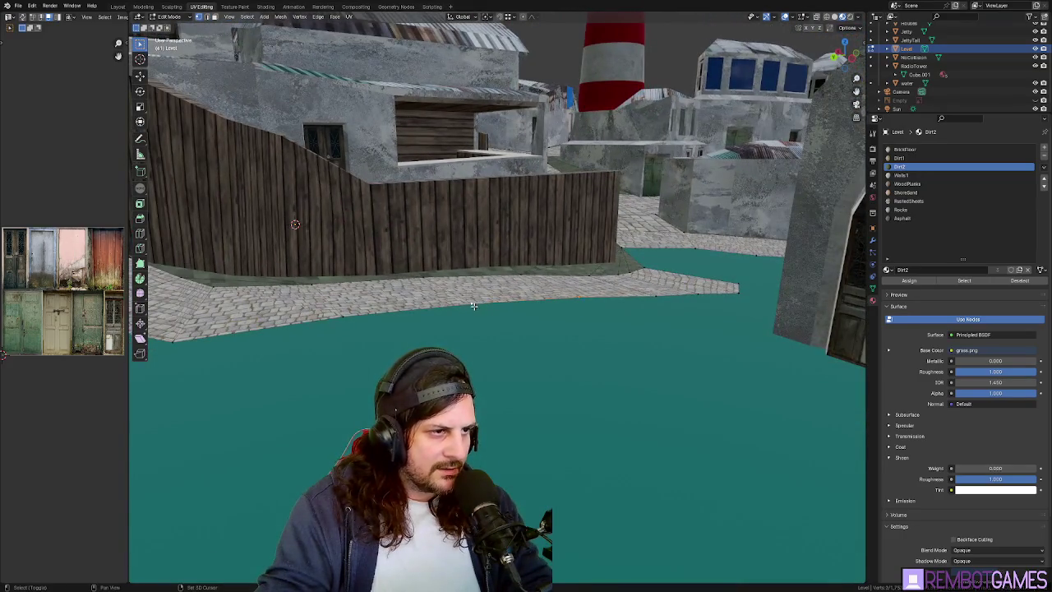
middle_click_drag(341, 350, 227, 331)
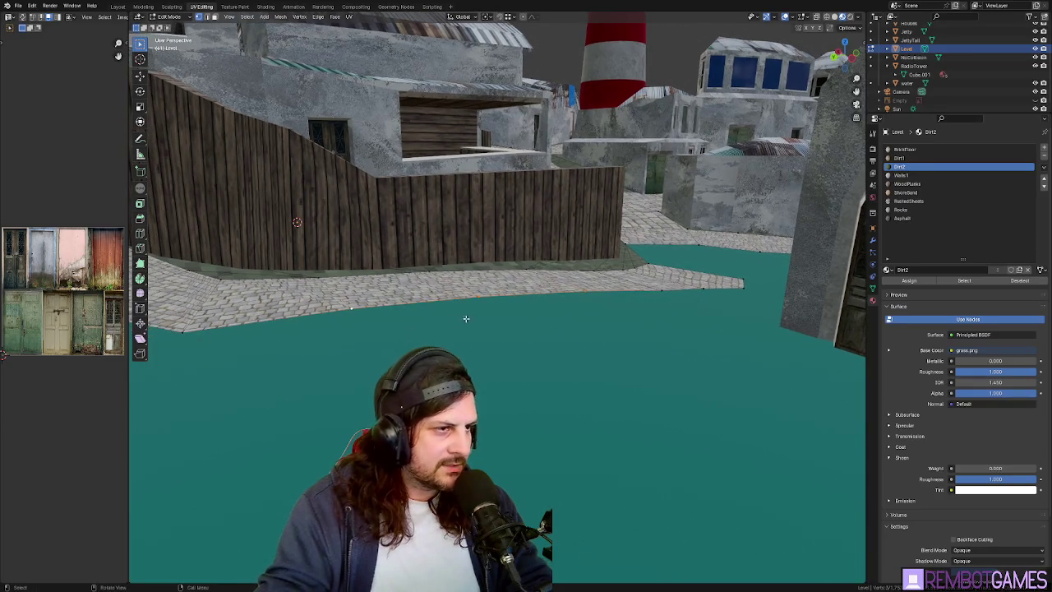
Extrude the walkway edge straight down along Z and level it with a 0 value.
key("e")
key("z")
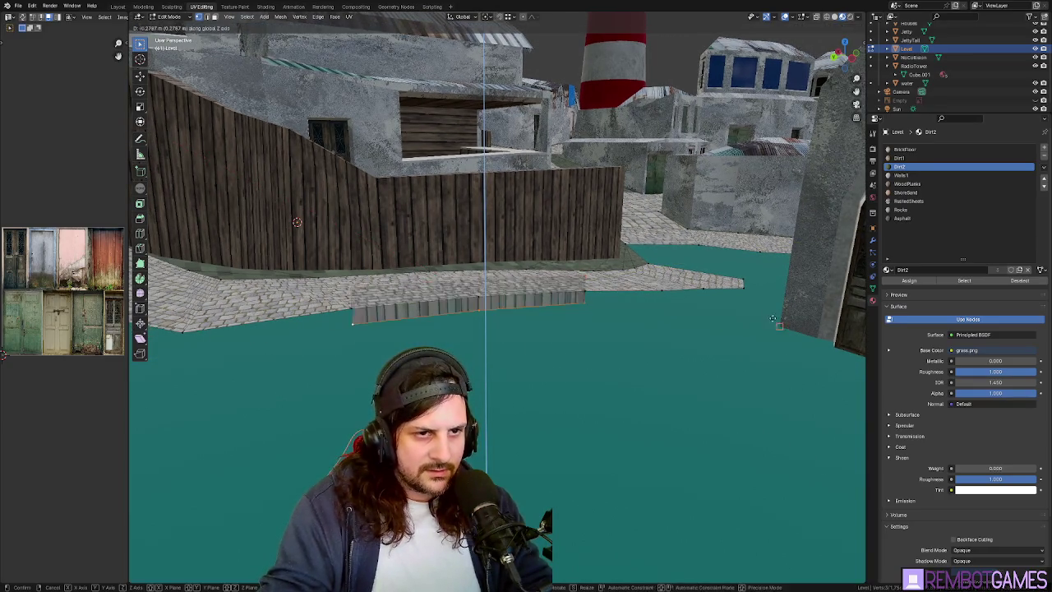
left_click(772, 319)
left_click(613, 312)
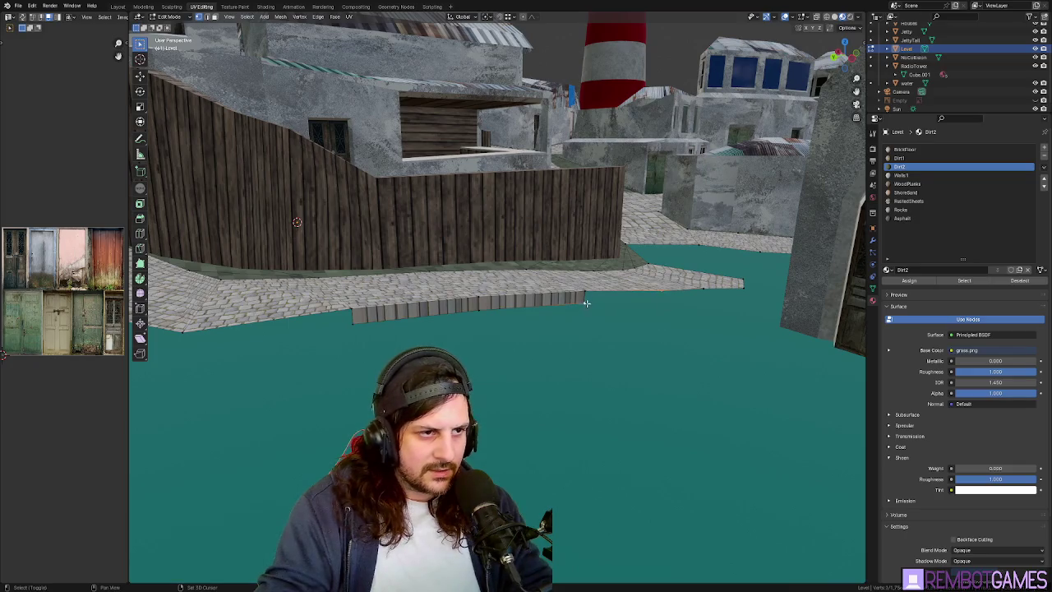
middle_click_drag(597, 305, 521, 301)
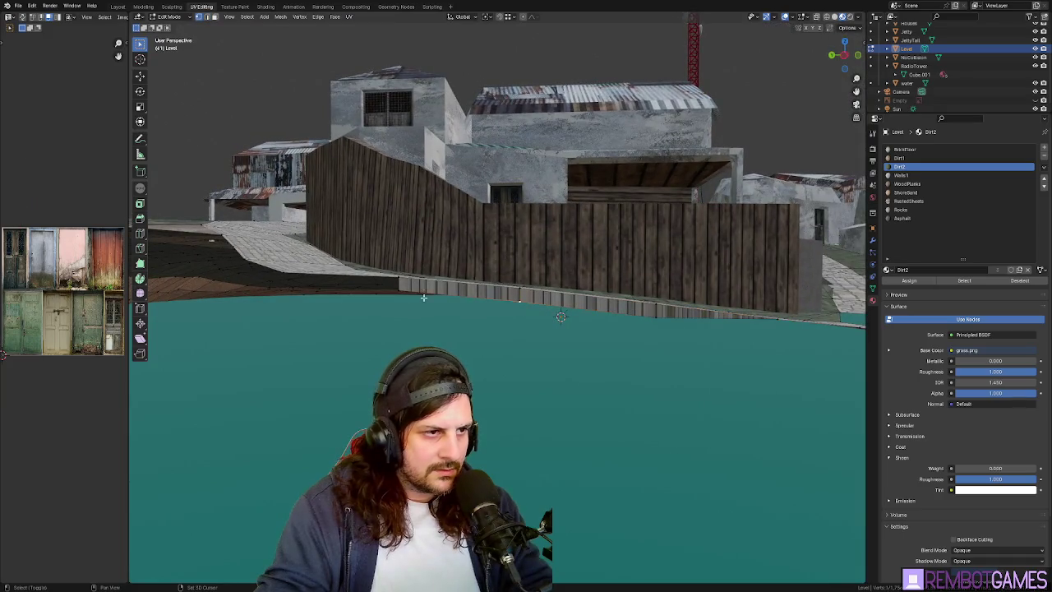
middle_click_drag(400, 293, 510, 321)
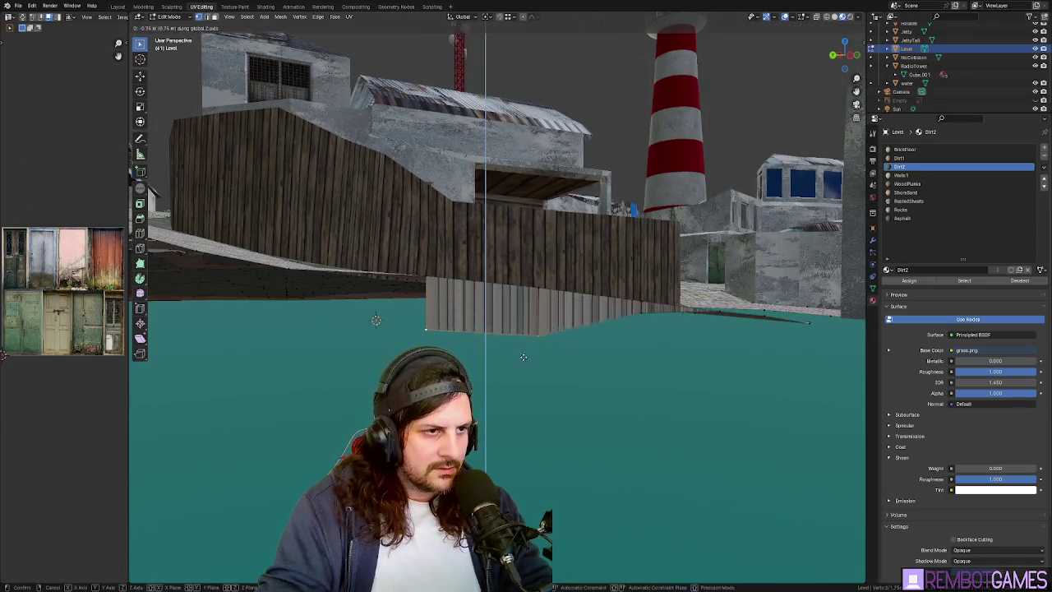
left_click(644, 312)
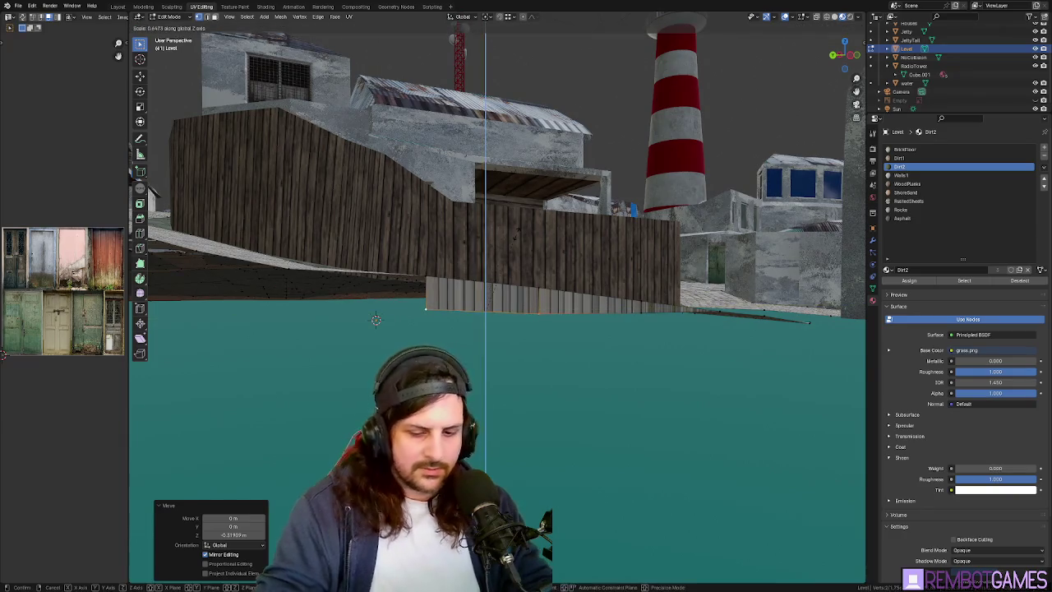
type("0")
key("Return")
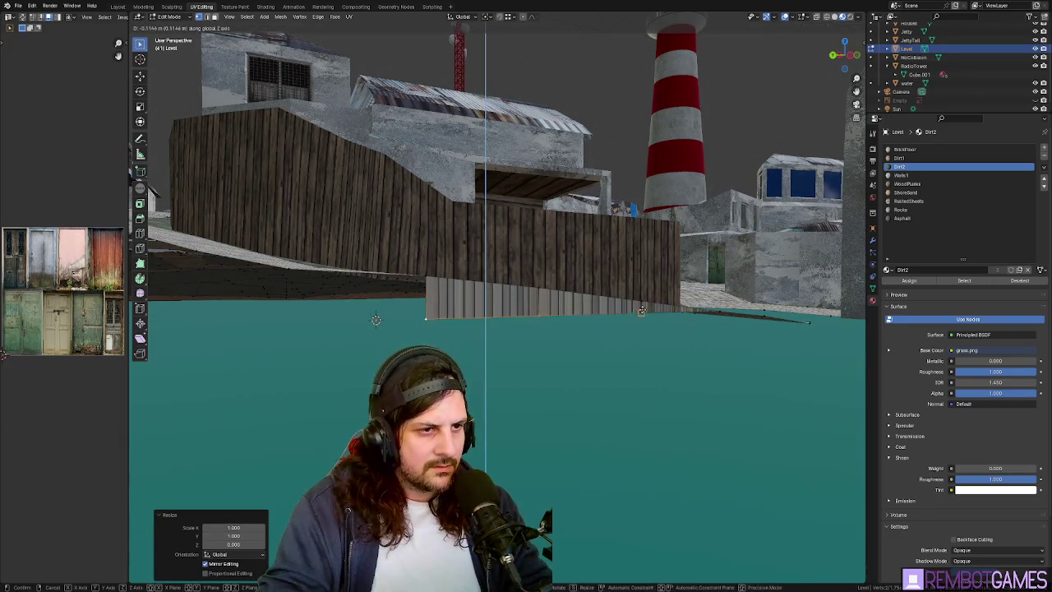
left_click(642, 311)
mouse_move(641, 311)
middle_mouse_down()
mouse_move(426, 326)
mouse_move(479, 292)
middle_mouse_up()
Select the next piece of walkway edge and inspect it from several angles.
left_click(425, 325)
middle_click_drag(469, 255, 492, 287)
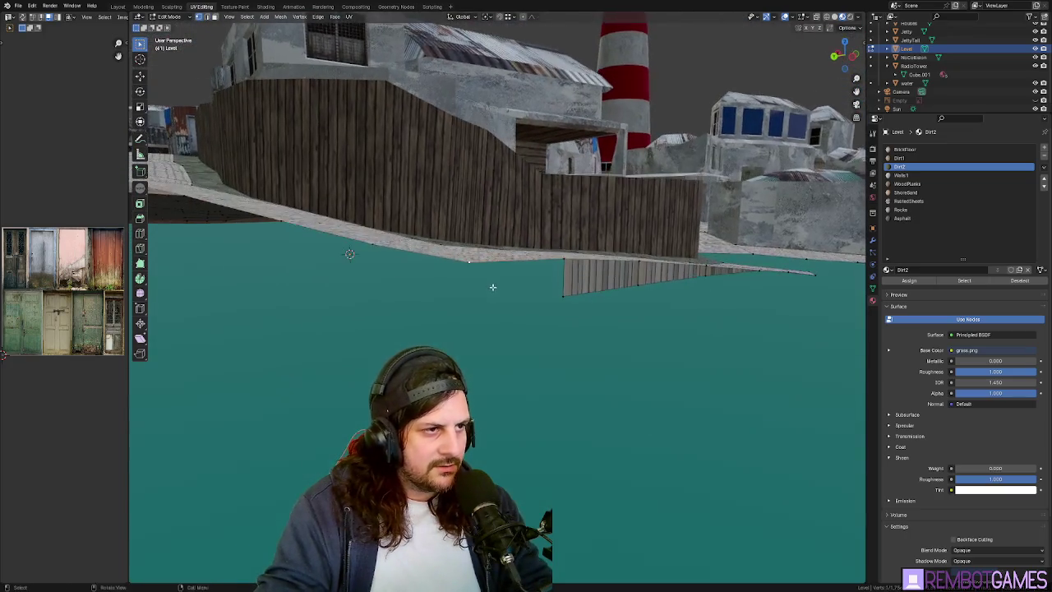
left_click(556, 303)
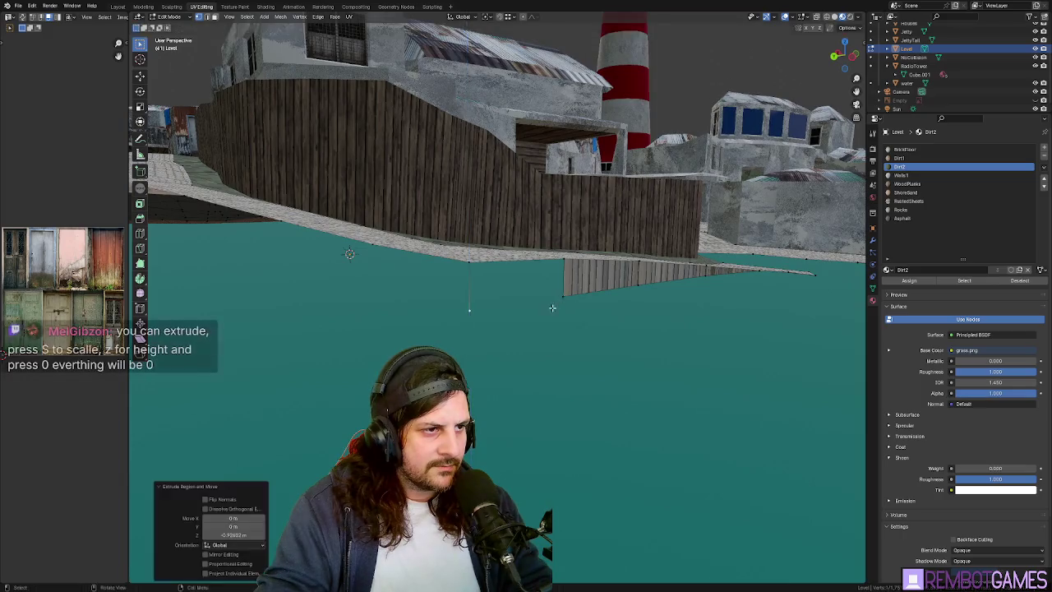
middle_click_drag(556, 303, 465, 319)
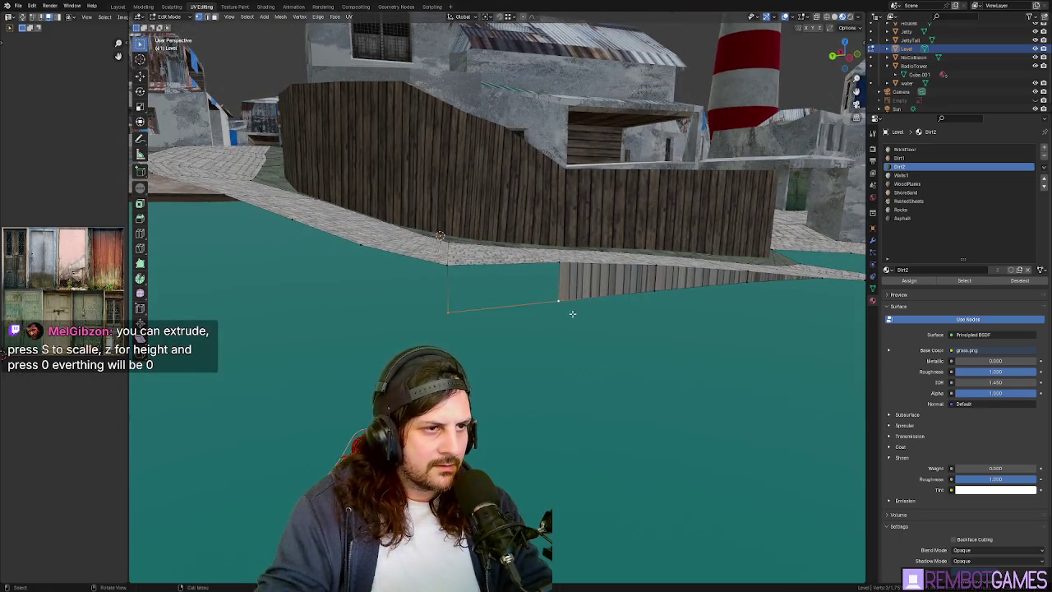
middle_click_drag(571, 313, 551, 294)
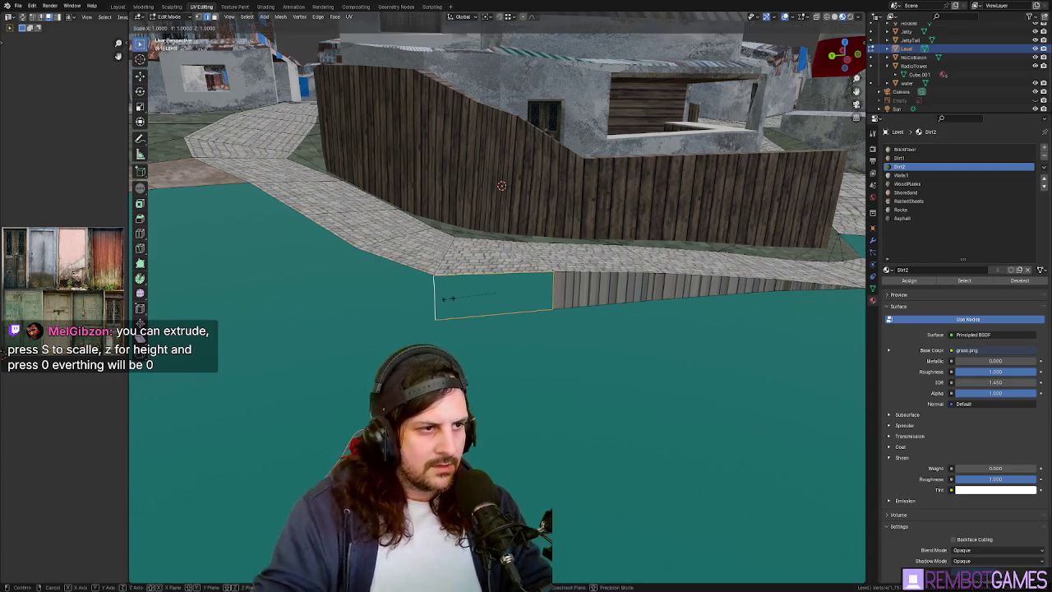
mouse_move(519, 310)
middle_mouse_down()
mouse_move(593, 284)
mouse_move(539, 309)
middle_mouse_up()
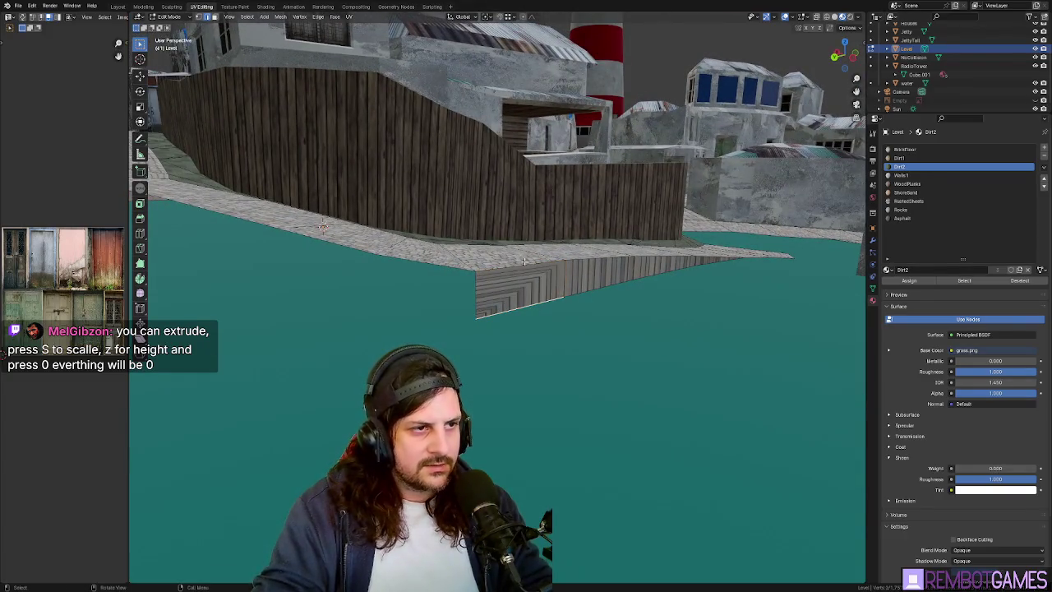
Scale the selected wall edge to 0 on Z so its vertices share one height.
key("s")
key("z")
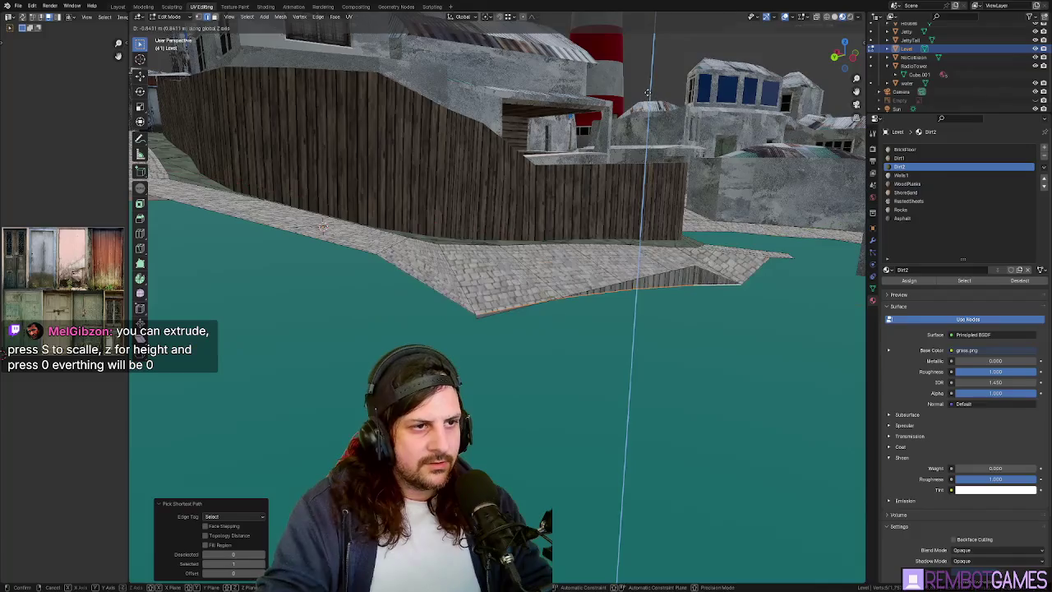
key("shift+z")
key("0")
key("Return")
right_click(612, 82)
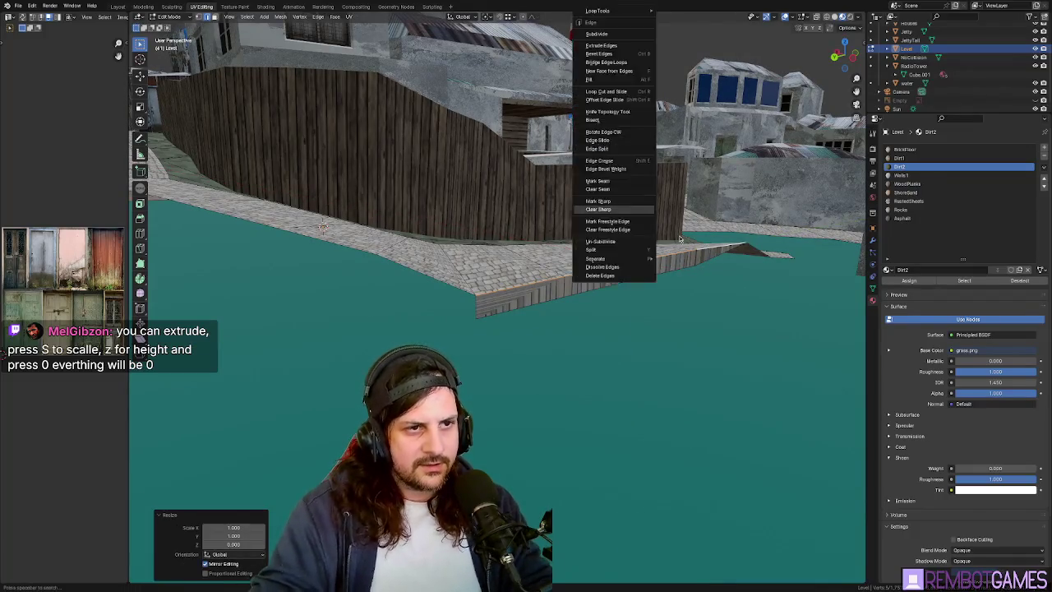
key("Escape")
mouse_move(612, 82)
middle_mouse_down()
mouse_move(514, 247)
mouse_move(668, 304)
mouse_move(519, 313)
mouse_move(499, 290)
middle_mouse_up()
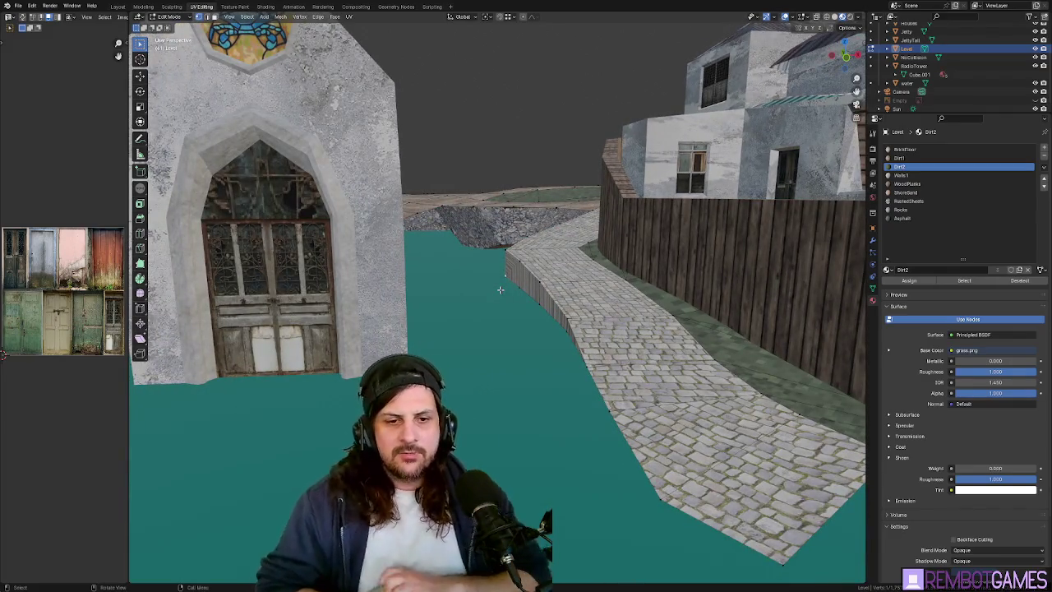
middle_click_drag(531, 237, 555, 379)
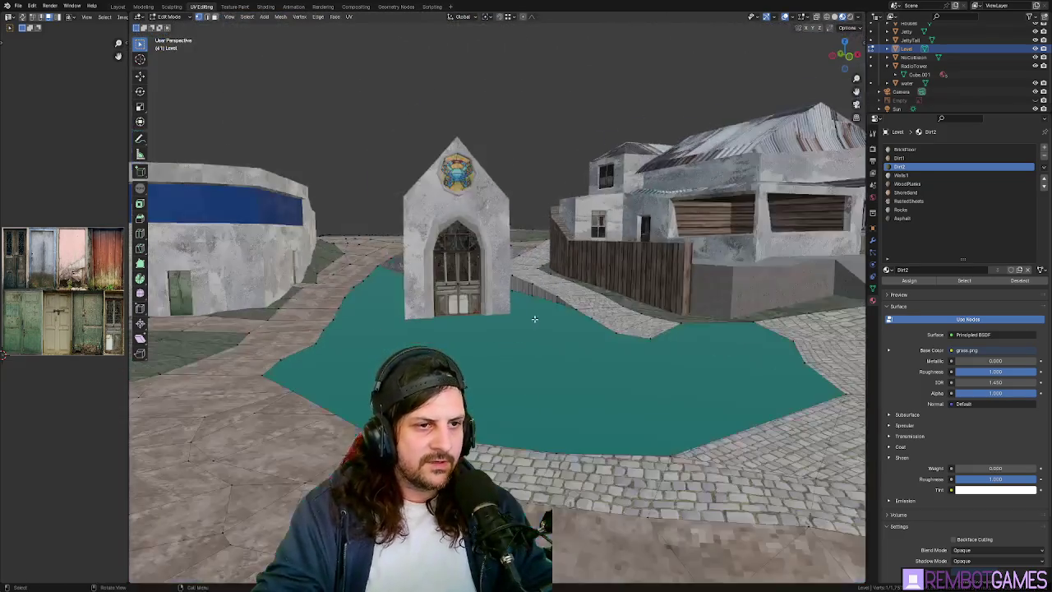
scroll(555, 379, "up", 5)
scroll(519, 359, "up", 2)
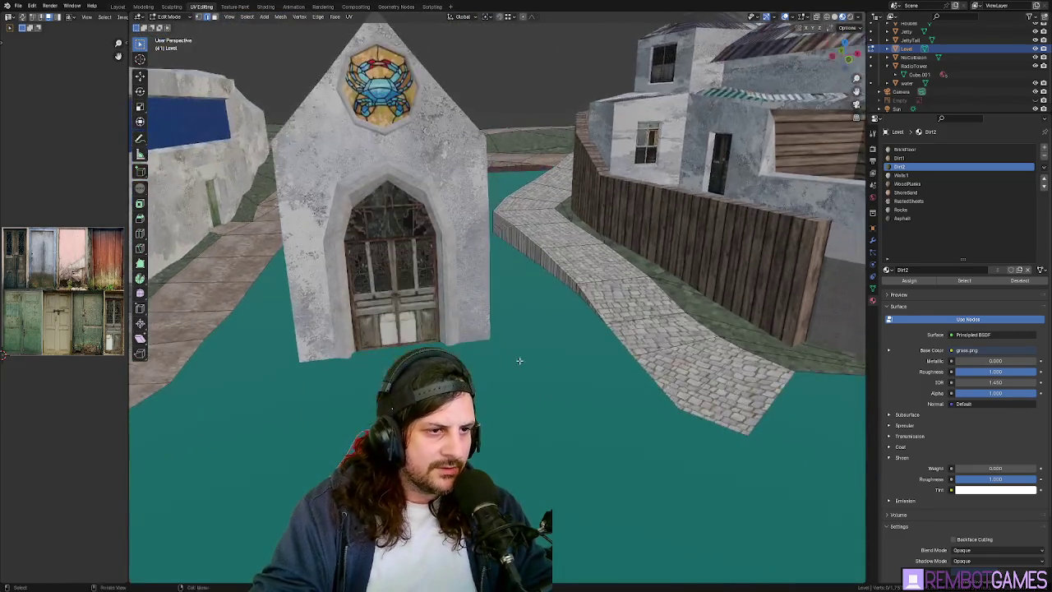
mouse_move(518, 360)
middle_mouse_down()
mouse_move(652, 299)
mouse_move(693, 312)
mouse_move(746, 304)
mouse_move(664, 303)
middle_mouse_up()
scroll(693, 312, "up", 3)
scroll(665, 308, "up", 2)
middle_click_drag(547, 253, 393, 322)
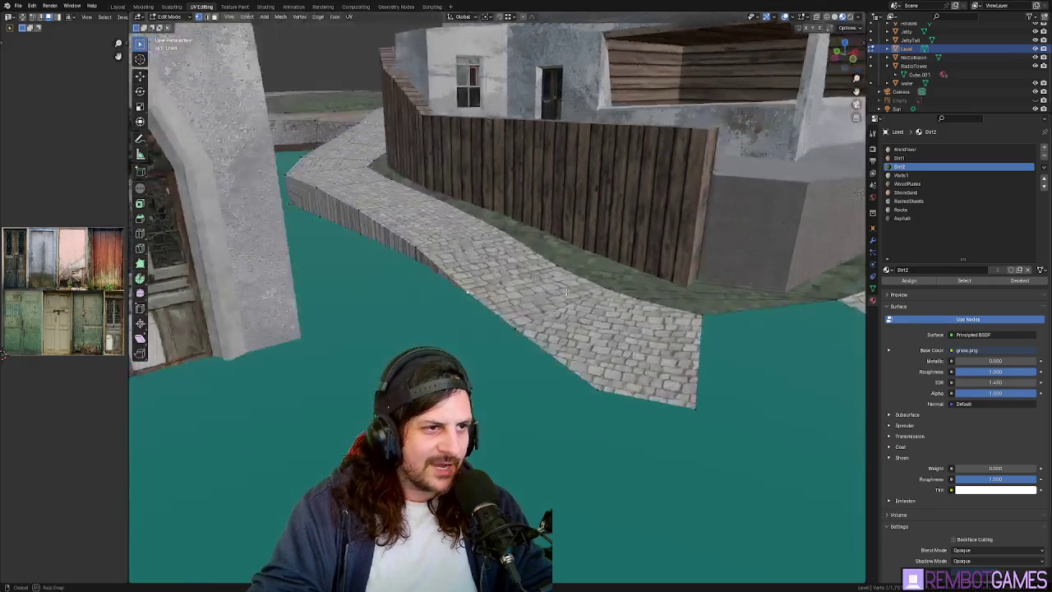
scroll(392, 322, "up", 2)
mouse_move(464, 324)
middle_mouse_down()
mouse_move(400, 321)
mouse_move(604, 294)
mouse_move(585, 299)
middle_mouse_up()
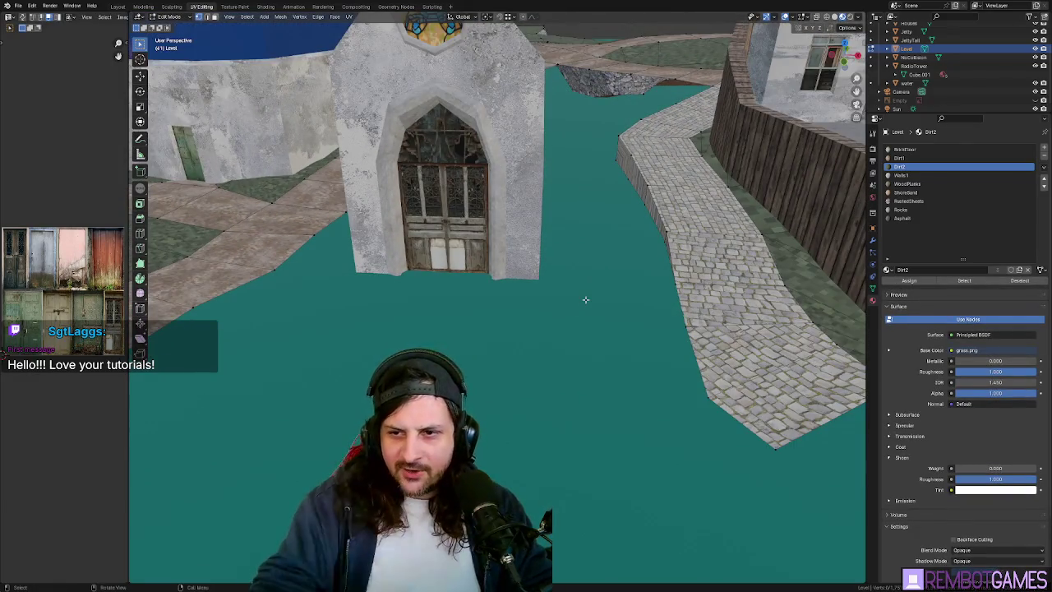
mouse_move(564, 347)
middle_mouse_down()
mouse_move(589, 359)
mouse_move(557, 287)
mouse_move(435, 282)
mouse_move(392, 316)
mouse_move(506, 299)
mouse_move(531, 307)
mouse_move(562, 332)
mouse_move(566, 400)
middle_mouse_up()
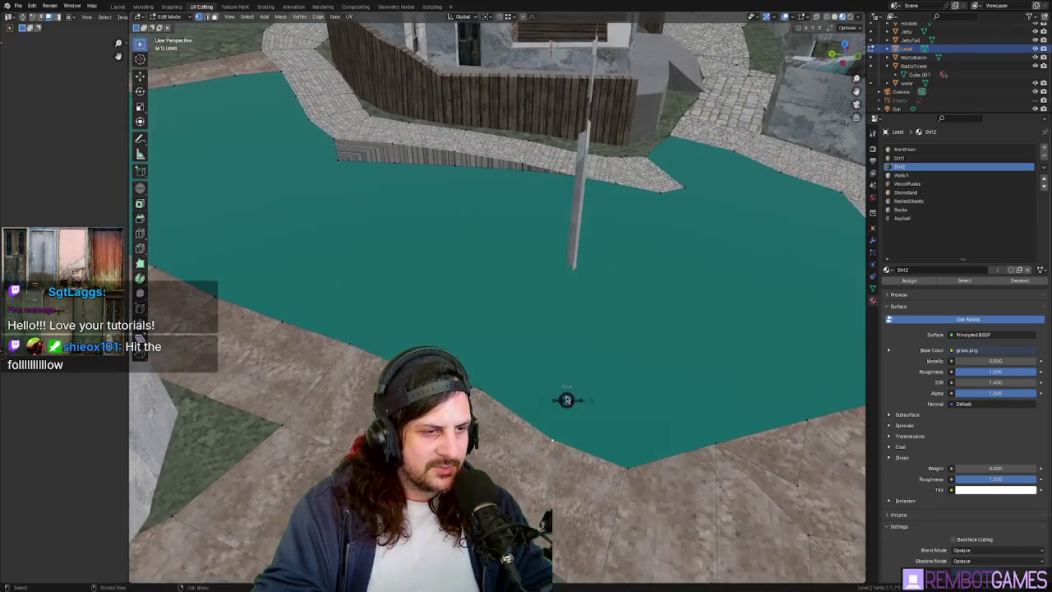
In top view, move the stray canal vertex along Y, then X, back onto the left bank.
key("KP_7")
middle_click_drag(473, 368, 502, 333, "shift")
key("g")
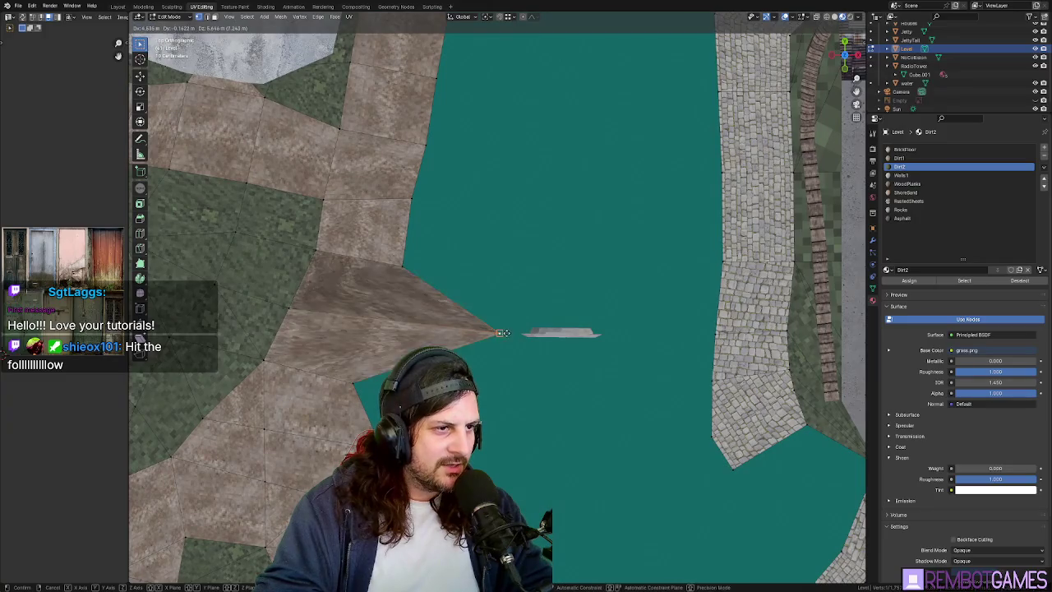
key("y")
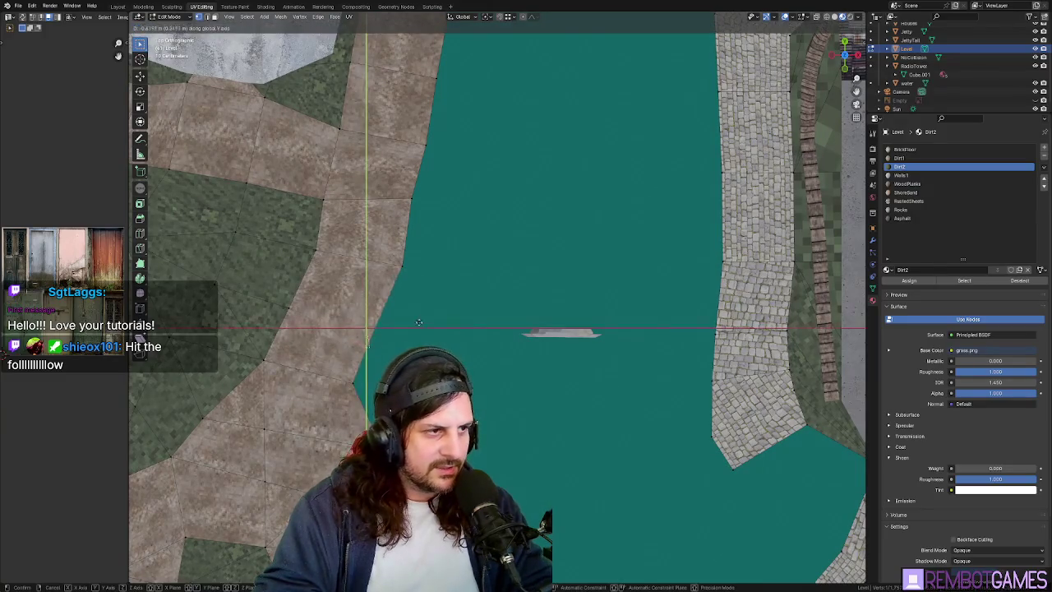
left_click(501, 332)
mouse_move(501, 333)
middle_mouse_down()
mouse_move(468, 270)
mouse_move(401, 296)
mouse_move(351, 381)
middle_mouse_up()
key("Escape")
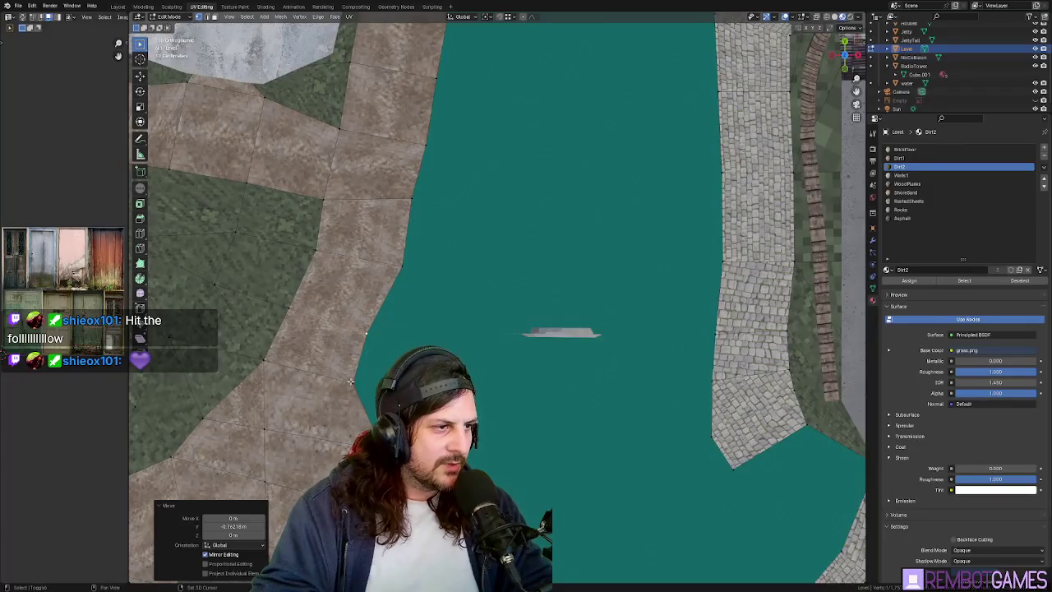
left_click(381, 383)
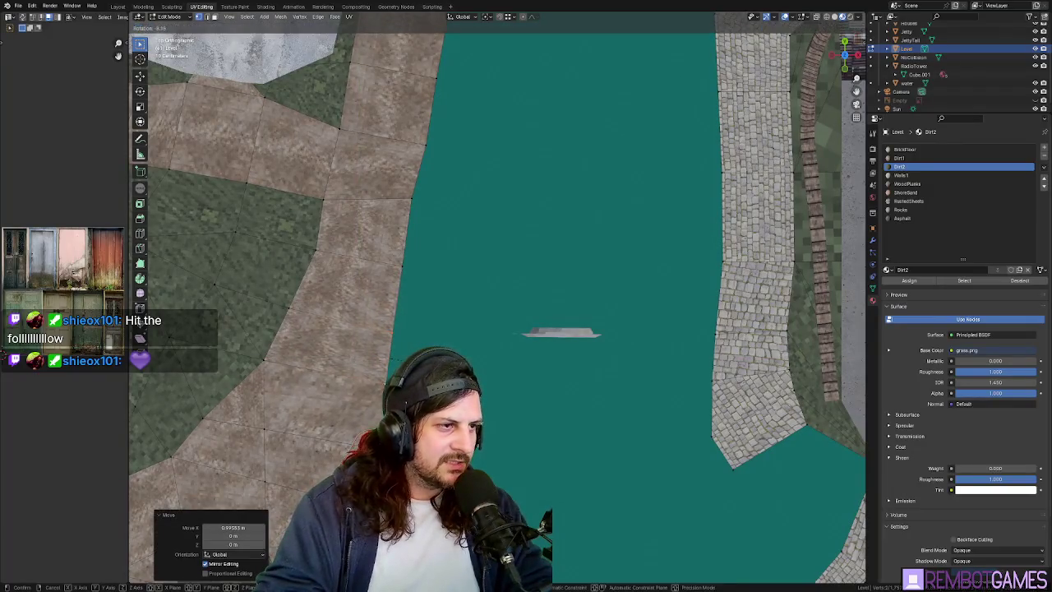
Return to top view and select the dirt path faces along the path.
mouse_move(468, 316)
middle_mouse_down()
mouse_move(482, 293)
mouse_move(451, 307)
mouse_move(453, 328)
middle_mouse_up()
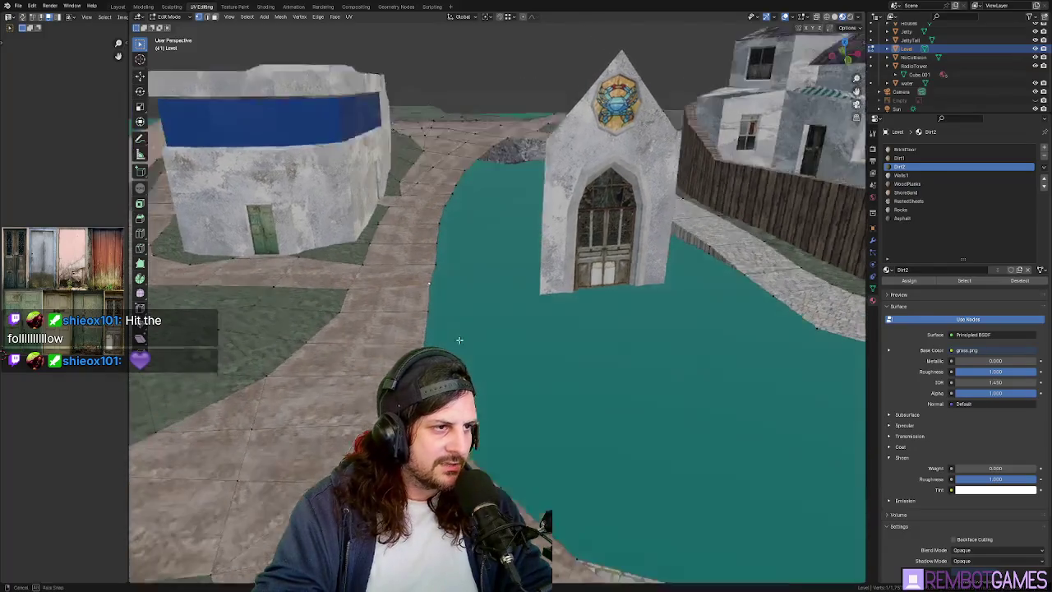
key("KP_7")
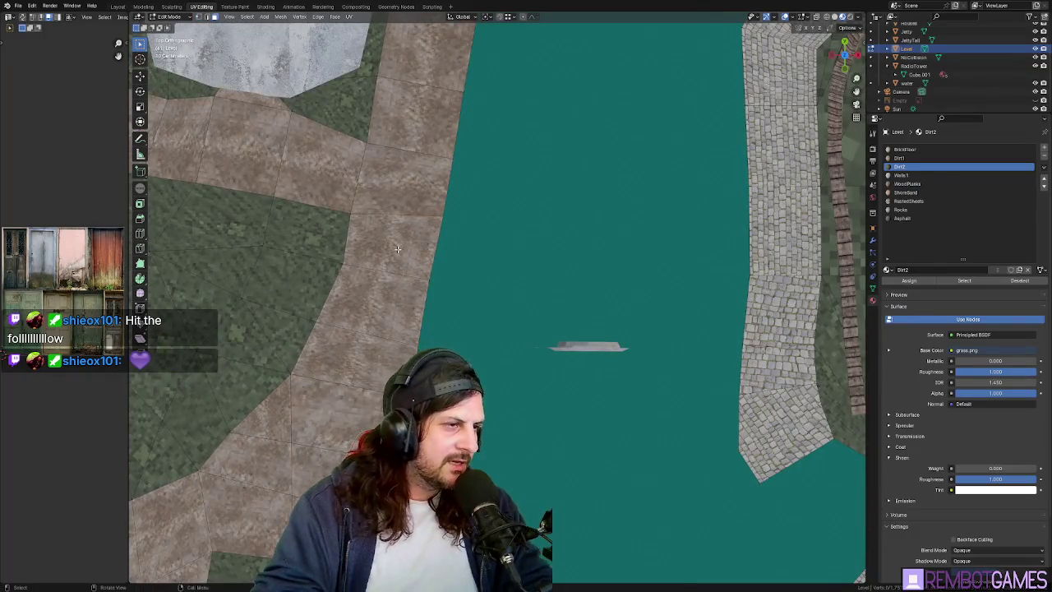
left_click(397, 249)
left_click(205, 164, "ctrl")
middle_click_drag(427, 158, 431, 280, "shift")
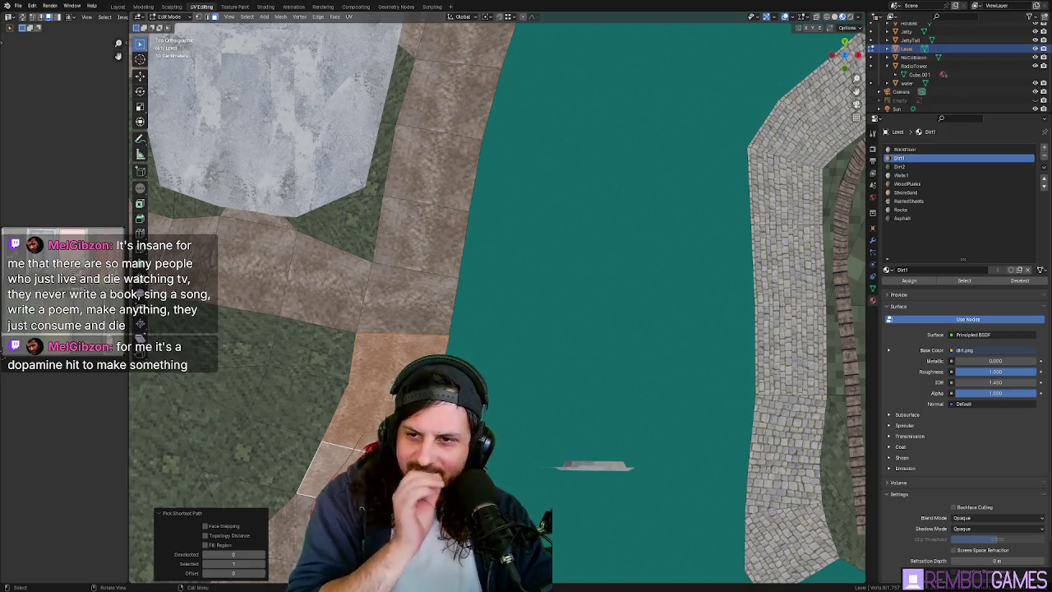
Leave edit mode, select the water object, and switch editing to the Level mesh.
mouse_move(573, 246)
middle_mouse_down()
mouse_move(573, 312)
mouse_move(543, 371)
middle_mouse_up()
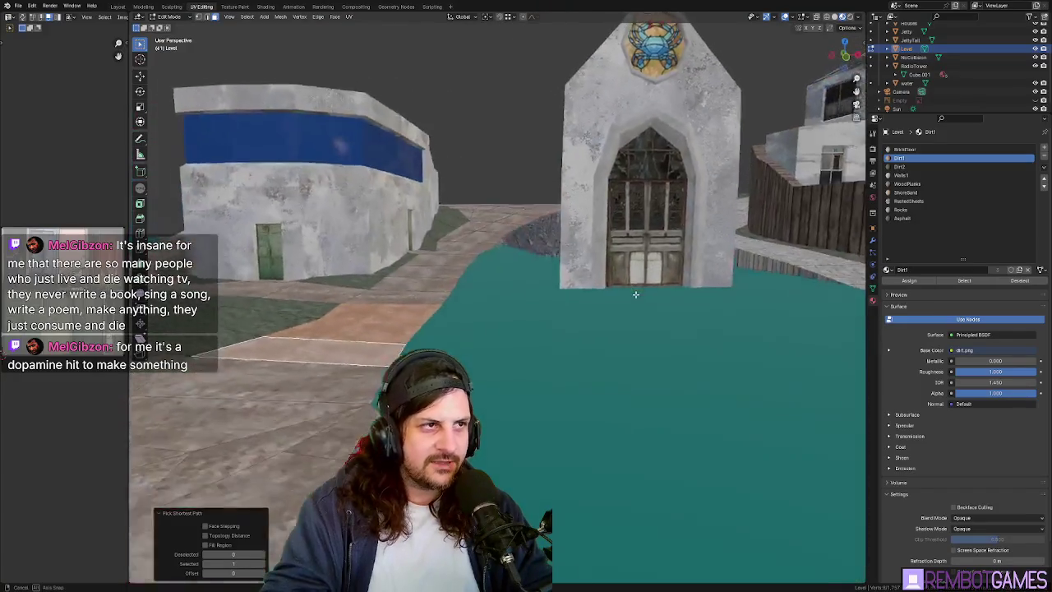
key("Tab")
left_click(546, 370)
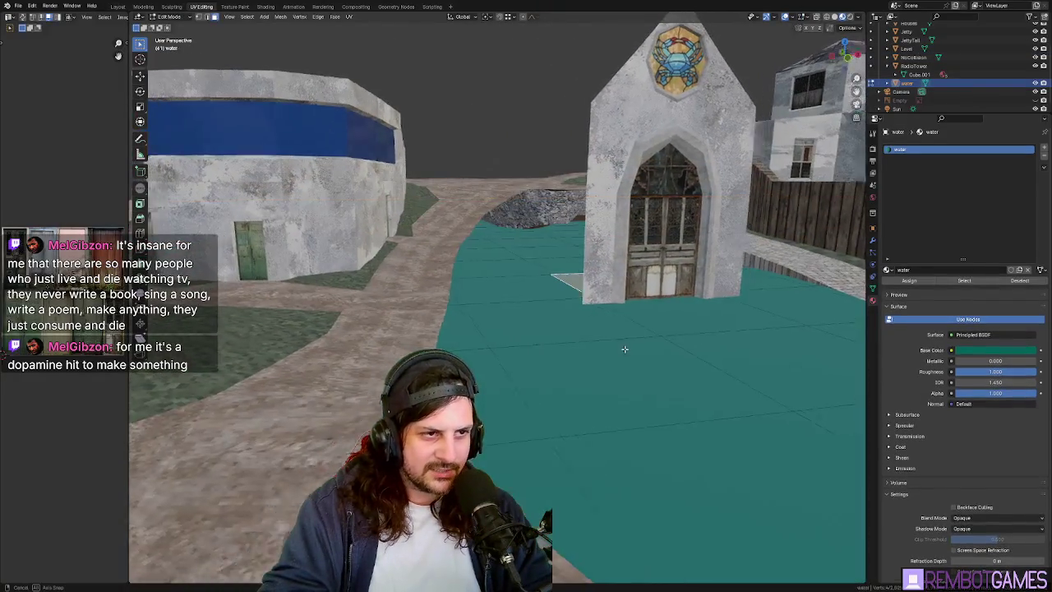
mouse_move(545, 371)
middle_mouse_down()
mouse_move(622, 361)
mouse_move(542, 361)
middle_mouse_up()
key("Tab")
key("Tab")
left_click(668, 372)
key("Tab")
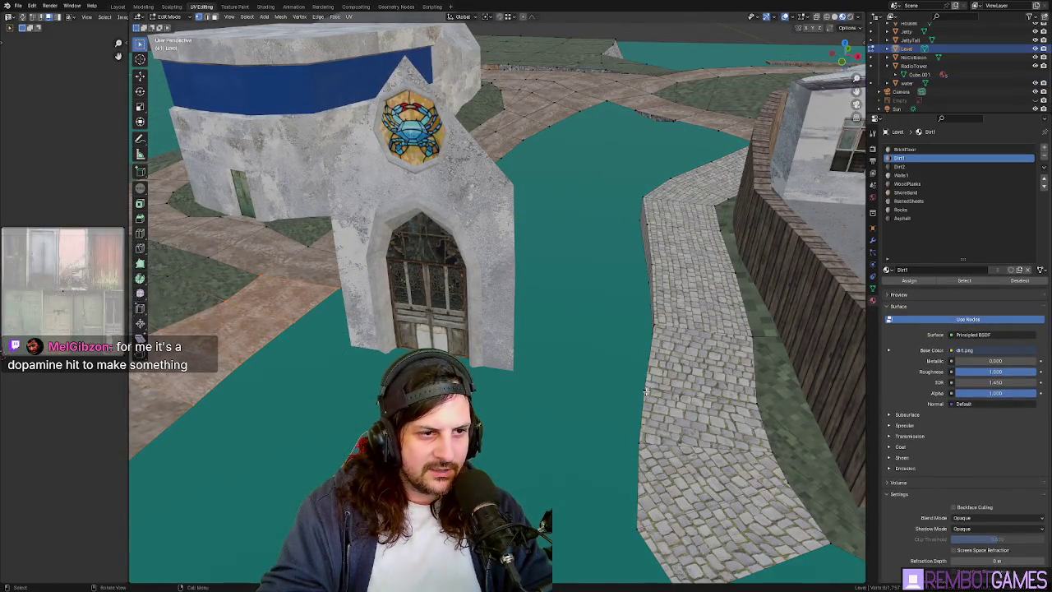
middle_click_drag(668, 371, 668, 352)
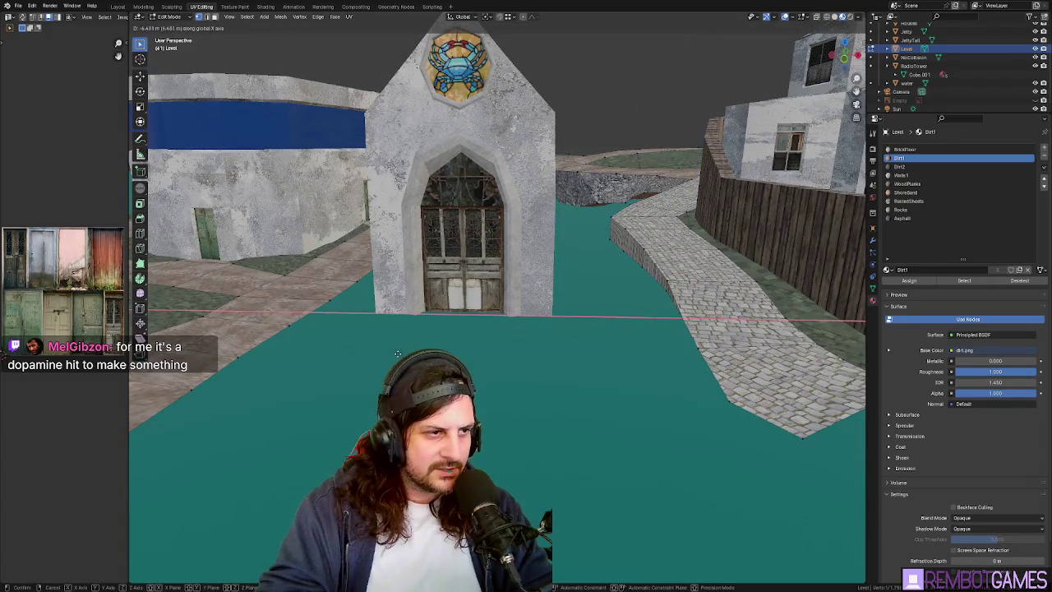
Move the Level geometry about 7.6 m along X, then vertically beside the canal.
left_click(344, 352)
mouse_move(344, 352)
middle_mouse_down()
mouse_move(554, 425)
mouse_move(711, 317)
mouse_move(681, 295)
mouse_move(615, 423)
middle_mouse_up()
middle_click_drag(646, 389, 714, 345)
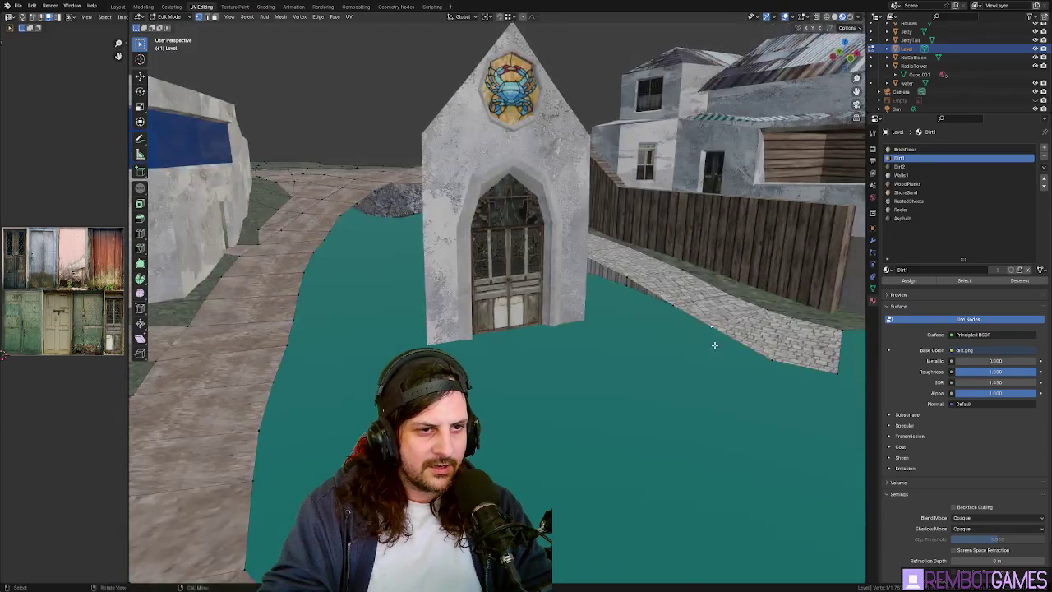
left_click(672, 311)
middle_click_drag(673, 311, 670, 310)
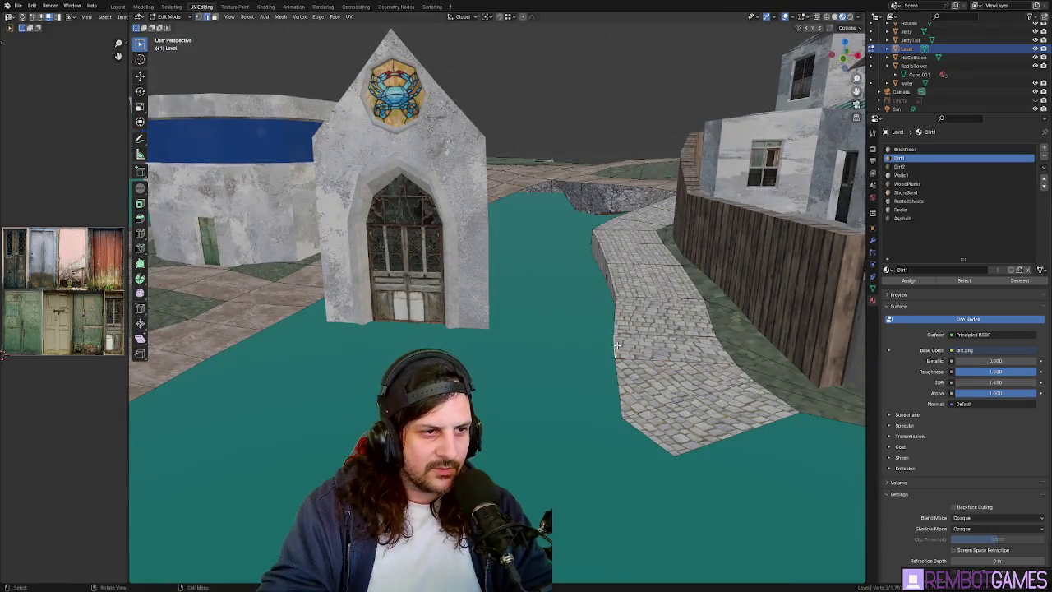
middle_click_drag(617, 345, 650, 387)
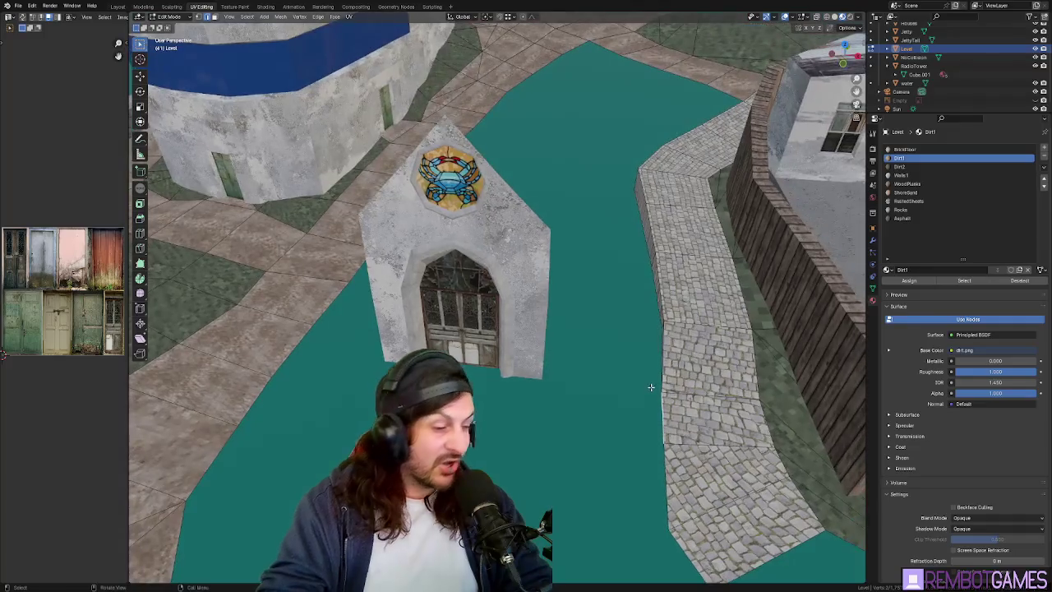
Duplicate a plank section from the walkway to span the canal by the chapel.
key("shift+d")
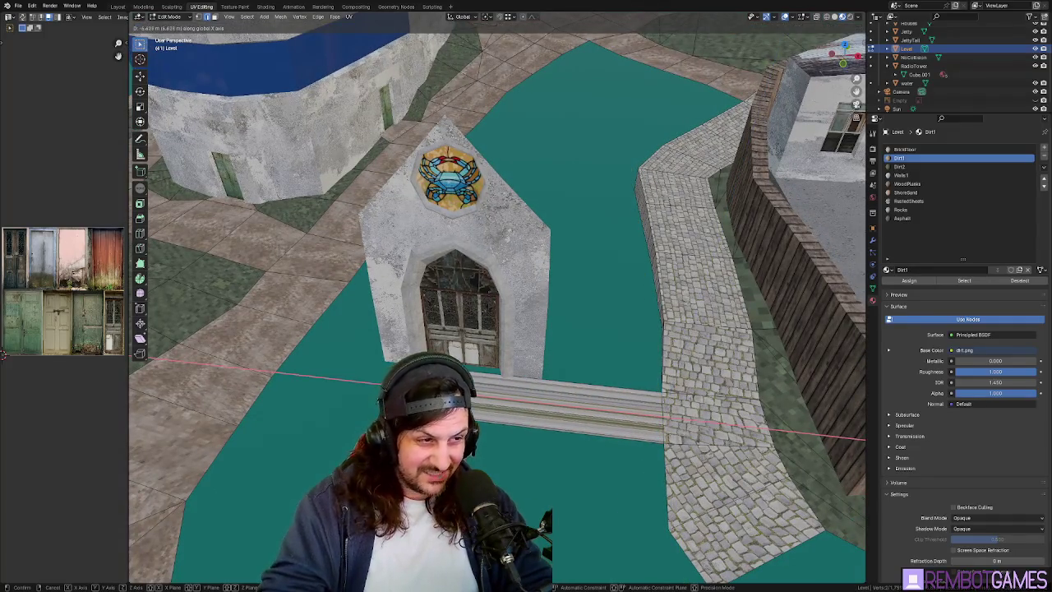
left_click(365, 401)
mouse_move(364, 401)
middle_mouse_down()
mouse_move(495, 281)
mouse_move(584, 299)
middle_mouse_up()
scroll(494, 281, "up", 5)
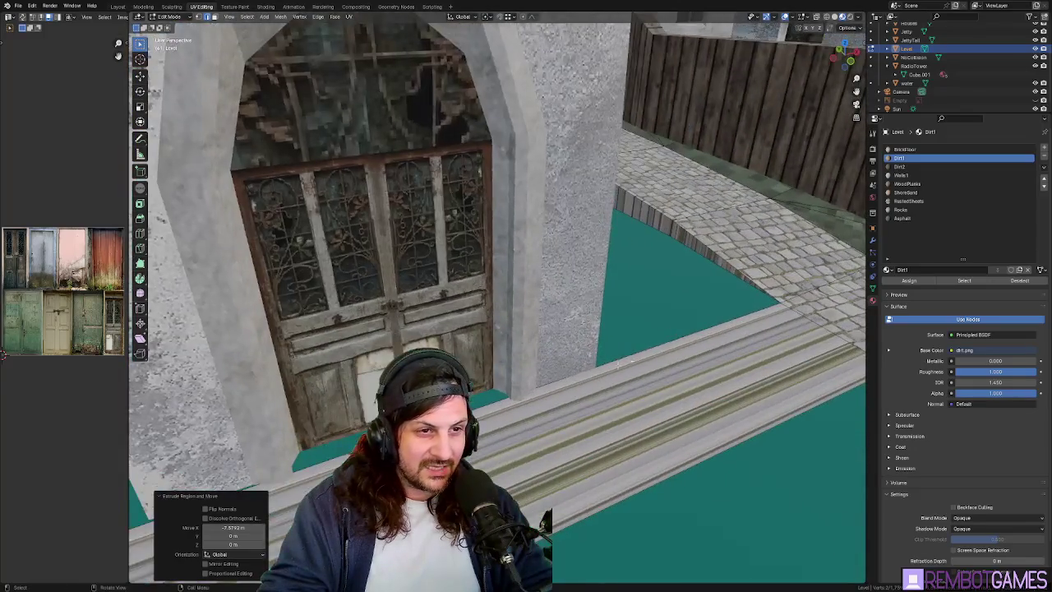
middle_click_drag(724, 273, 688, 264)
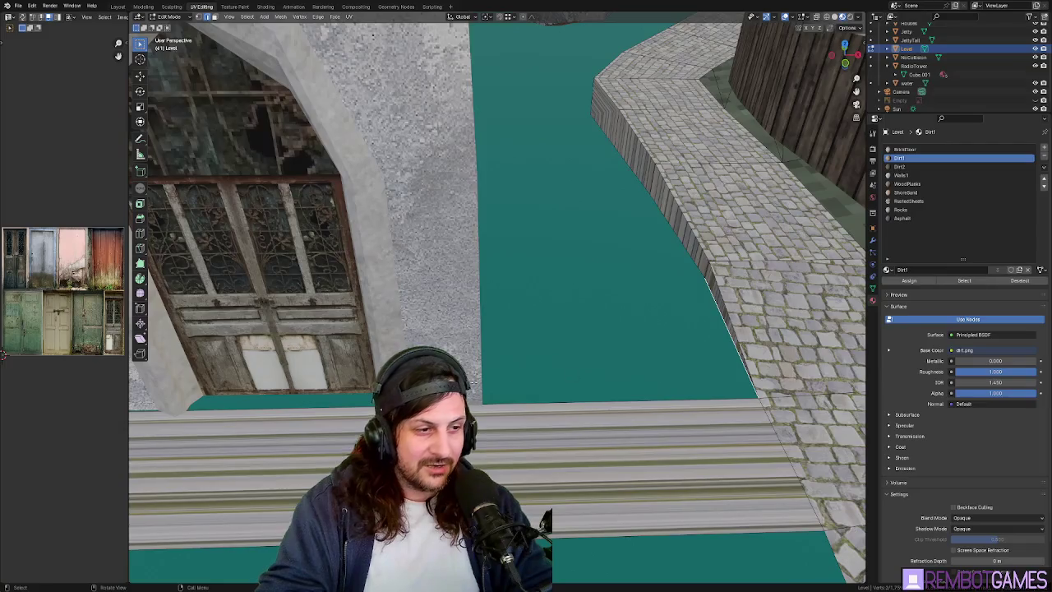
middle_click_drag(472, 382, 693, 385)
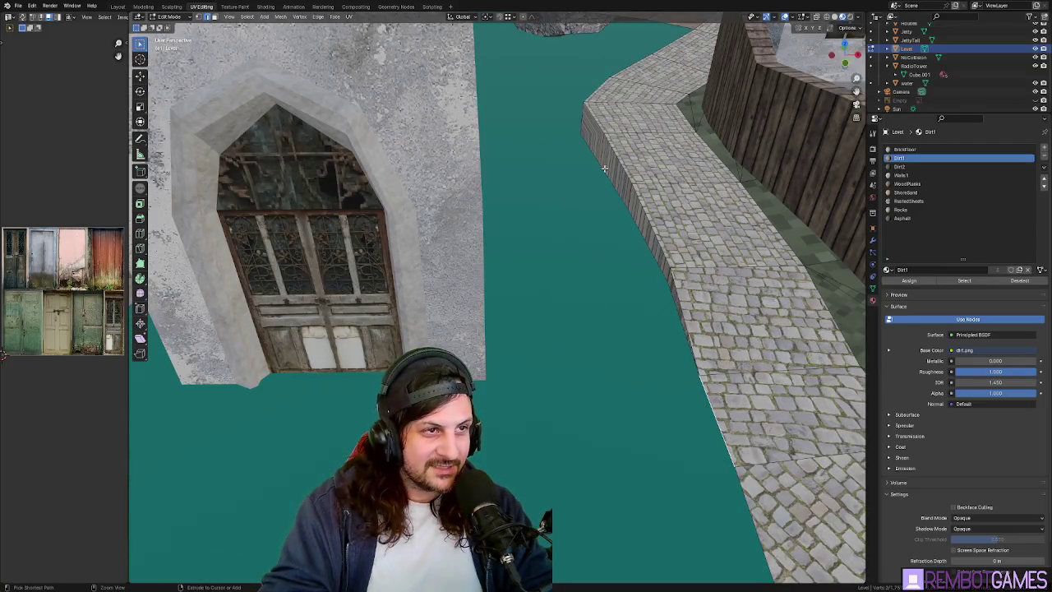
middle_click_drag(622, 285, 510, 345)
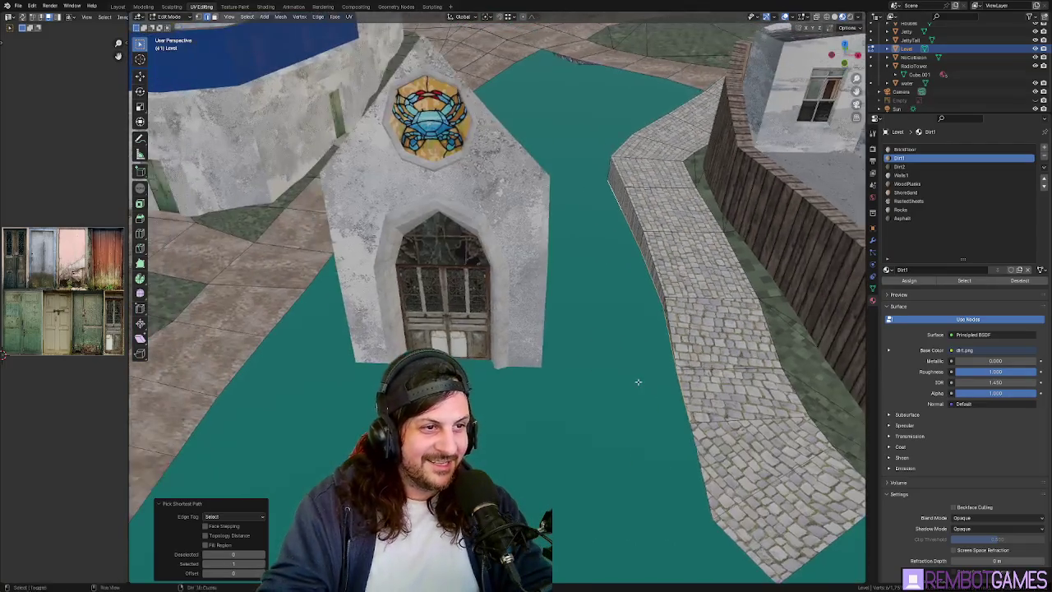
In top view, widen the plank section along X and slide it into place.
key("g")
key("x")
key("grave")
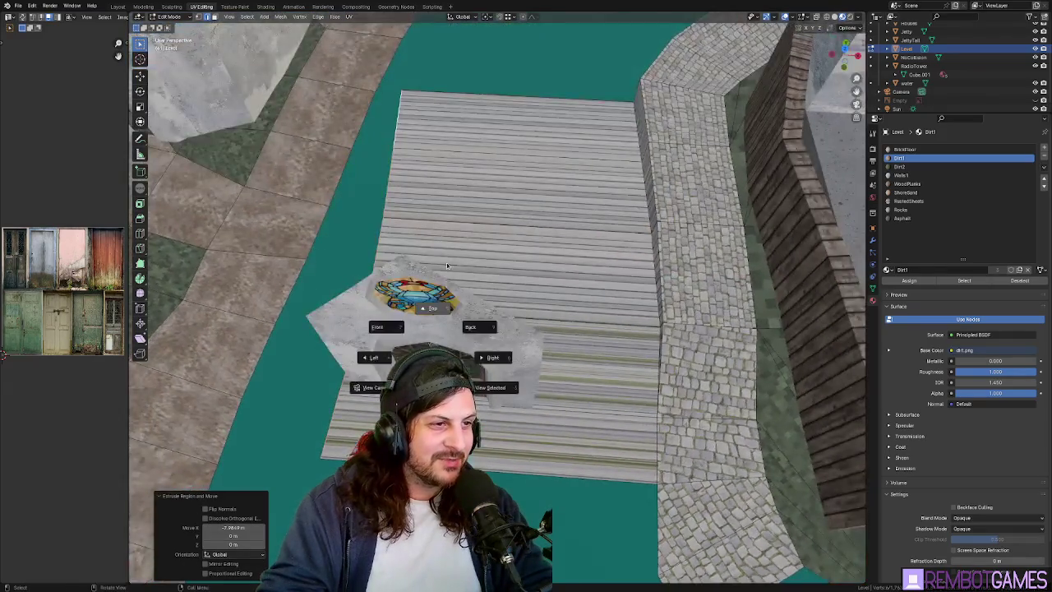
left_click(422, 271)
key("s")
key("x")
left_click(488, 236)
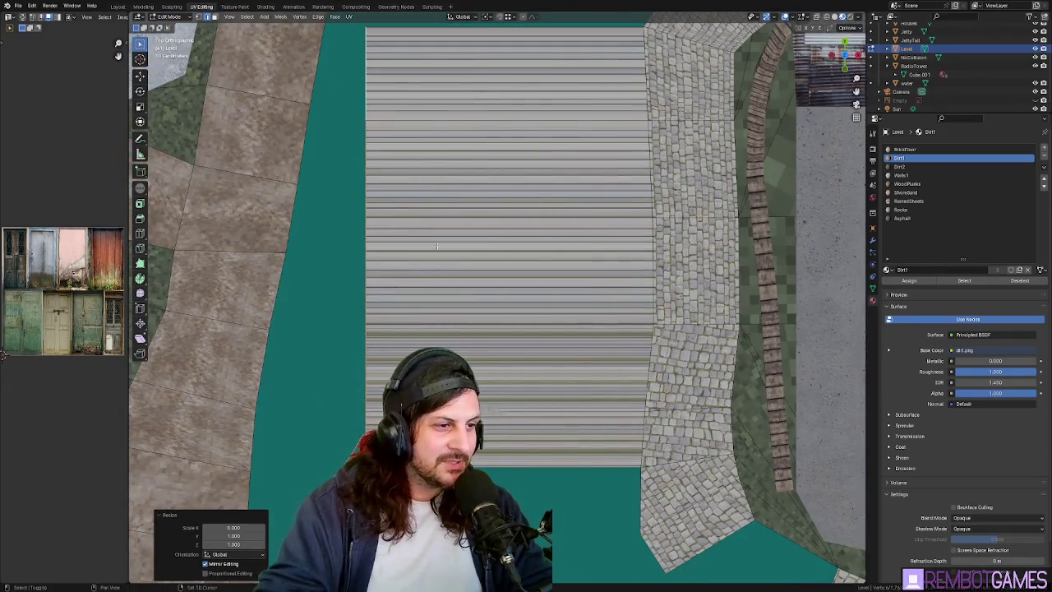
scroll(487, 236, "down", 2)
key("g")
key("x")
left_click(484, 301)
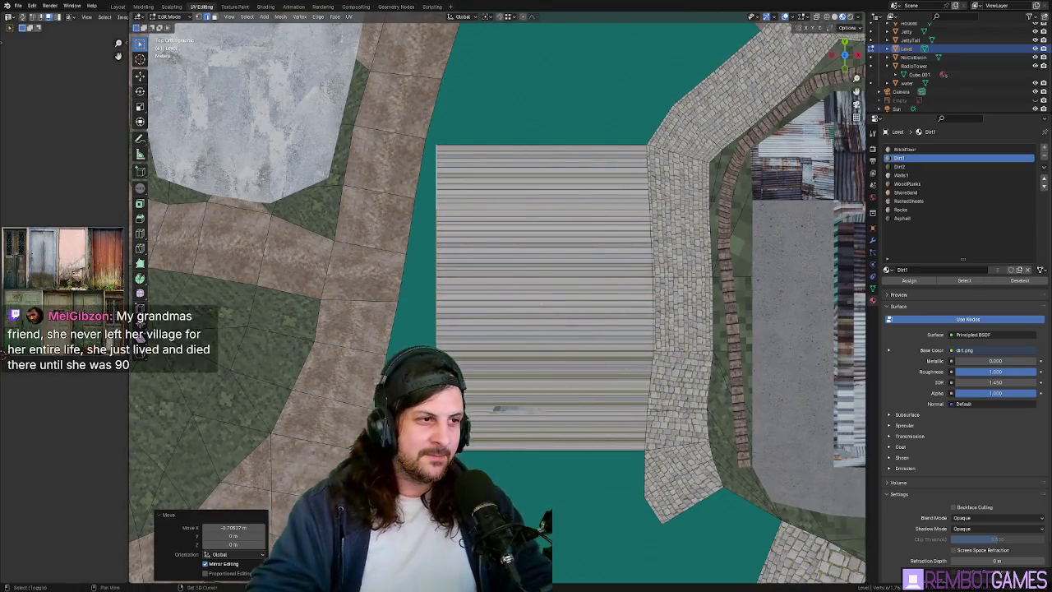
middle_click_drag(448, 319, 456, 307, "shift")
Select the dock's left-edge vertices and shift them sideways along X.
key("g")
key("x")
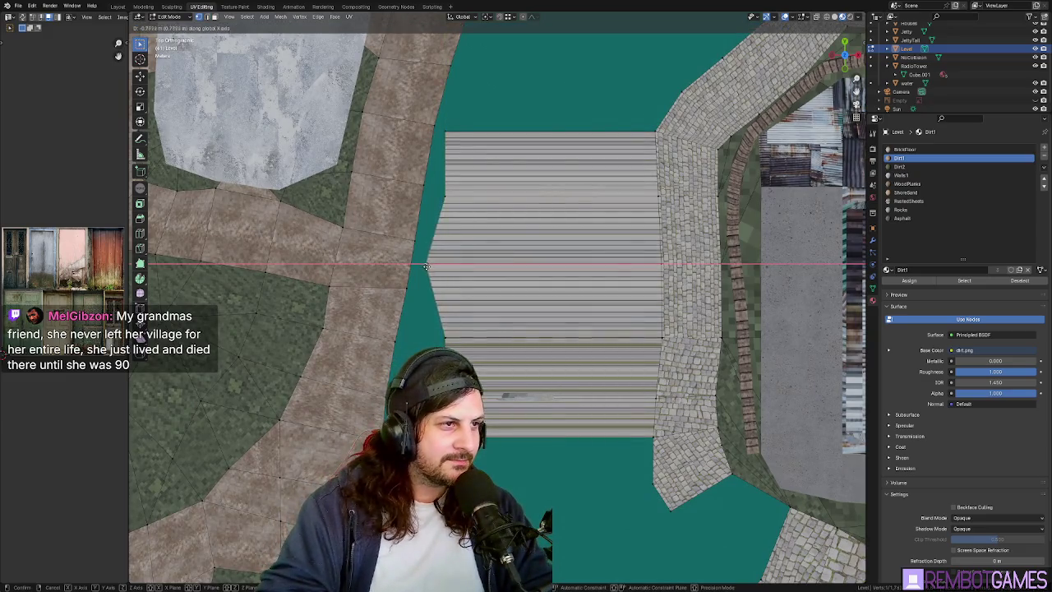
key("Escape")
left_click(444, 343, "ctrl")
key("g")
key("x")
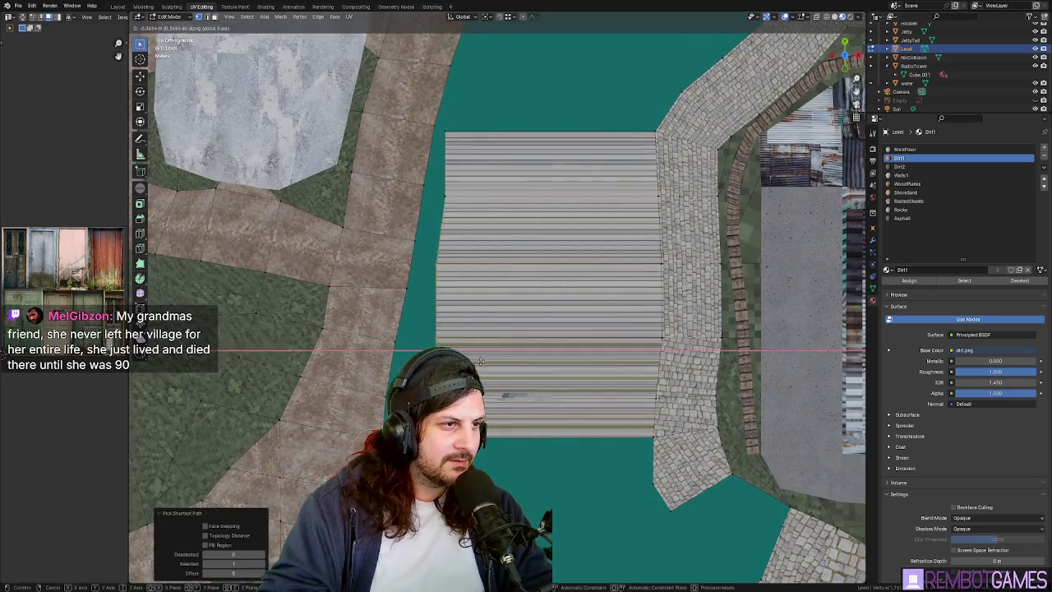
key("Escape")
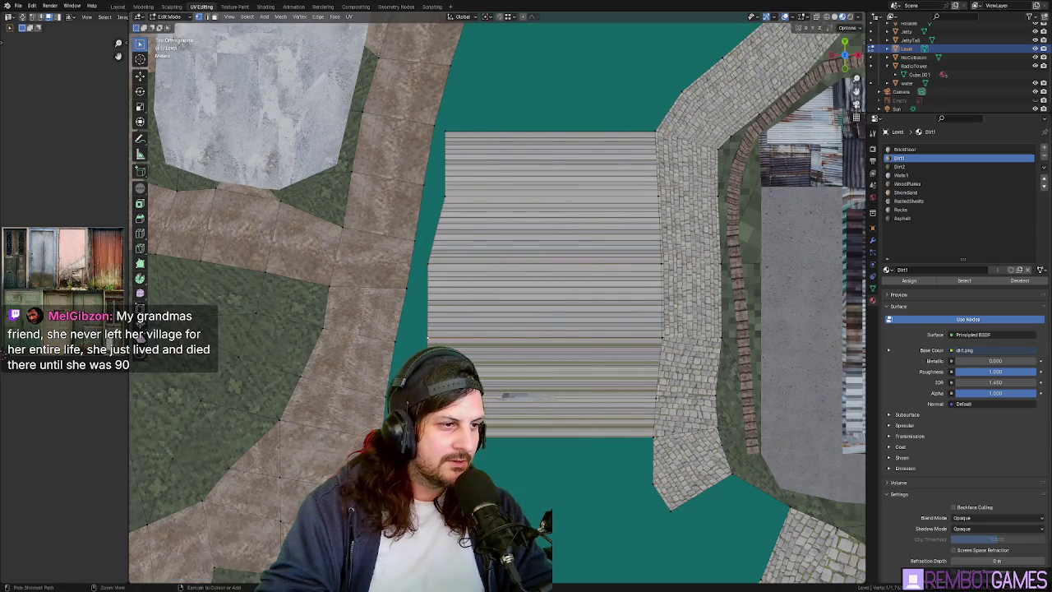
key("g")
key("Escape")
left_click(417, 436, "ctrl")
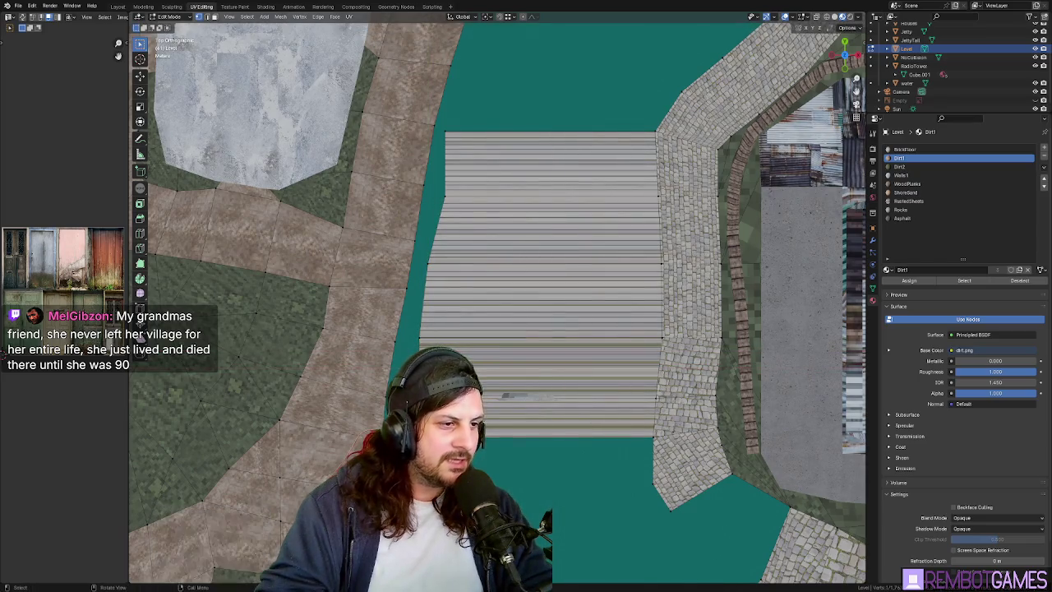
key("g")
key("x")
key("Return")
Fine-tune the dock edge along X to about -0.252 m, checking in perspective.
mouse_move(411, 354)
middle_mouse_down()
mouse_move(430, 293)
mouse_move(437, 199)
middle_mouse_up()
scroll(437, 199, "up", 4)
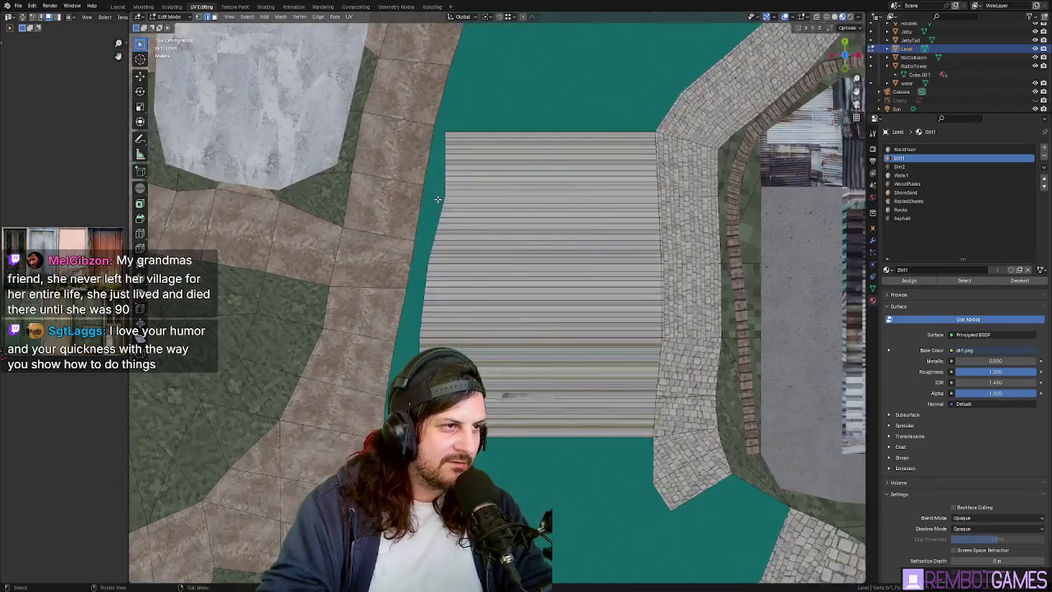
key("g")
key("x")
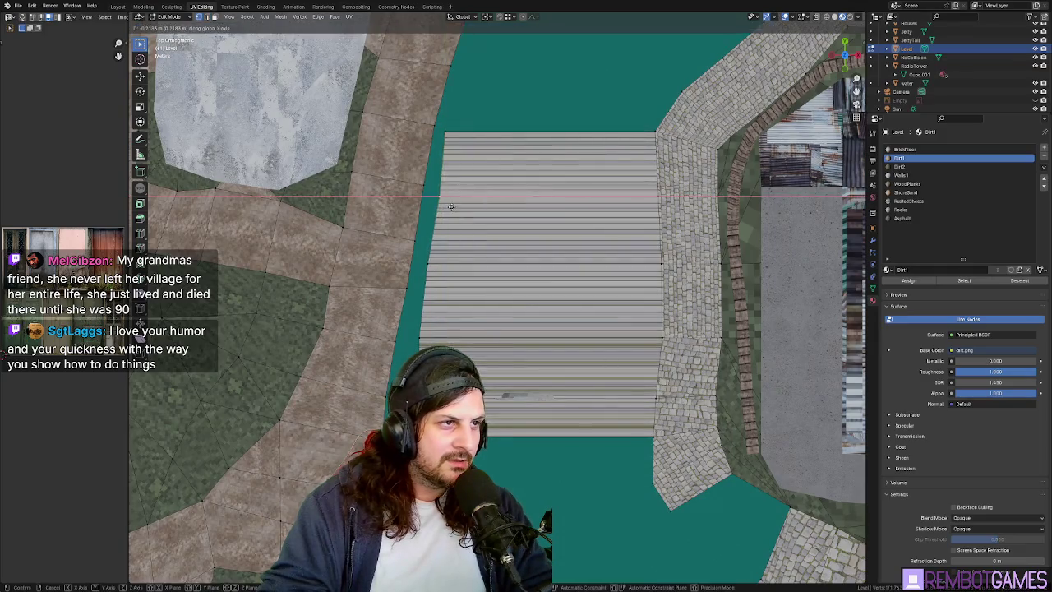
left_click(450, 205)
middle_click_drag(484, 221, 500, 303)
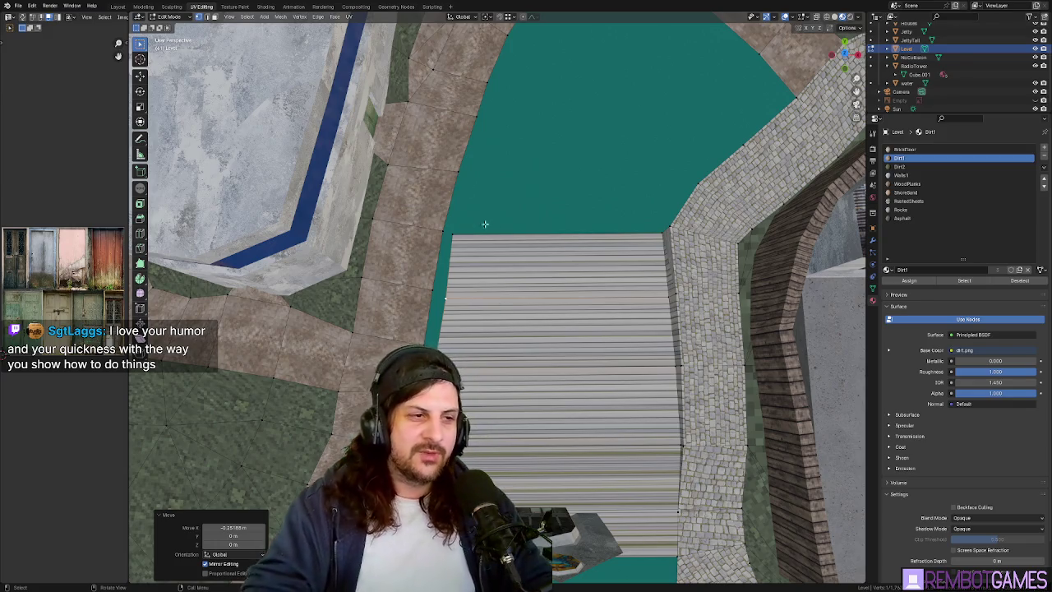
Raise the cobblestone paving by the fence corner along Z to about 0.4381.
scroll(484, 223, "down", 5)
mouse_move(485, 223)
middle_mouse_down()
mouse_move(488, 298)
mouse_move(511, 334)
mouse_move(500, 314)
mouse_move(450, 349)
mouse_move(449, 335)
mouse_move(575, 312)
mouse_move(626, 291)
mouse_move(510, 334)
mouse_move(493, 320)
middle_mouse_up()
key("g")
key("z")
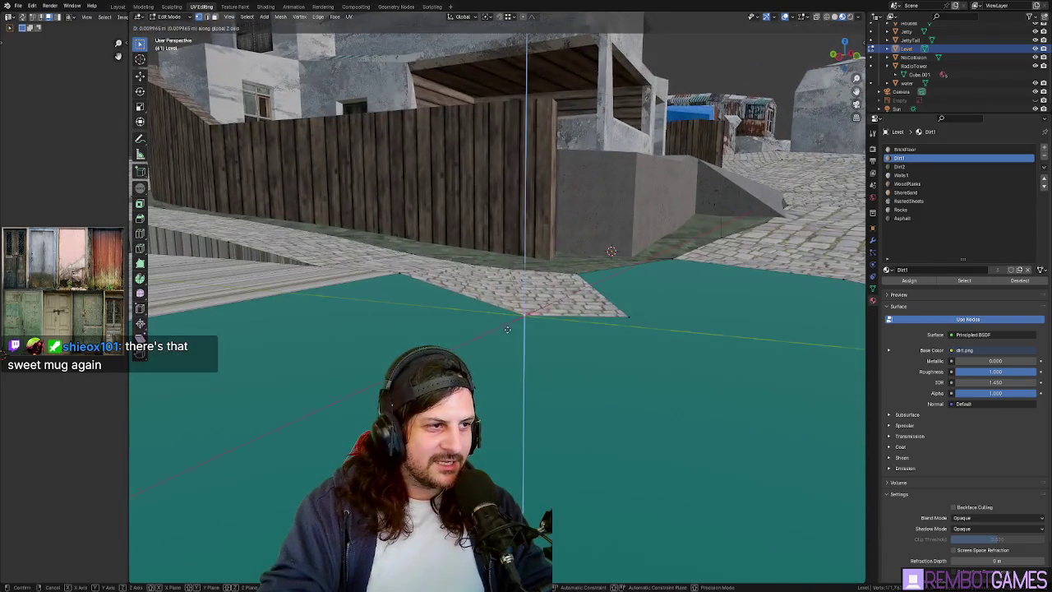
left_click(402, 276)
mouse_move(402, 277)
middle_mouse_down()
mouse_move(374, 327)
mouse_move(395, 298)
mouse_move(522, 312)
mouse_move(553, 411)
middle_mouse_up()
key("g")
key("z")
left_click(401, 296)
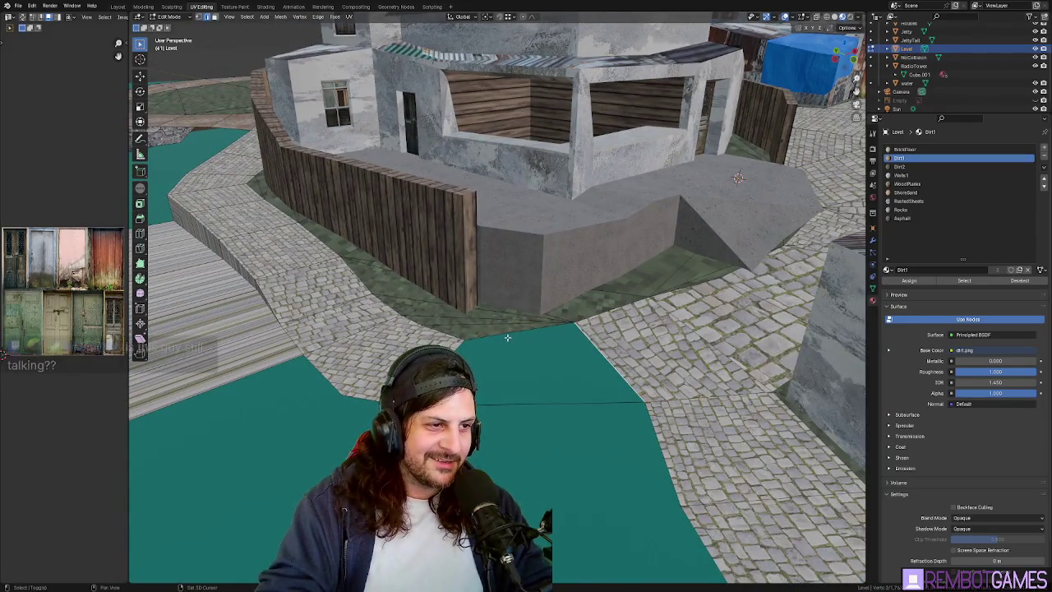
Select the walkway and wooden dock faces and UV-unwrap them.
left_click(588, 353, "shift")
left_click(575, 370, "shift")
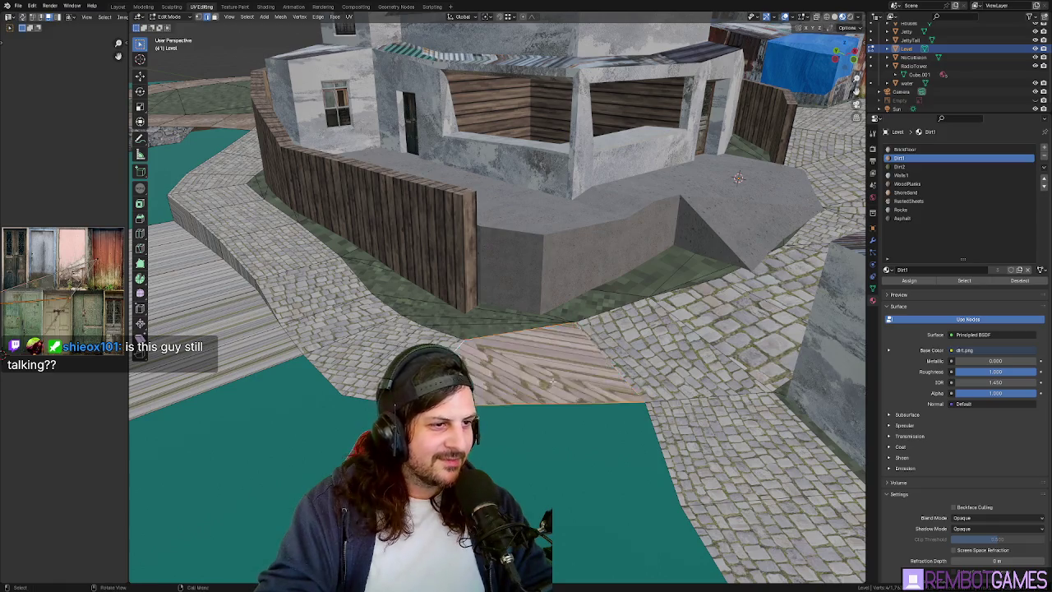
middle_click_drag(575, 370, 567, 377)
left_click(579, 366, "shift")
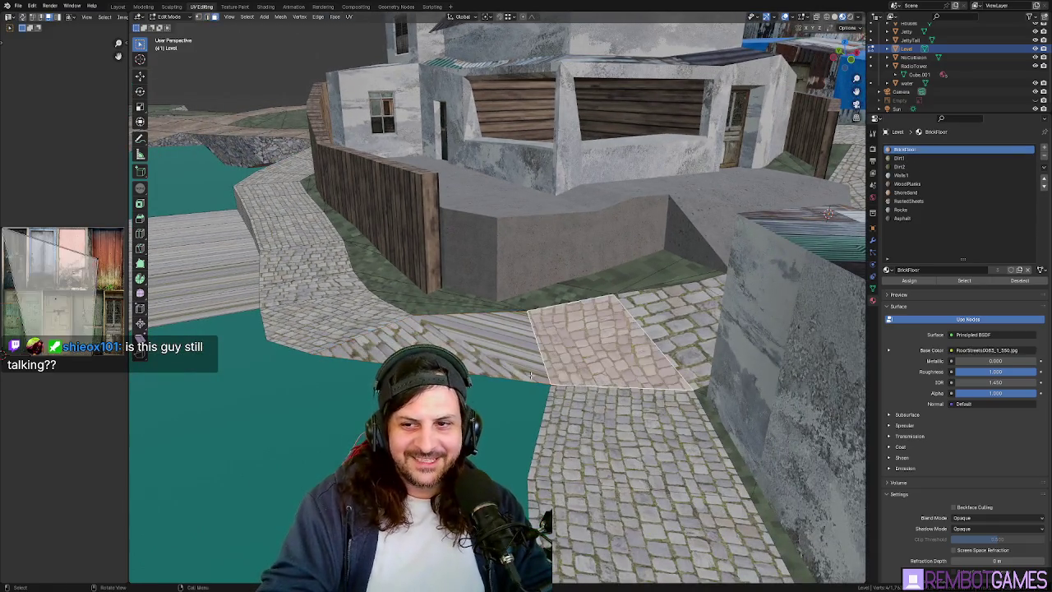
left_click(448, 370, "shift")
middle_click_drag(448, 370, 543, 387)
key("u")
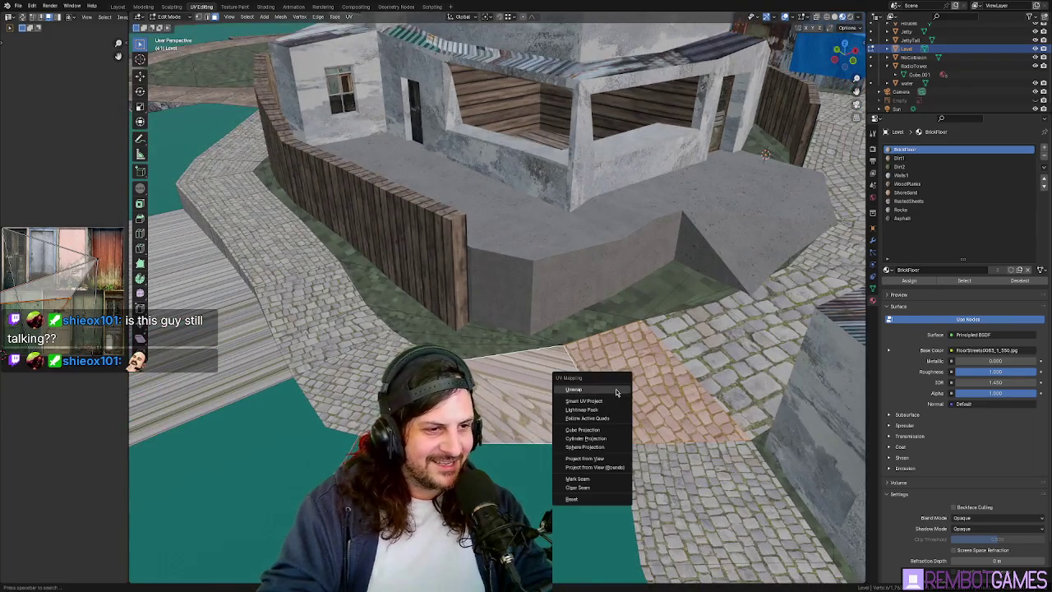
left_click(615, 388)
mouse_move(615, 388)
middle_mouse_down()
mouse_move(595, 414)
mouse_move(484, 362)
middle_mouse_up()
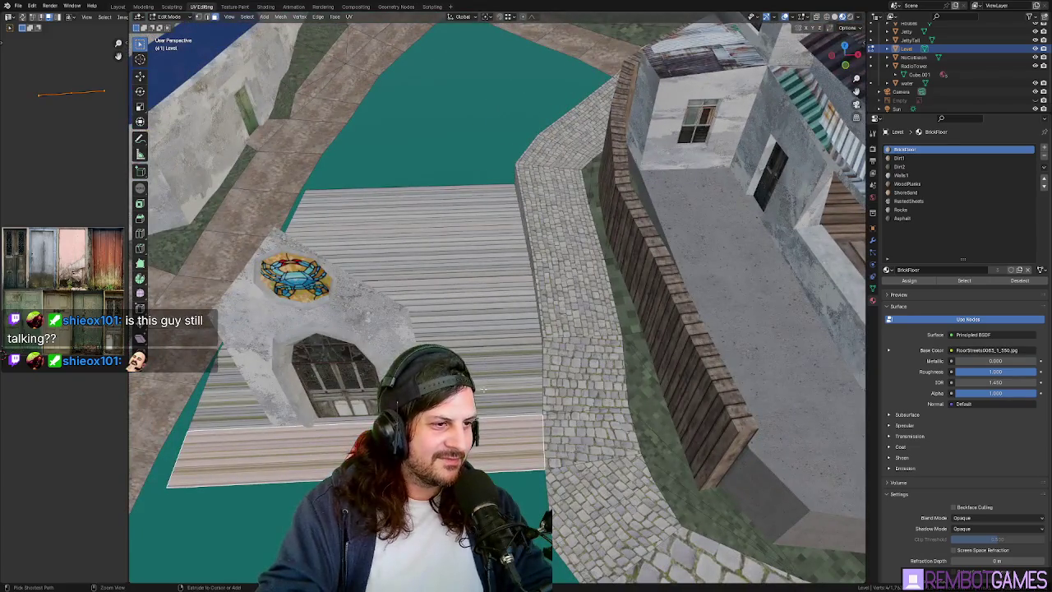
Give the dock faces the BrickFloor material, unwrap and scale their UVs, then review it.
left_click(483, 363, "ctrl")
key("u")
left_click(513, 249)
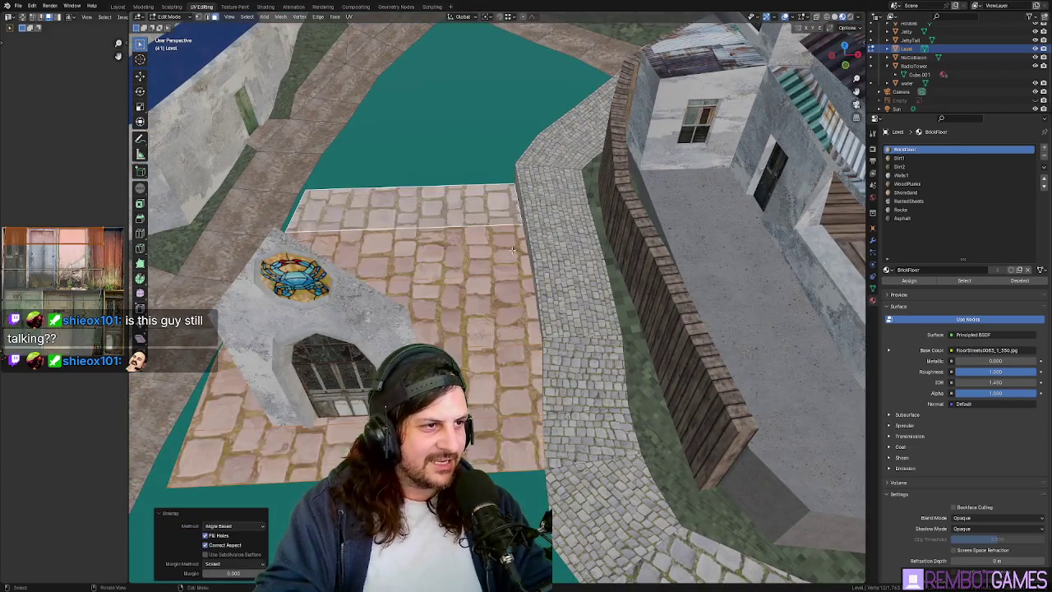
key("s")
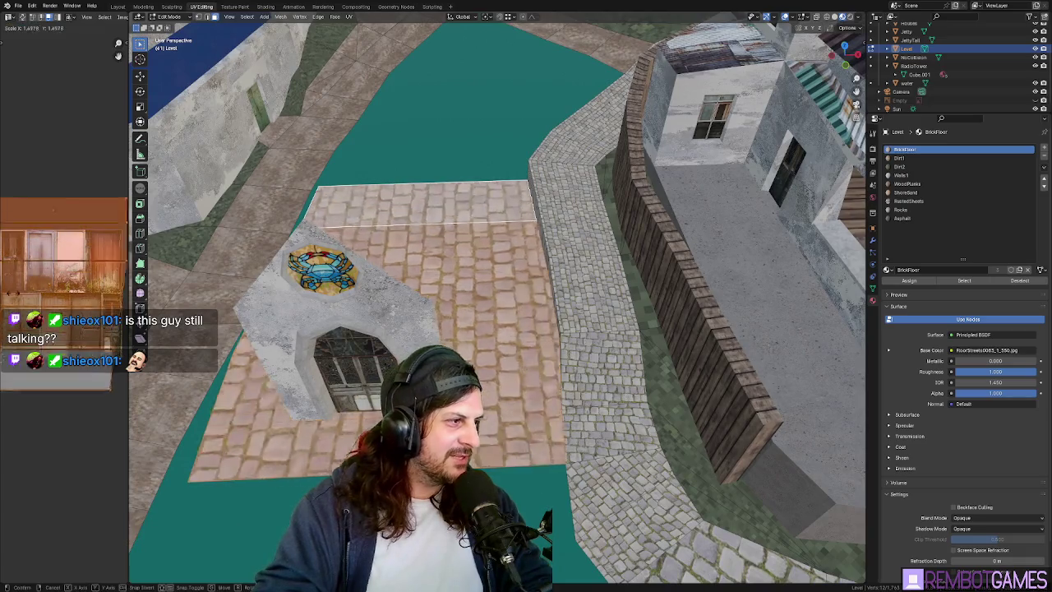
left_click(491, 287)
key("Tab")
mouse_move(460, 304)
middle_mouse_down()
mouse_move(491, 286)
mouse_move(492, 319)
mouse_move(386, 362)
mouse_move(356, 359)
middle_mouse_up()
key("Tab")
key("Tab")
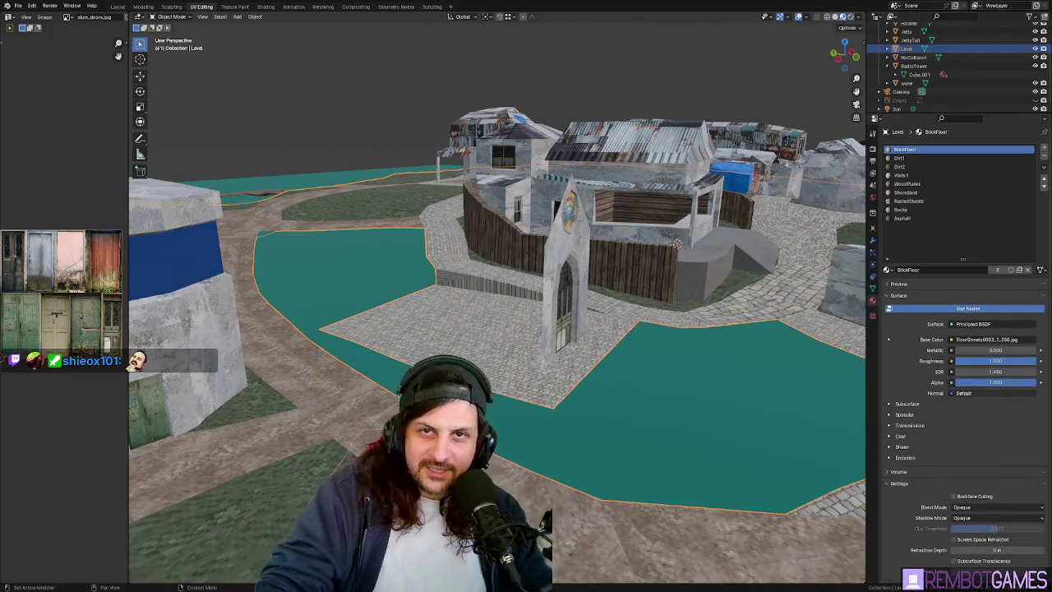
Enter edit mode on the level and frame the chapel's canal corner from above.
mouse_move(738, 249)
middle_mouse_down()
mouse_move(608, 356)
mouse_move(667, 407)
middle_mouse_up()
key("Tab")
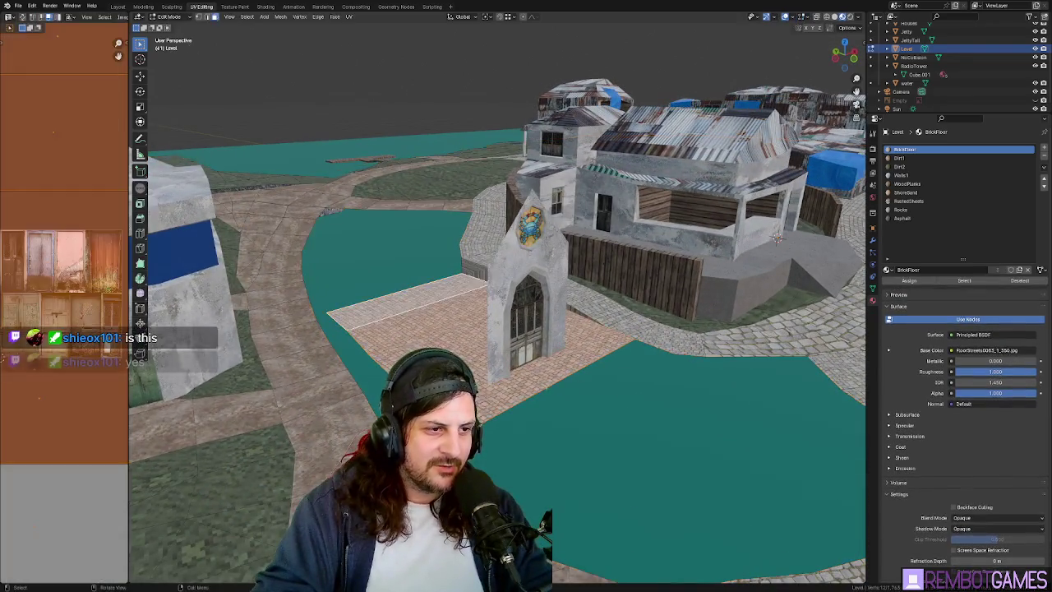
mouse_move(600, 422)
middle_mouse_down()
mouse_move(605, 387)
mouse_move(606, 457)
middle_mouse_up()
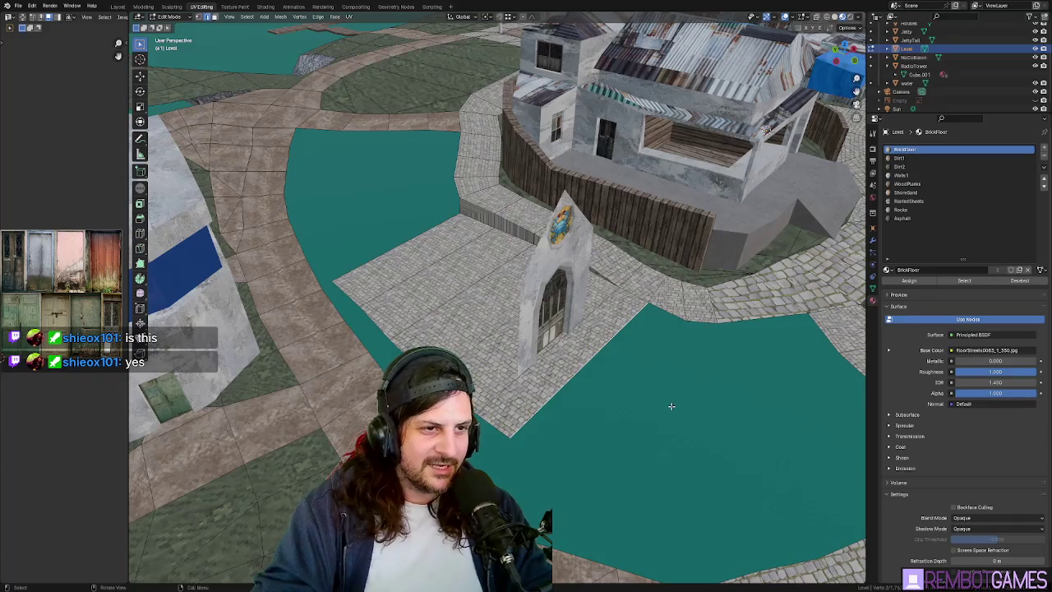
middle_click_drag(671, 405, 635, 345)
mouse_move(655, 297)
middle_mouse_down()
mouse_move(538, 336)
mouse_move(546, 369)
mouse_move(636, 336)
mouse_move(609, 366)
middle_mouse_up()
left_click(614, 326)
Reshape the canal-side corner by moving its vertex along X, then Y.
key("g")
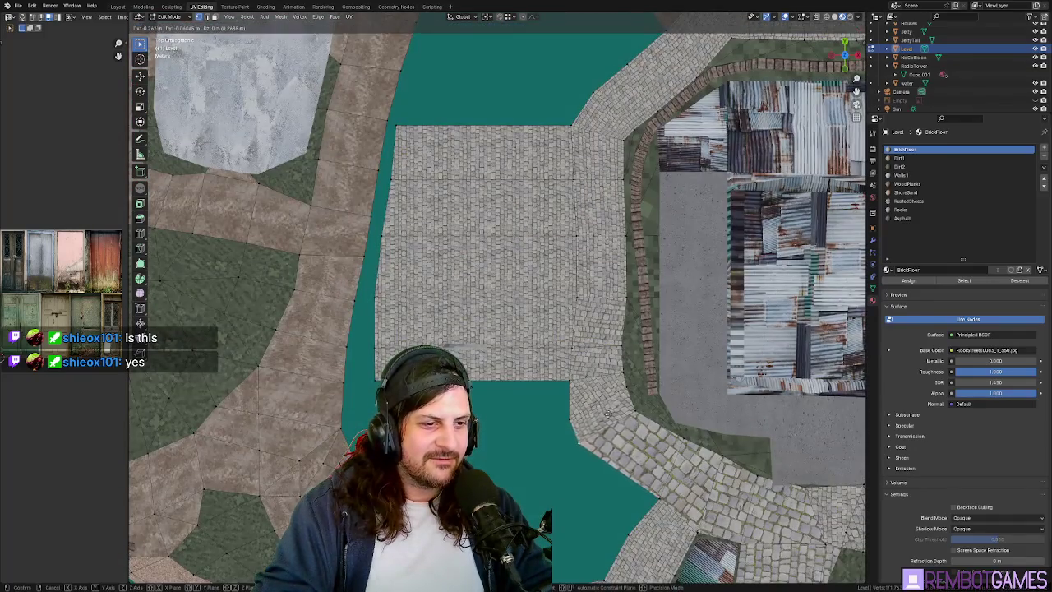
key("x")
left_click(569, 419)
scroll(592, 386, "down", 5, "shift")
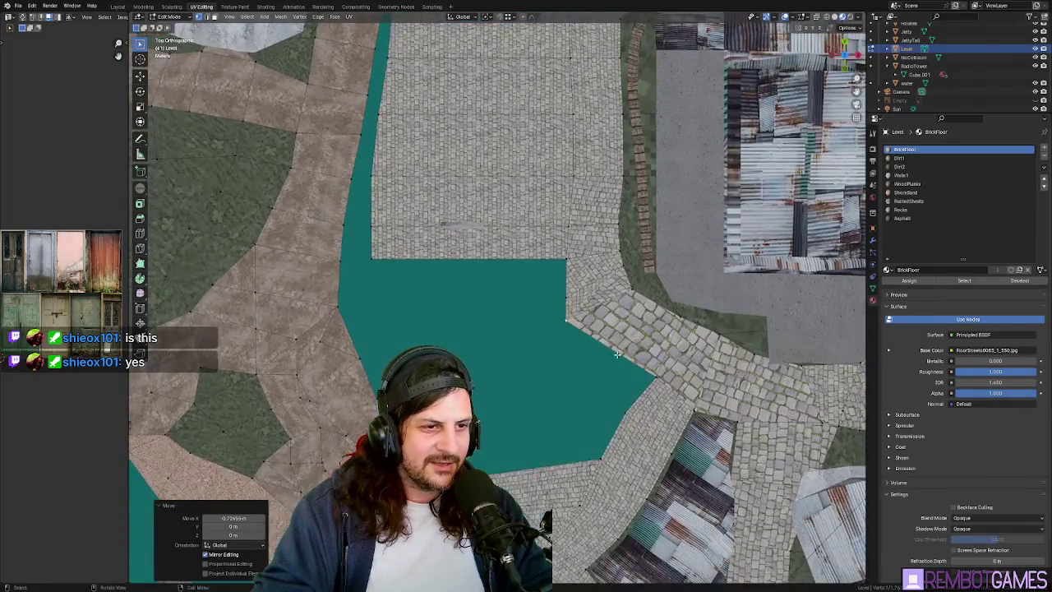
key("g")
key("y")
left_click(578, 355)
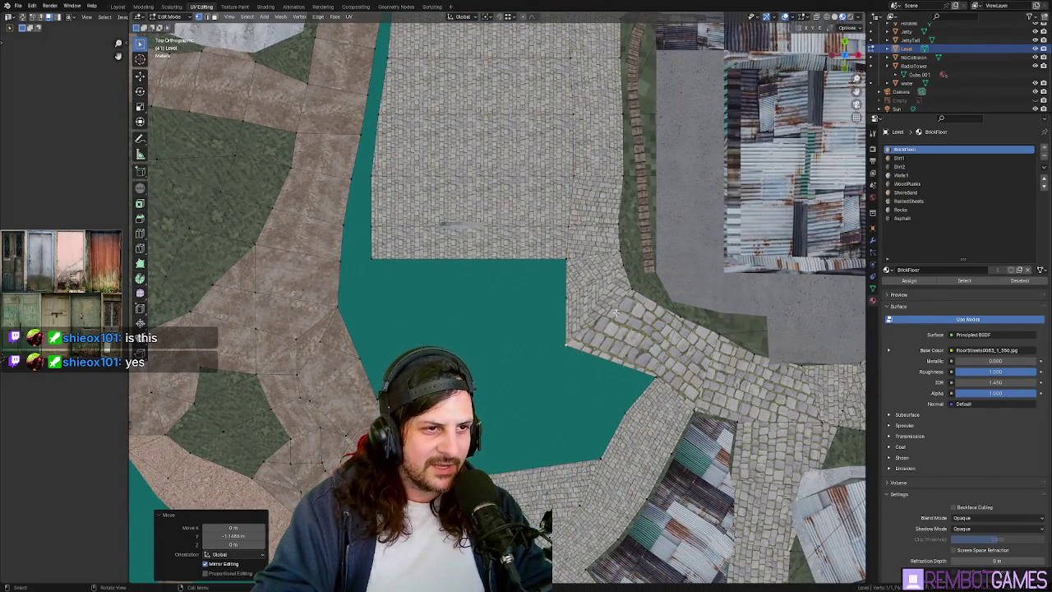
key("g")
left_click(646, 306)
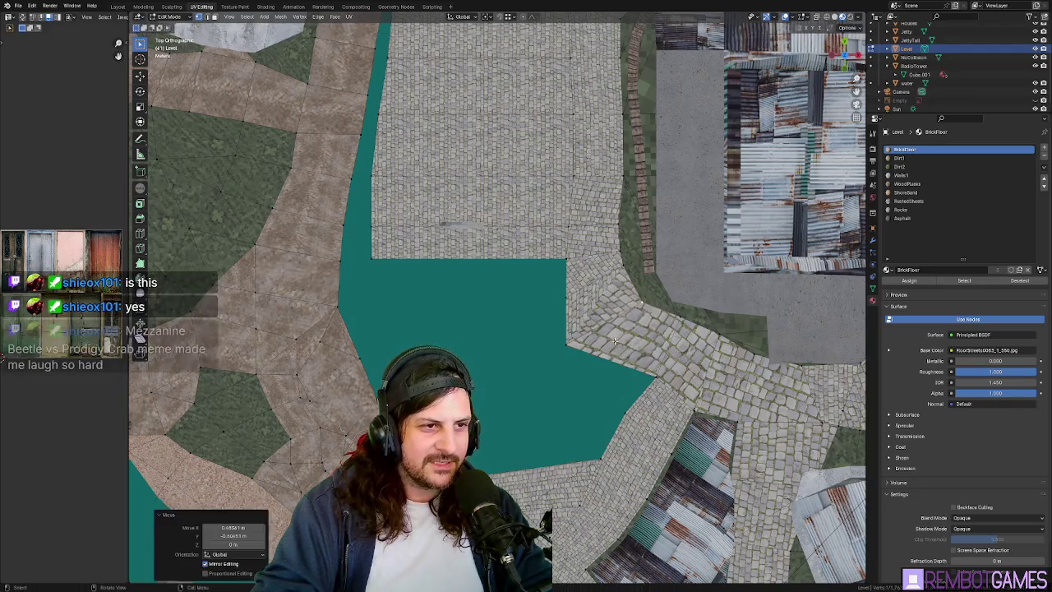
middle_click_drag(646, 305, 641, 312)
Unwrap the corner paving faces and scale the stones to match nearby paving, then exit edit mode.
left_click(641, 312, "ctrl")
key("u")
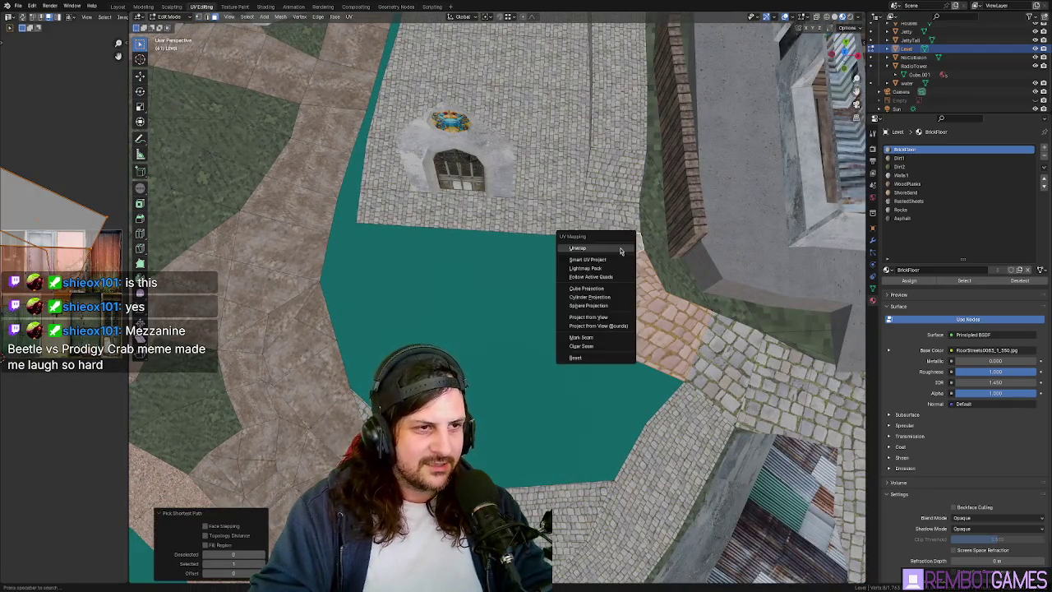
left_click(570, 239)
scroll(570, 239, "up", 3)
key("s")
left_click(772, 273)
scroll(764, 304, "down", 3)
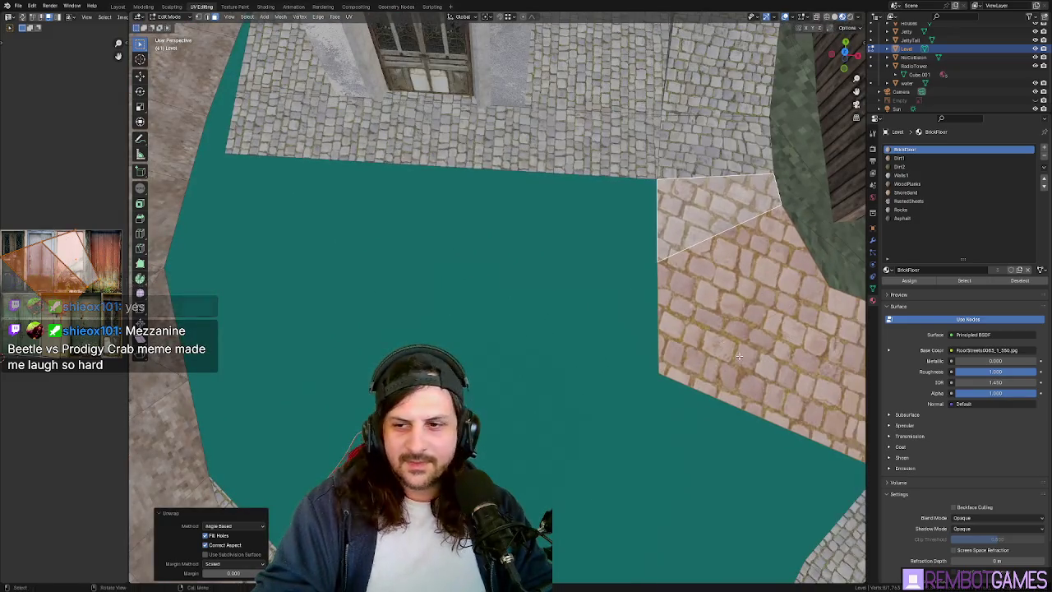
mouse_move(763, 312)
middle_mouse_down()
mouse_move(732, 305)
mouse_move(687, 358)
middle_mouse_up()
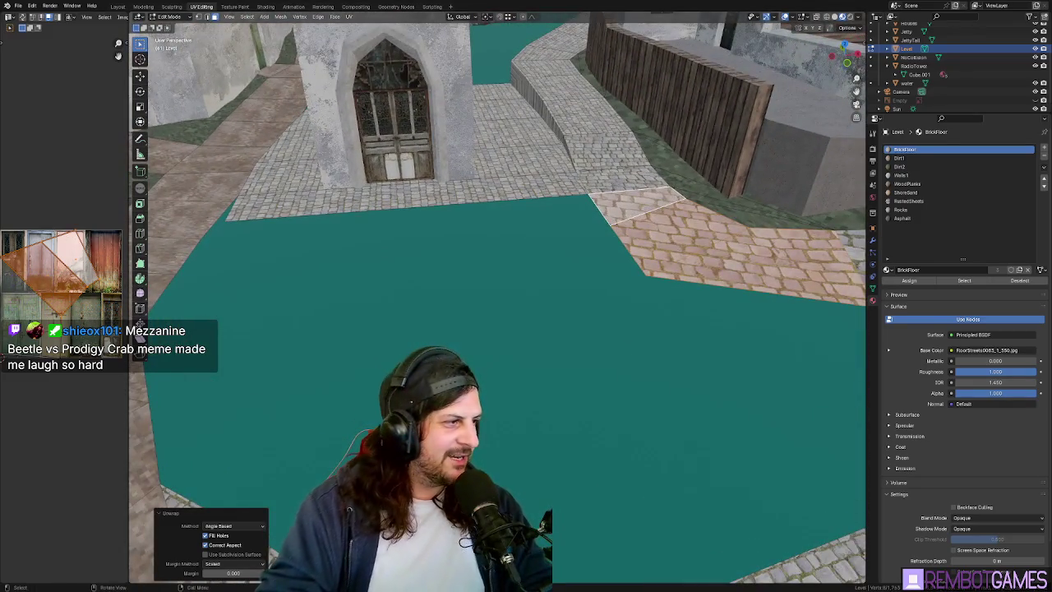
key("s")
left_click(481, 312)
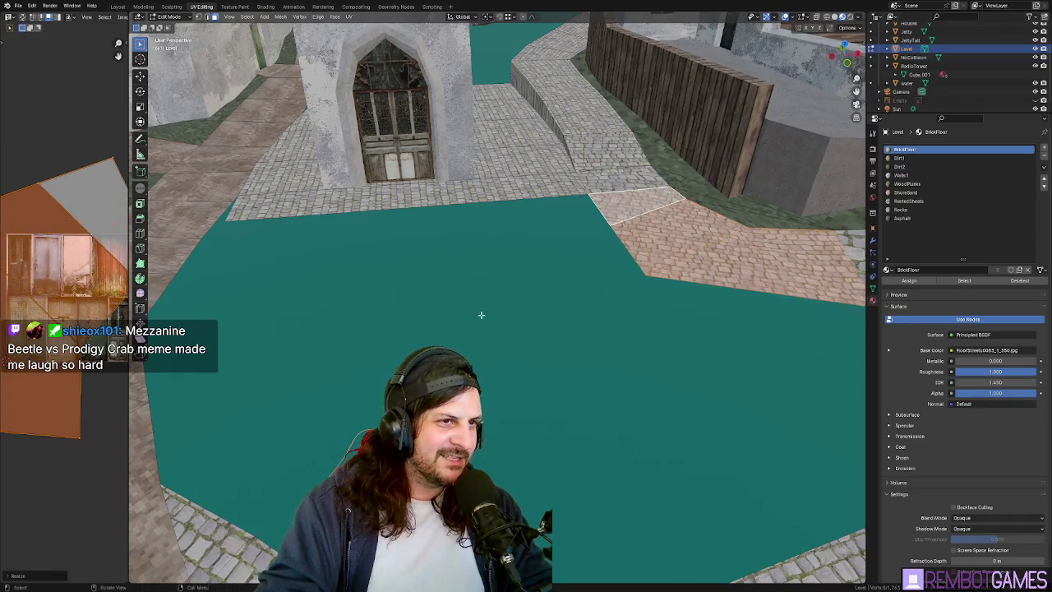
key("Tab")
mouse_move(481, 312)
middle_mouse_down()
mouse_move(621, 300)
mouse_move(514, 297)
mouse_move(657, 282)
middle_mouse_up()
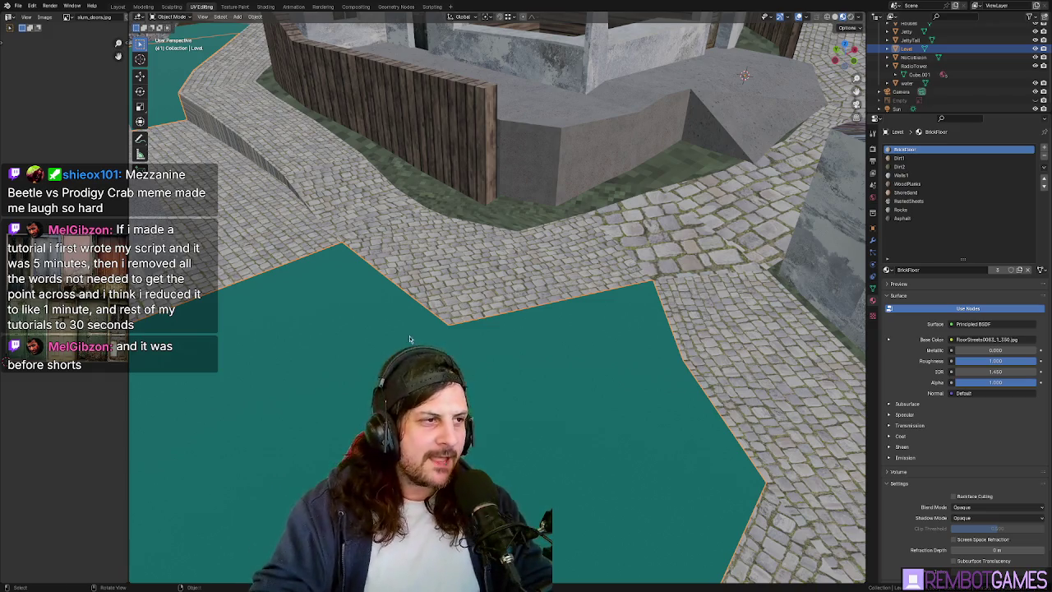
Re-enter edit mode on the level in top view, then switch to YouTube Music.
middle_click_drag(658, 282, 527, 355)
key("KP_7")
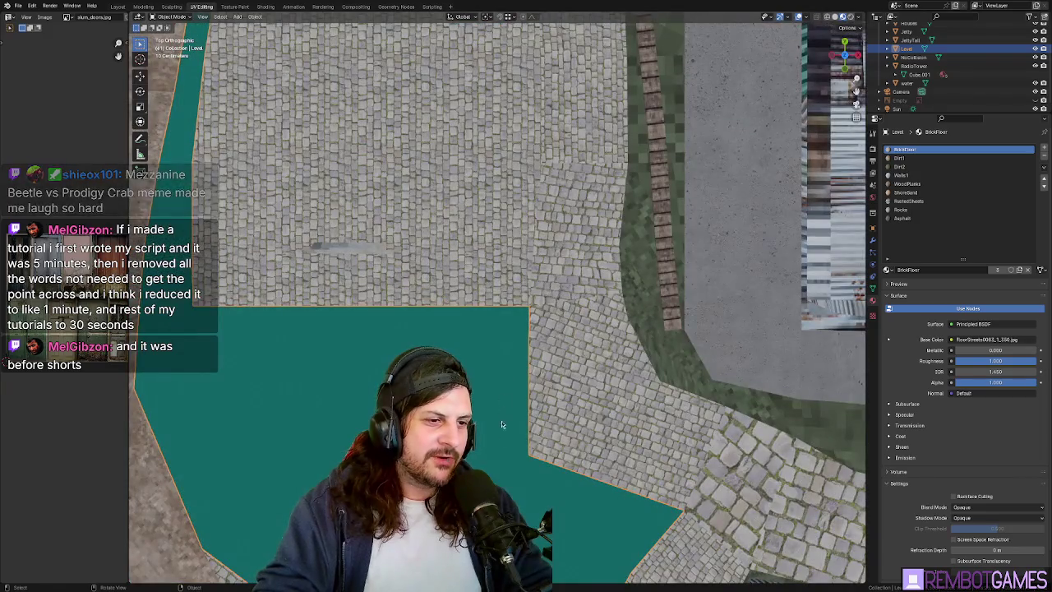
mouse_move(501, 421)
middle_mouse_down("shift")
mouse_move(536, 322)
mouse_move(513, 317)
middle_mouse_up("shift")
key("Tab")
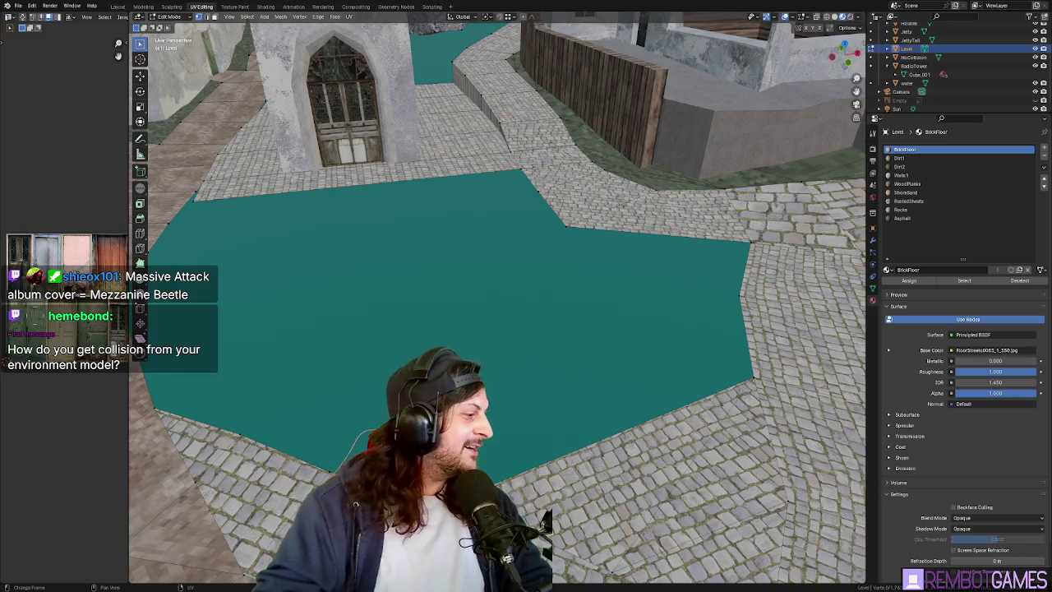
key("alt+Tab")
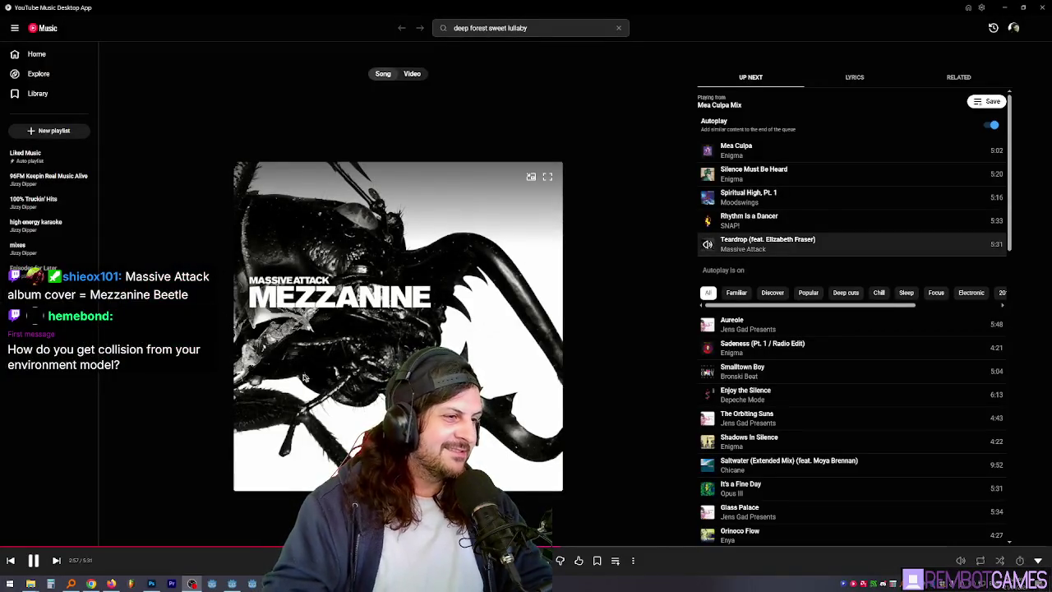
Switch from YouTube Music back to the Blender harbour town scene.
key("alt+Tab")
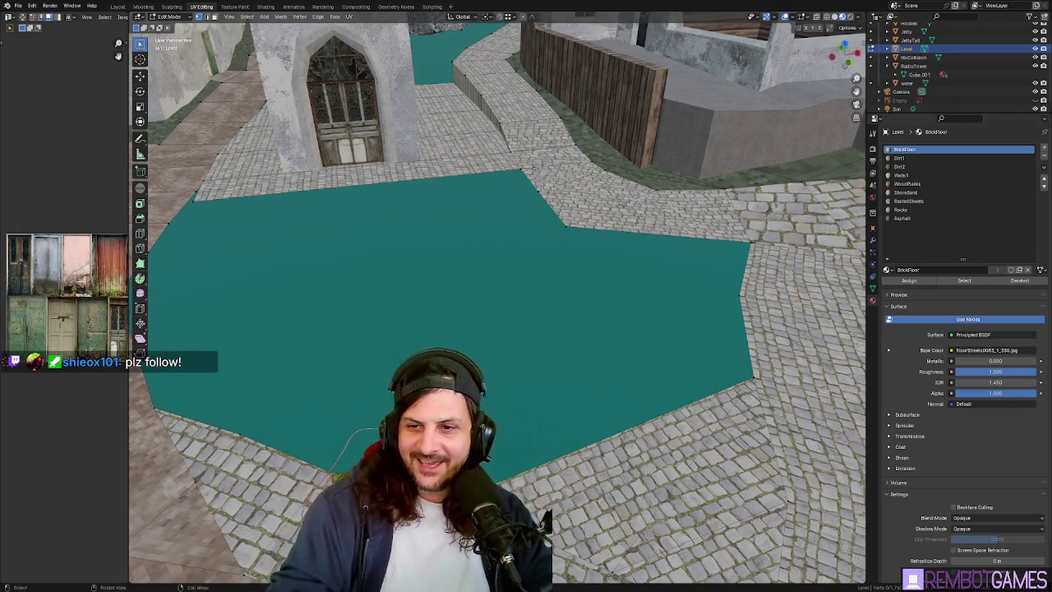
Exit the level's edit mode to Object Mode and switch to the Godot editor.
middle_click_drag(428, 312, 459, 311)
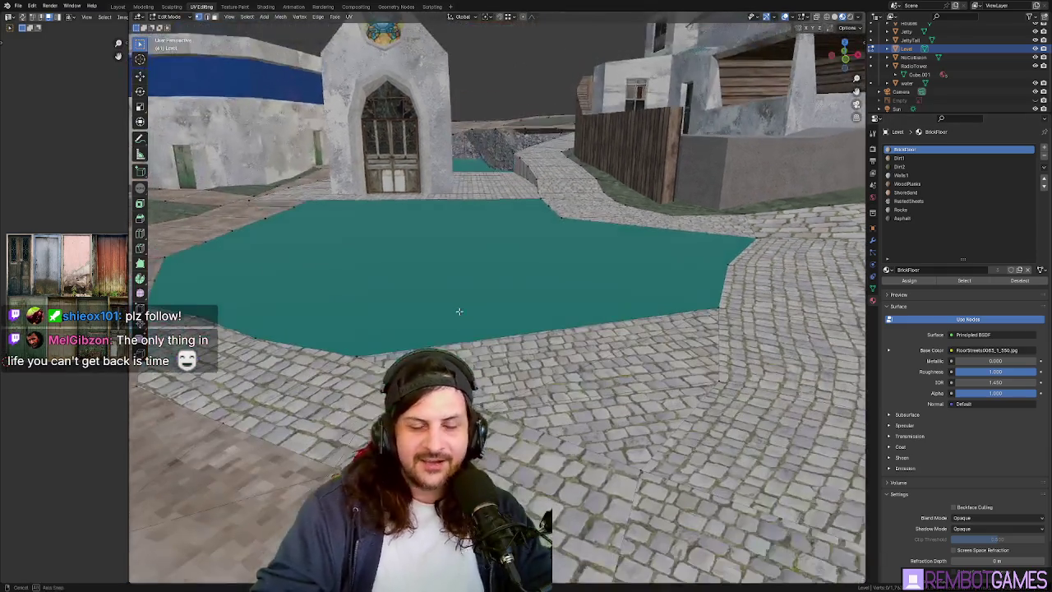
mouse_move(541, 212)
middle_mouse_down()
mouse_move(511, 328)
mouse_move(497, 309)
middle_mouse_up()
key("Tab")
key("alt+Tab")
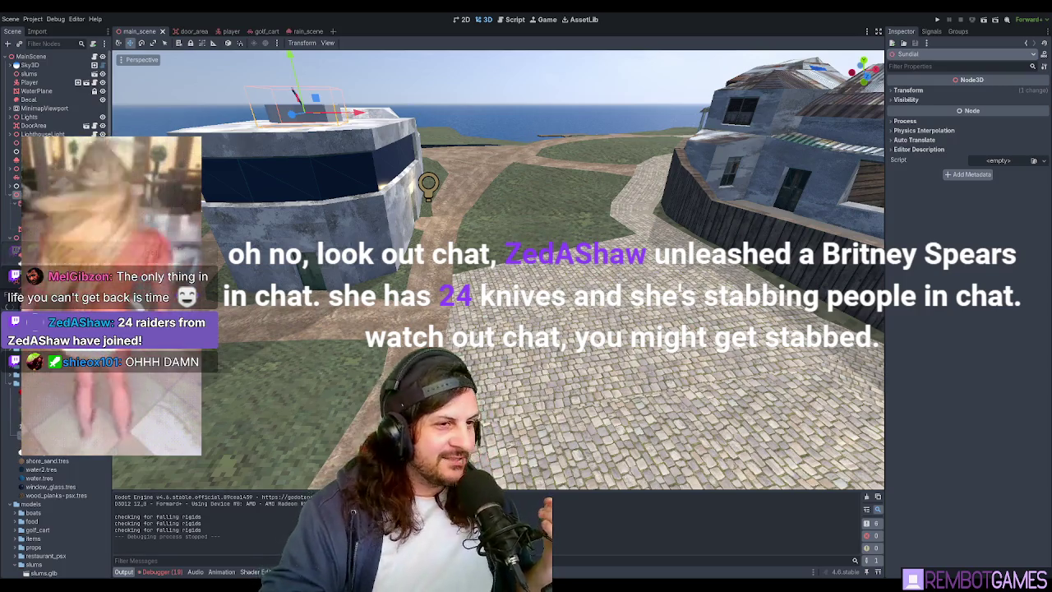
Inspect the walkway by the sundial building, then open slums.glb's Advanced Import Settings.
mouse_move(594, 295)
middle_mouse_down()
mouse_move(595, 272)
mouse_move(581, 281)
mouse_move(589, 263)
middle_mouse_up()
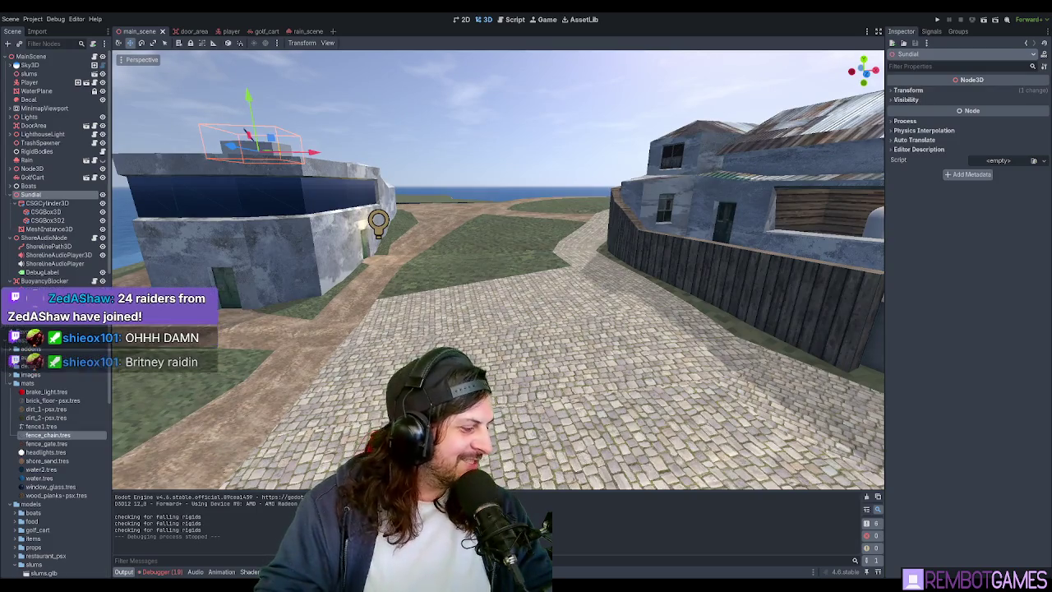
mouse_move(568, 349)
middle_mouse_down()
mouse_move(564, 340)
mouse_move(558, 364)
mouse_move(566, 358)
middle_mouse_up()
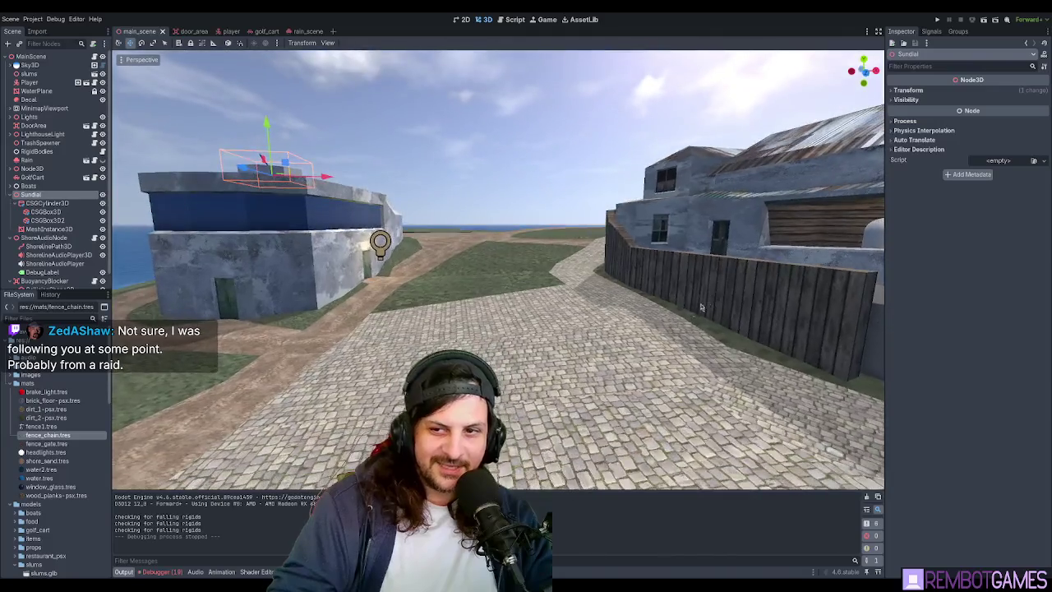
mouse_move(667, 327)
right_mouse_down()
mouse_move(659, 347)
mouse_move(660, 332)
mouse_move(489, 142)
mouse_move(493, 161)
right_mouse_up()
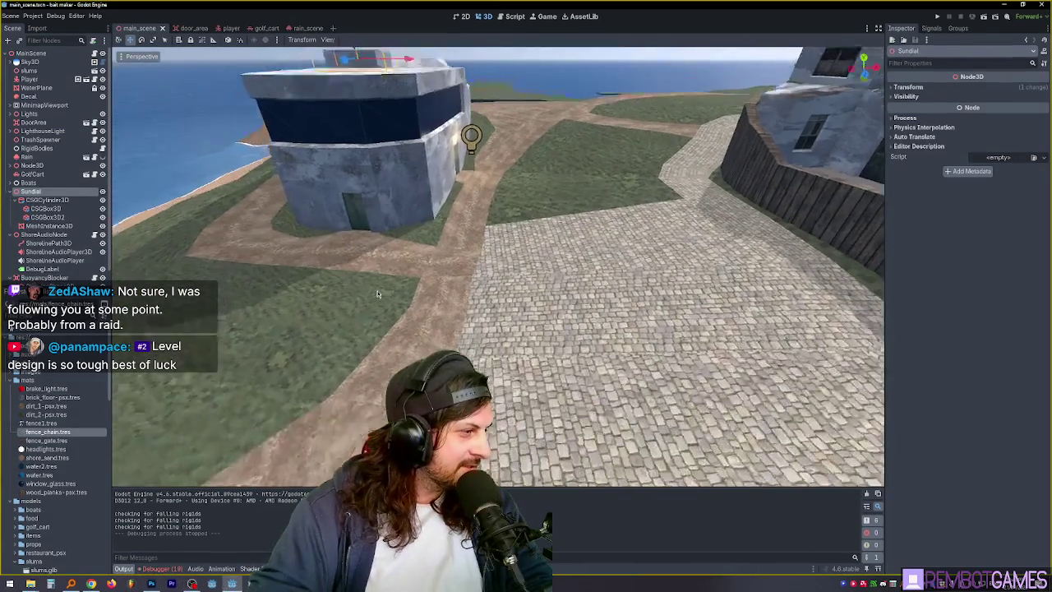
scroll(69, 454, "down", 4)
scroll(69, 455, "down", 5)
right_click_drag(706, 263, 751, 179)
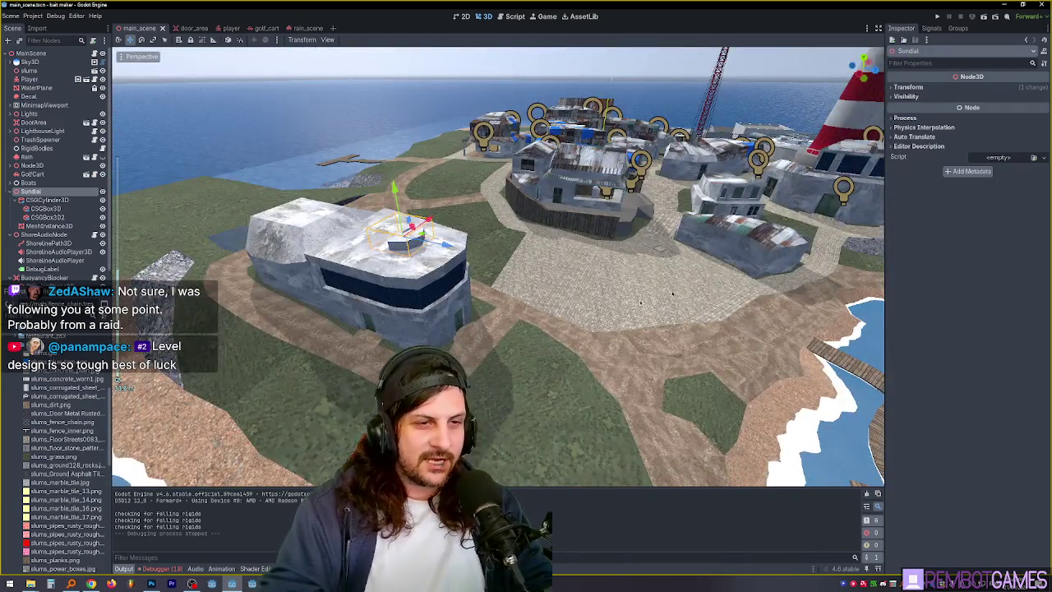
right_click_drag(672, 295, 682, 287)
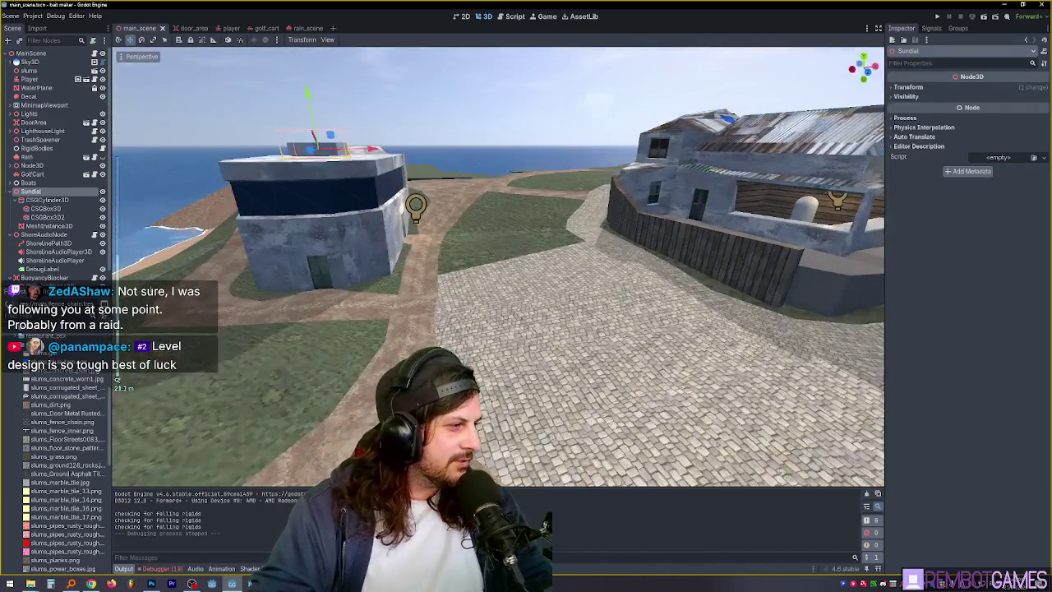
double_click(54, 358)
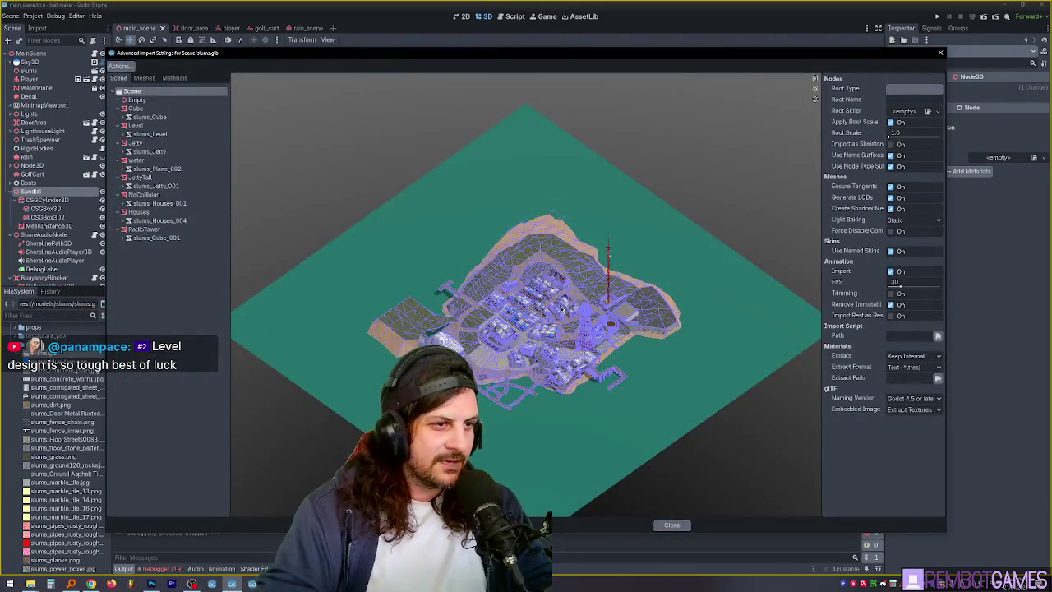
mouse_move(561, 310)
left_mouse_down()
mouse_move(549, 345)
mouse_move(542, 312)
left_mouse_up()
left_click(136, 108)
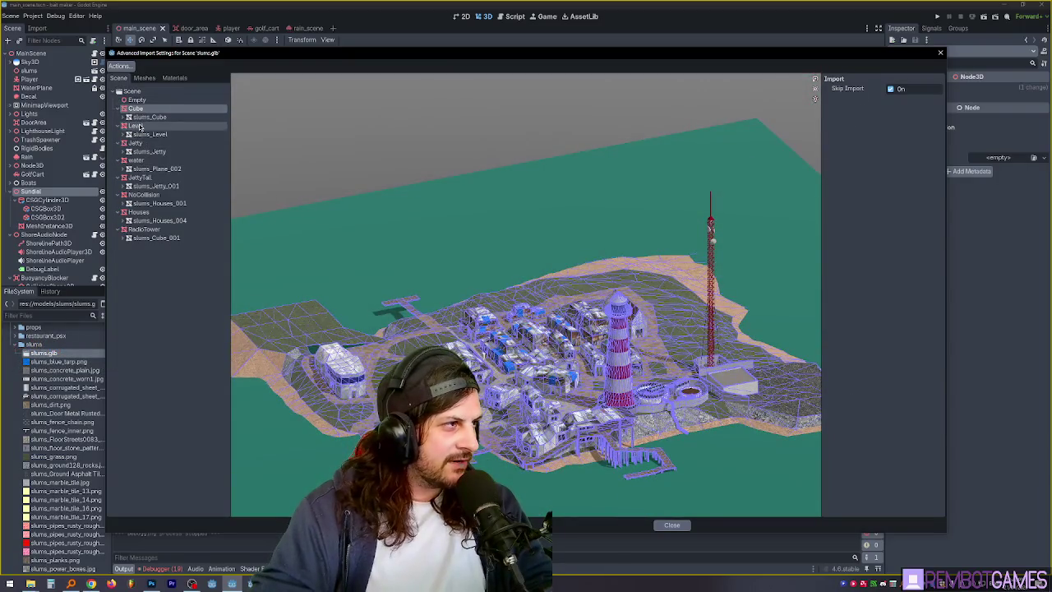
left_click(135, 125)
left_click(144, 193)
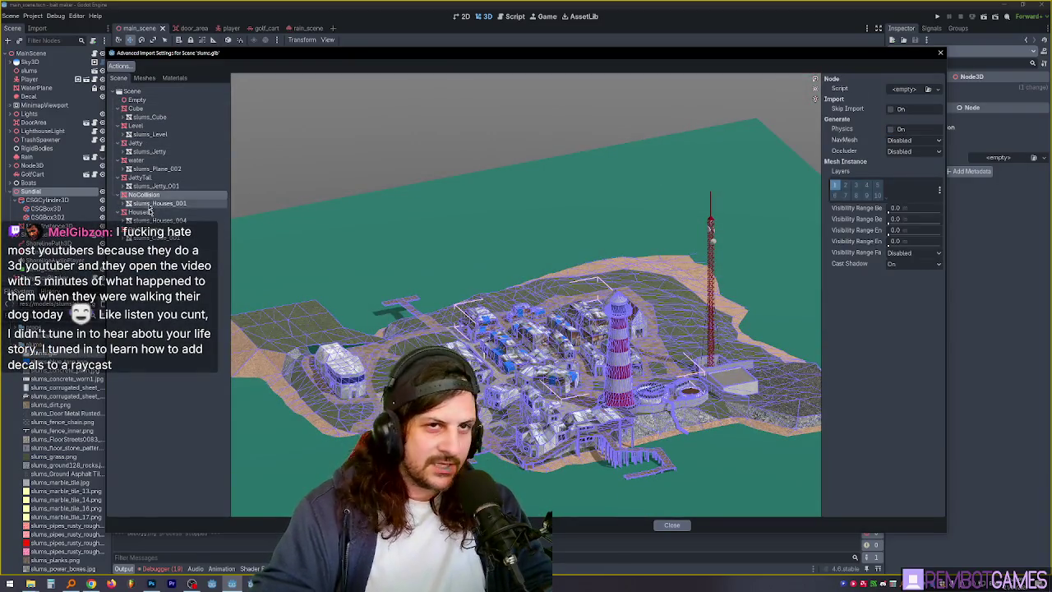
left_click(139, 211)
left_click(156, 203)
left_click(145, 193)
left_click(157, 203)
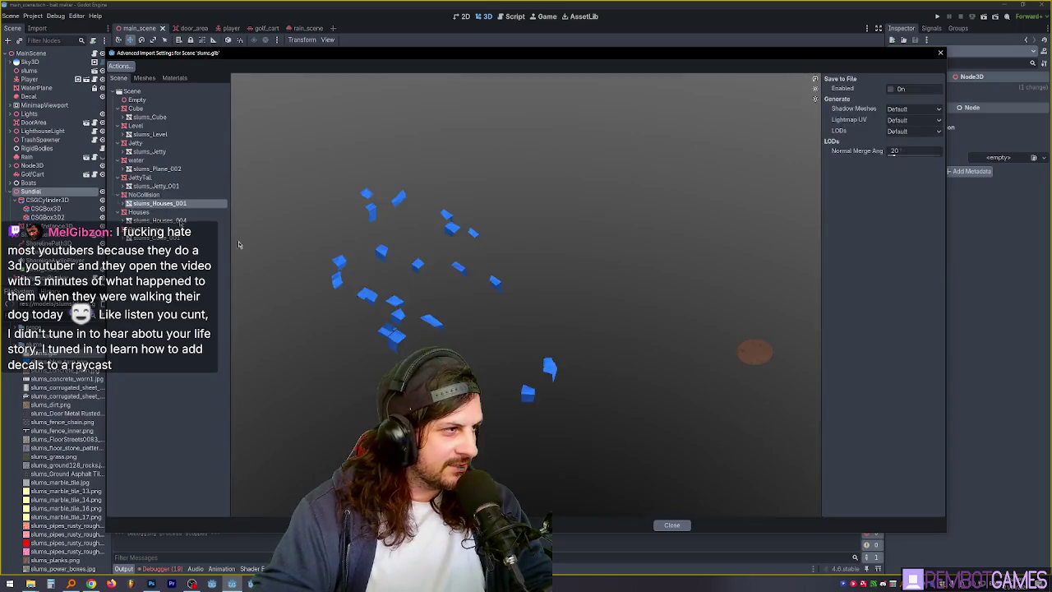
mouse_move(239, 245)
left_mouse_down()
mouse_move(502, 299)
mouse_move(521, 192)
mouse_move(529, 252)
mouse_move(493, 317)
mouse_move(545, 313)
left_mouse_up()
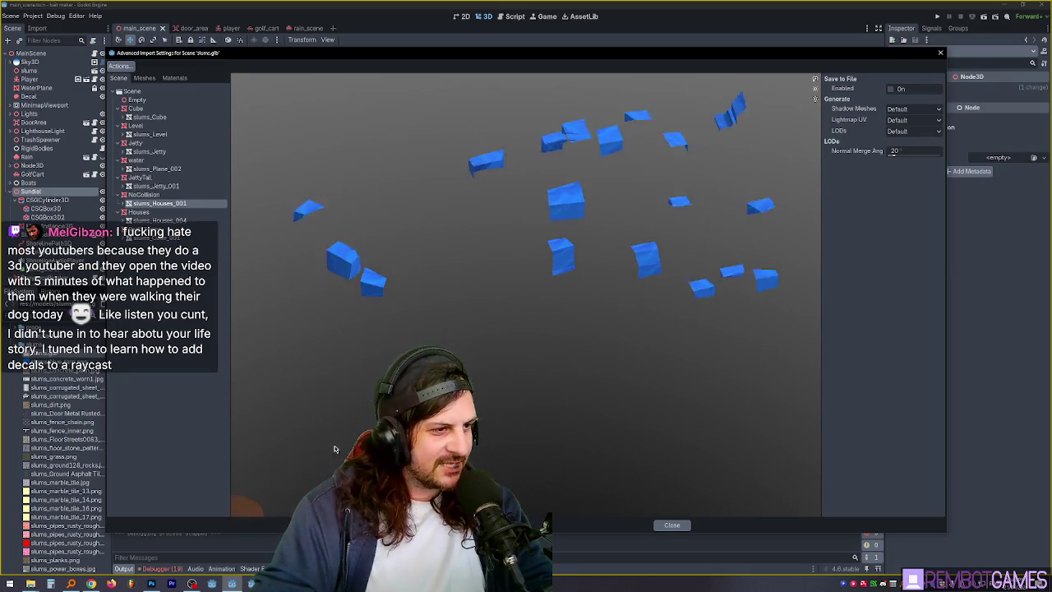
mouse_move(323, 470)
left_mouse_down()
mouse_move(311, 439)
mouse_move(250, 437)
left_mouse_up()
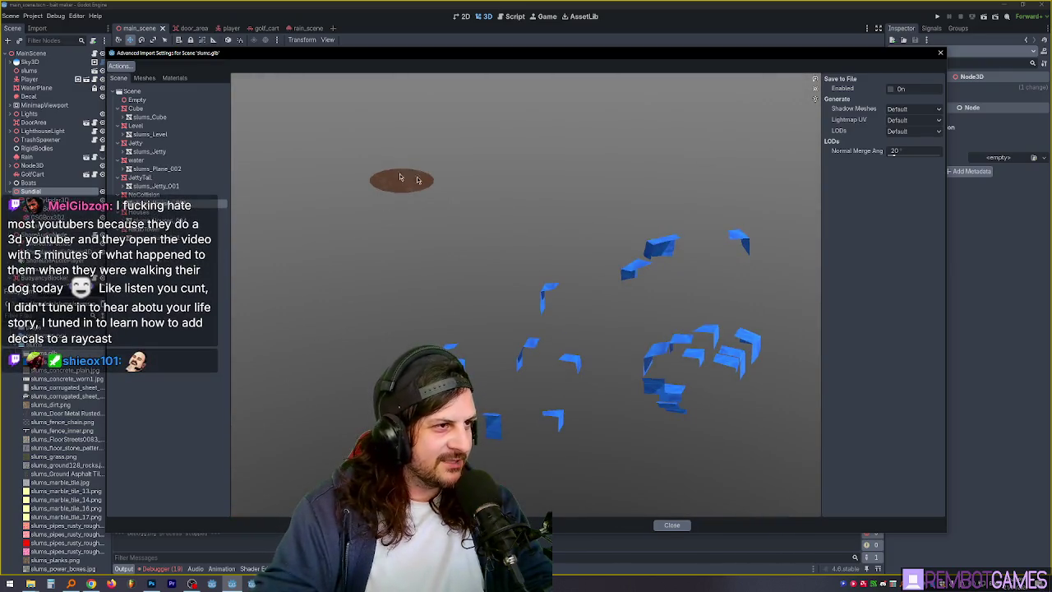
left_click_drag(533, 235, 521, 251)
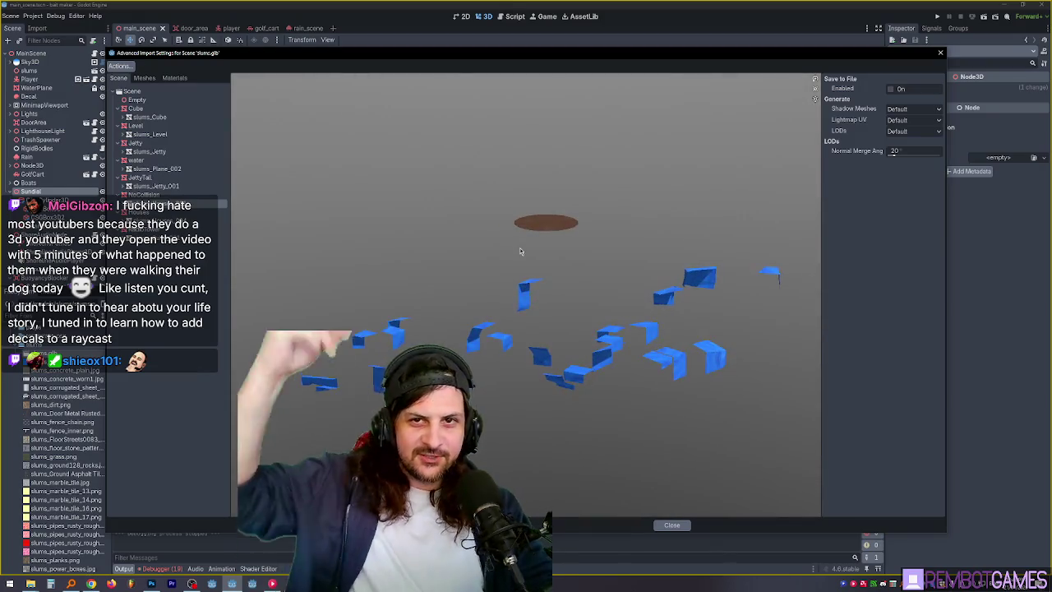
mouse_move(568, 312)
left_mouse_down()
mouse_move(540, 340)
mouse_move(358, 232)
mouse_move(422, 251)
mouse_move(366, 334)
mouse_move(329, 271)
left_mouse_up()
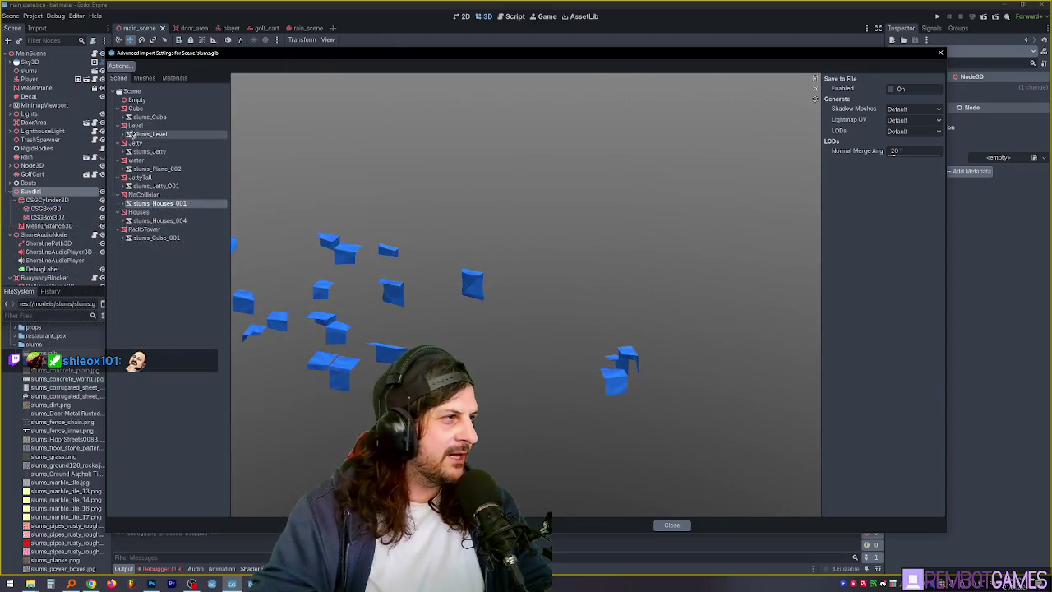
left_click(135, 125)
left_click(156, 134)
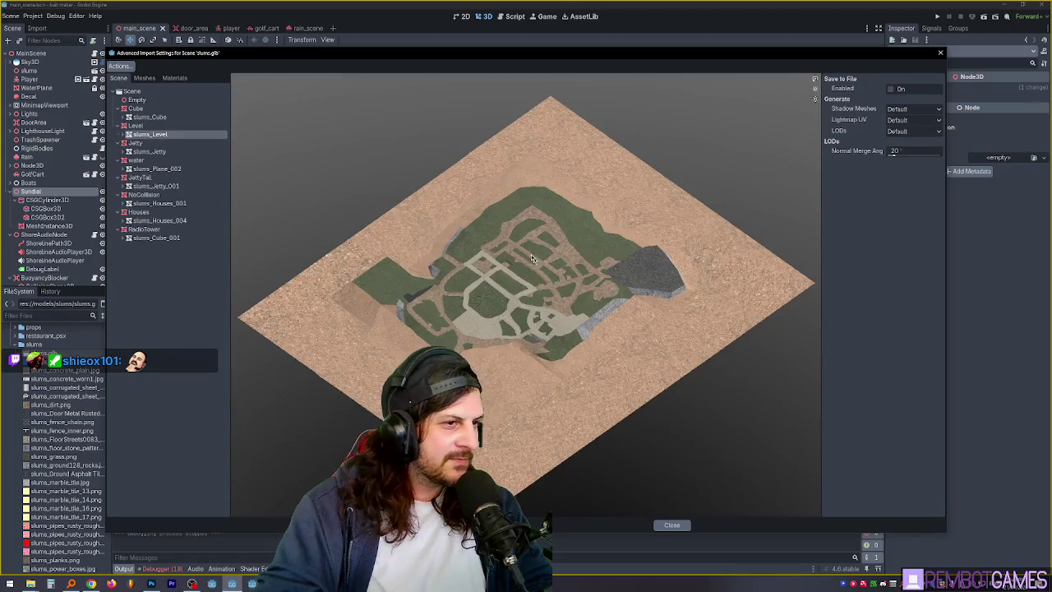
mouse_move(531, 254)
left_mouse_down()
mouse_move(503, 227)
mouse_move(509, 320)
mouse_move(543, 325)
mouse_move(542, 271)
left_mouse_up()
scroll(511, 326, "up", 5)
scroll(543, 323, "down", 3)
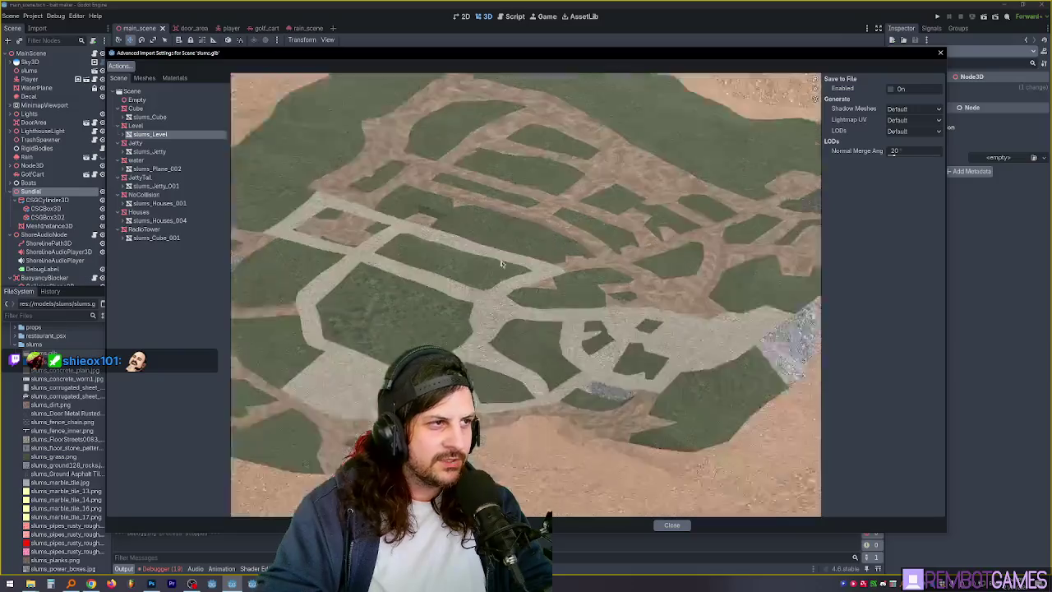
left_click(129, 126)
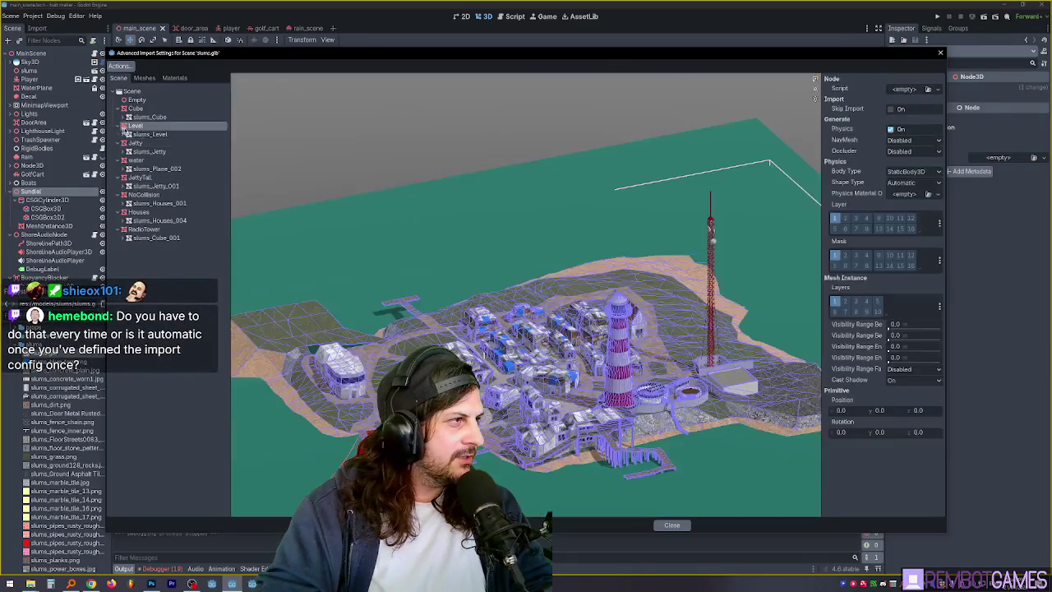
Enable Generate > Physics on the Level node of slums.glb.
left_click(892, 130)
left_click(892, 130)
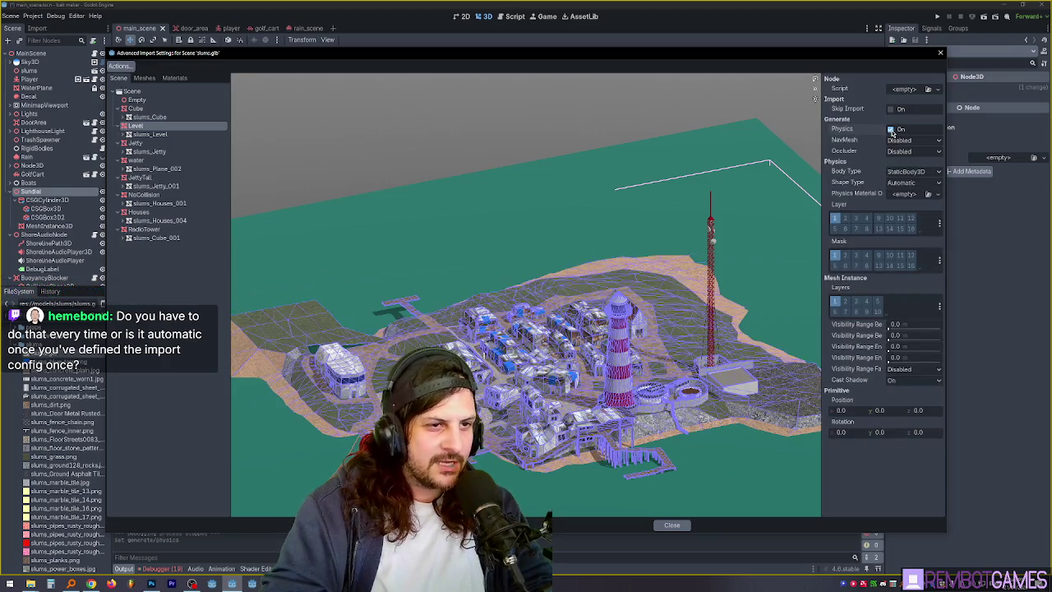
left_click(891, 130)
left_click(891, 129)
left_click(892, 130)
left_click(891, 130)
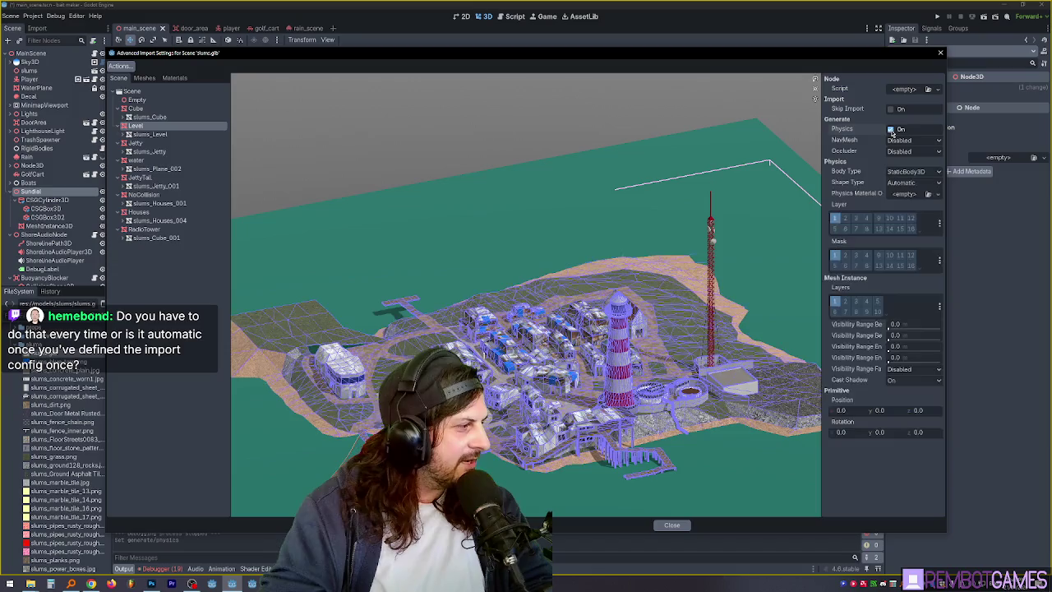
left_click(891, 130)
left_click(891, 129)
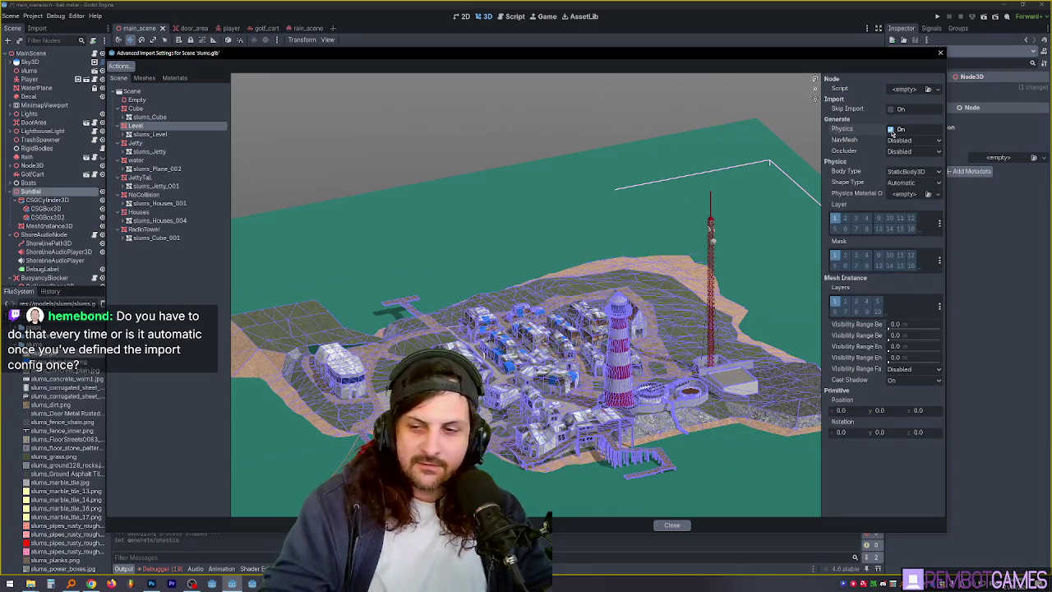
Keep the Level's physics body type as StaticBody3D, leaving no physics material override.
left_click(904, 172)
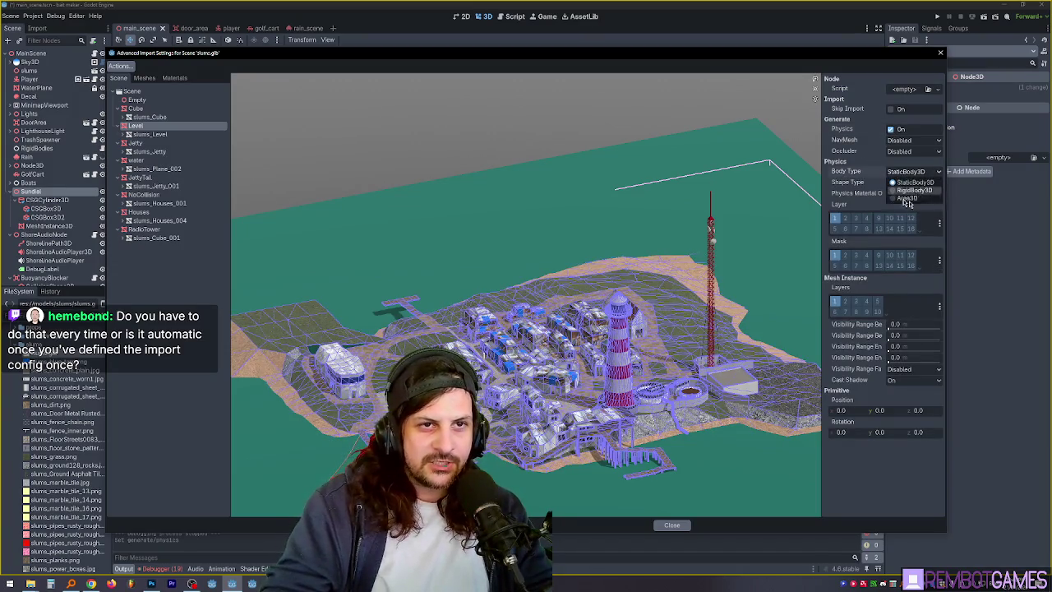
left_click(912, 181)
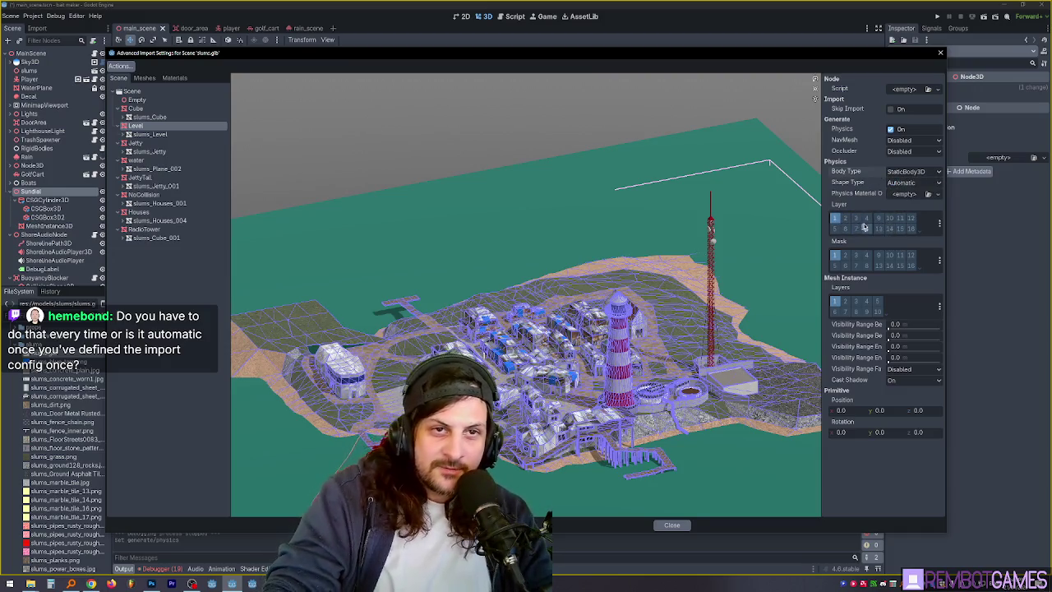
left_click(907, 194)
left_click(866, 195)
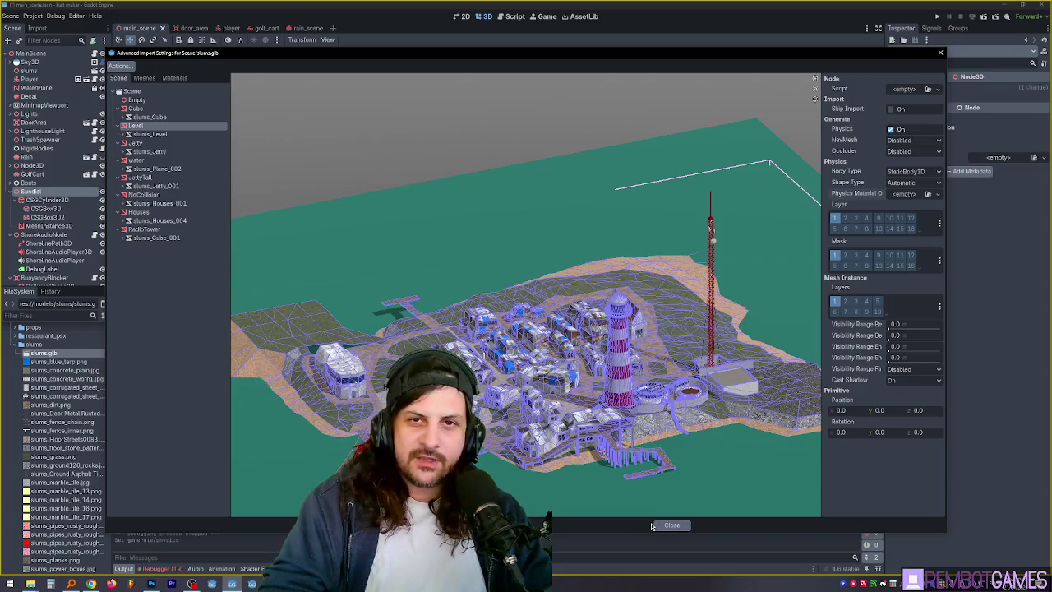
Inspect the import preview from above and at an angle, then close Advanced Import Settings.
left_click_drag(711, 351, 622, 390)
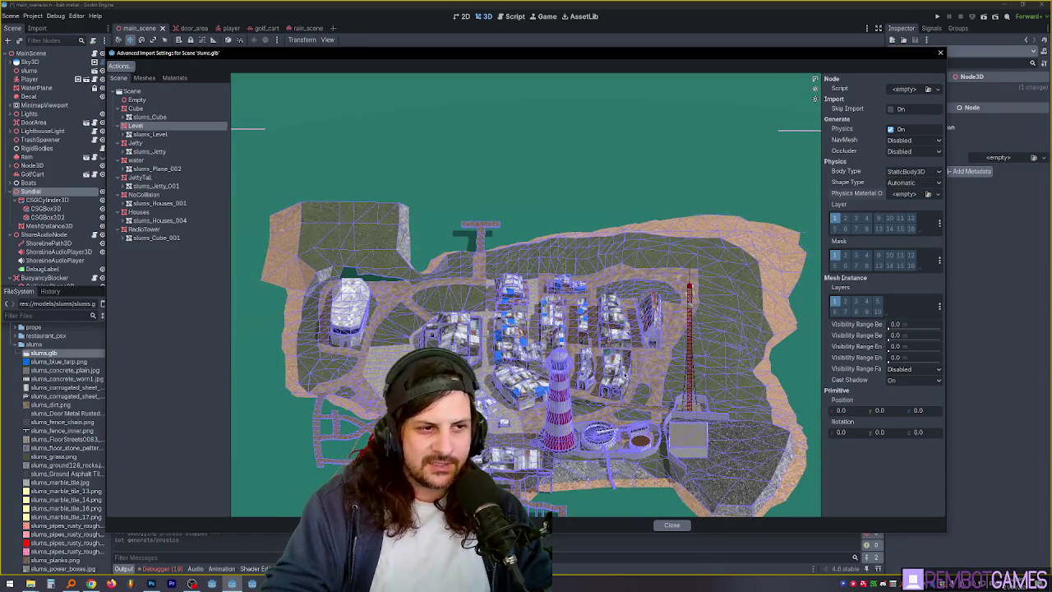
left_click_drag(625, 376, 578, 411)
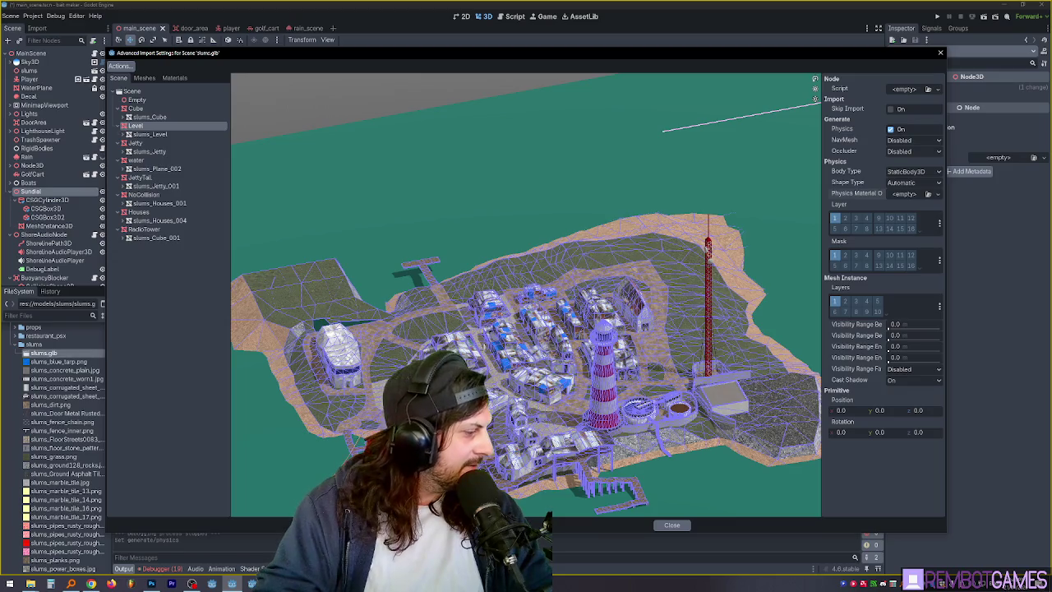
key("Escape")
mouse_move(586, 408)
middle_mouse_down()
mouse_move(598, 300)
mouse_move(618, 237)
mouse_move(644, 213)
middle_mouse_up()
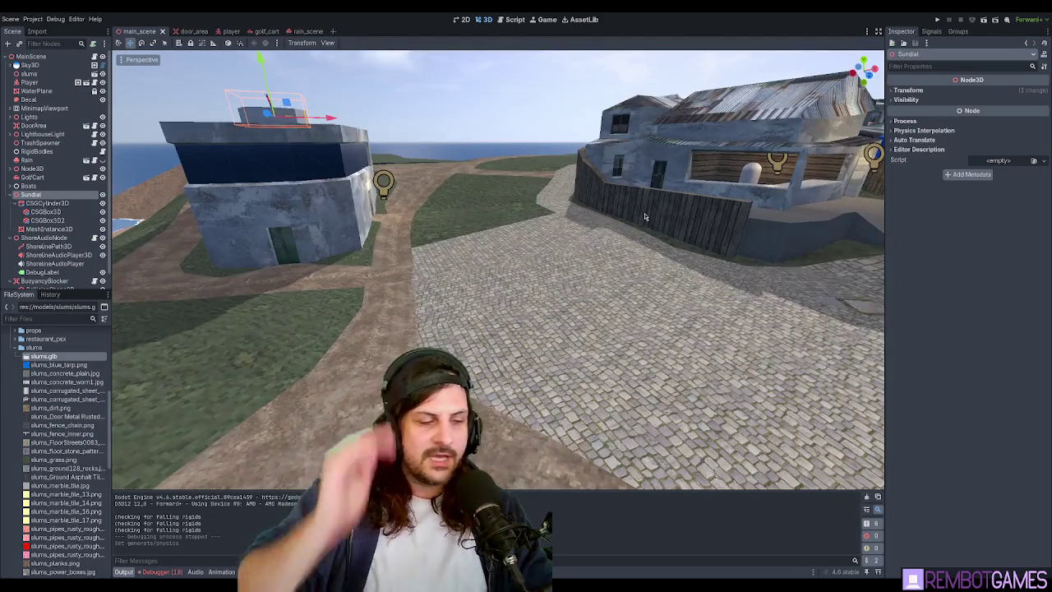
Back in Blender, enlarge the Outliner and enter Edit Mode on the Level mesh by the crab chapel.
key("alt+Tab")
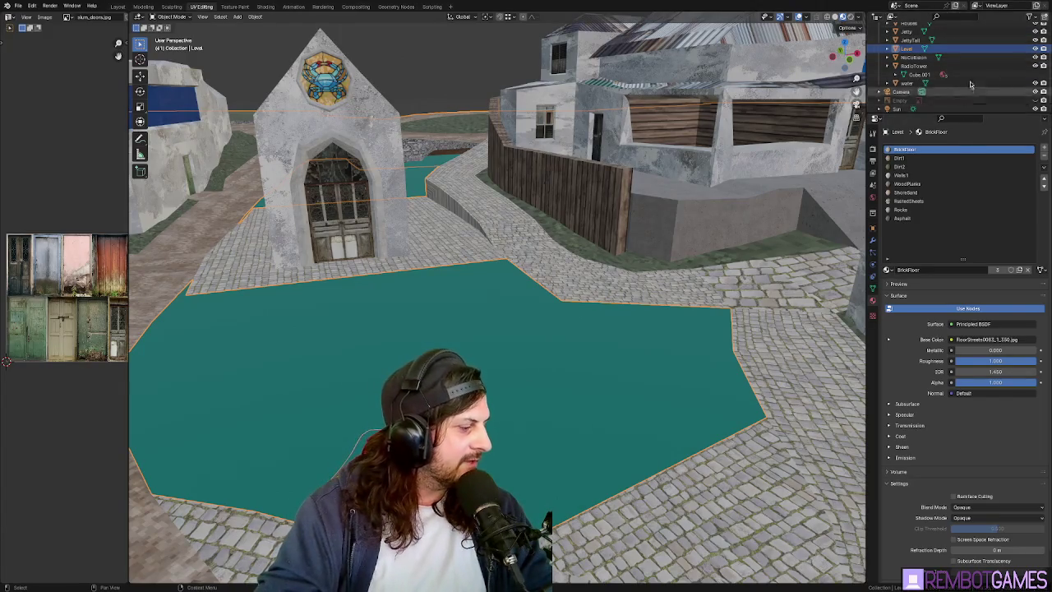
left_click_drag(925, 112, 935, 188)
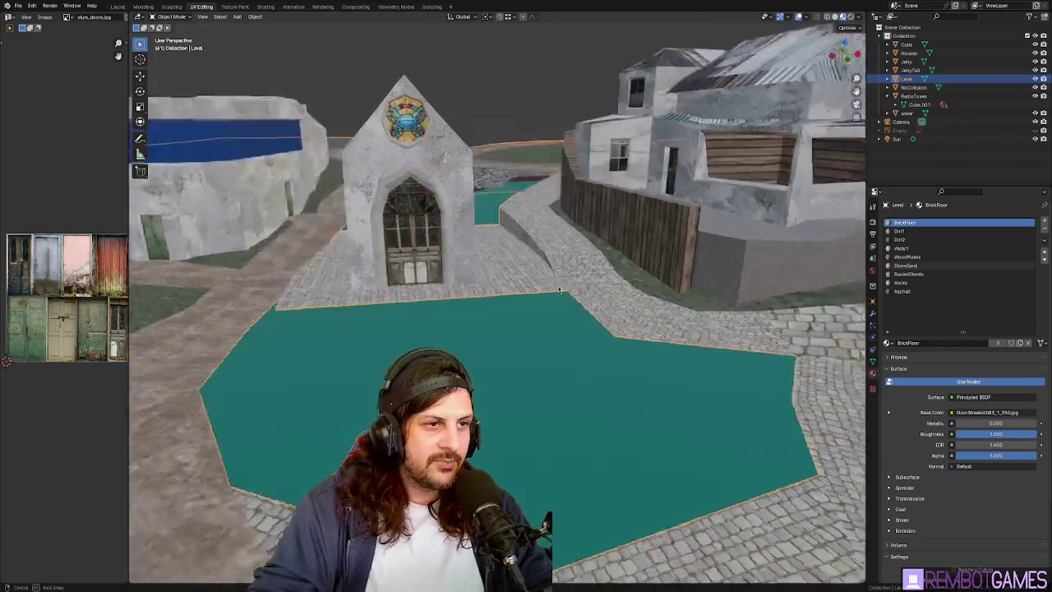
mouse_move(433, 217)
middle_mouse_down()
mouse_move(534, 260)
mouse_move(526, 320)
middle_mouse_up()
key("Tab")
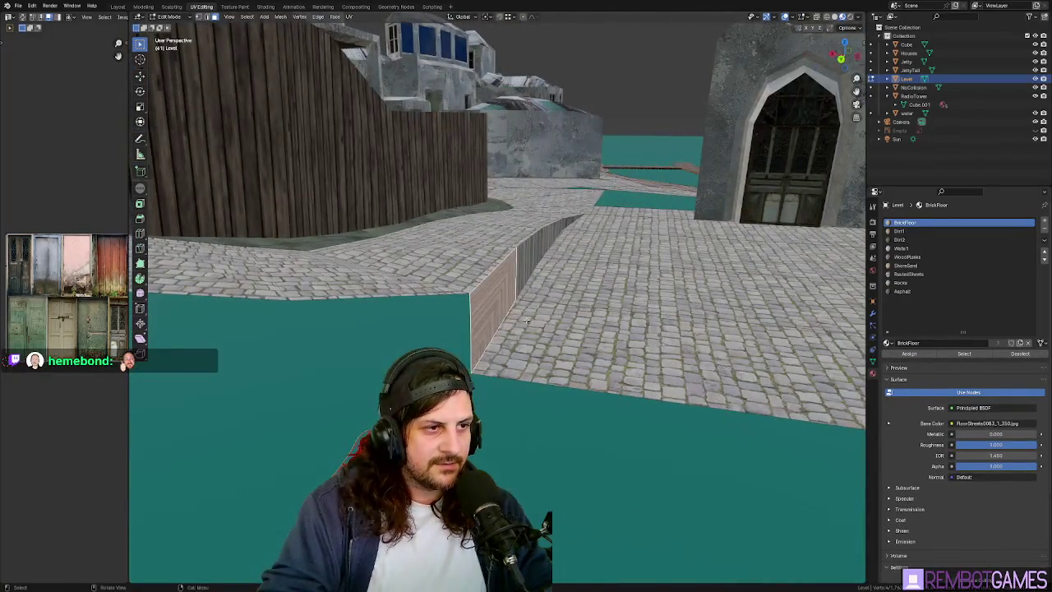
In face select mode, slide the selected faces about 0.32 m along X.
key("3")
key("g")
key("x")
left_click(557, 241)
mouse_move(557, 241)
middle_mouse_down()
mouse_move(566, 289)
mouse_move(529, 317)
mouse_move(599, 287)
mouse_move(695, 279)
mouse_move(510, 304)
mouse_move(630, 305)
mouse_move(596, 159)
middle_mouse_up()
Select the strip of retaining-wall faces along the canal and unwrap them.
left_click(505, 296)
left_click(752, 267, "ctrl")
key("u")
left_click(612, 290)
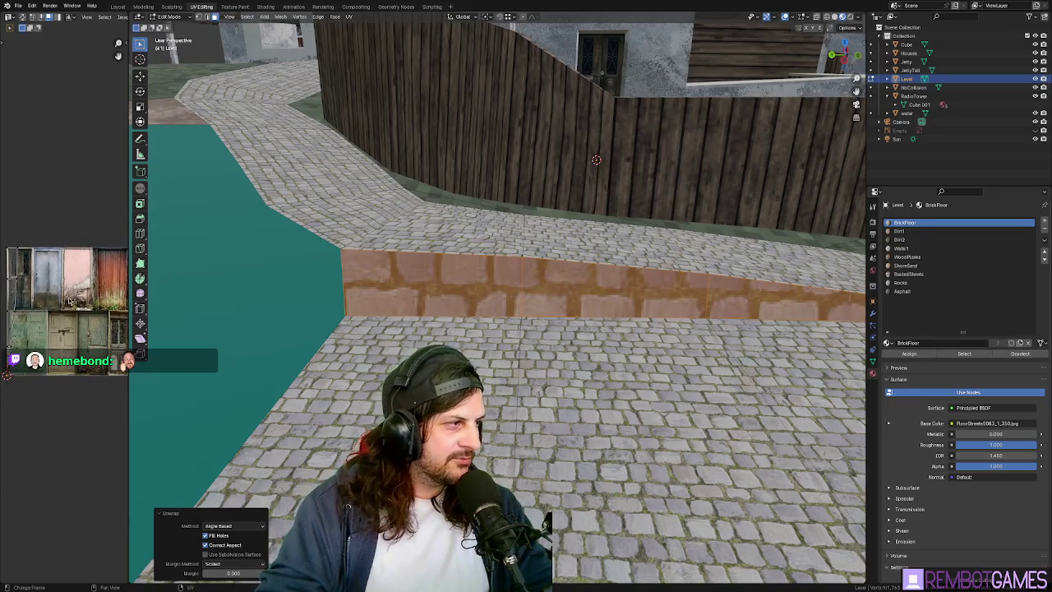
Scale down the wall's UVs so the bricks appear smaller, then return to Object Mode.
key("s")
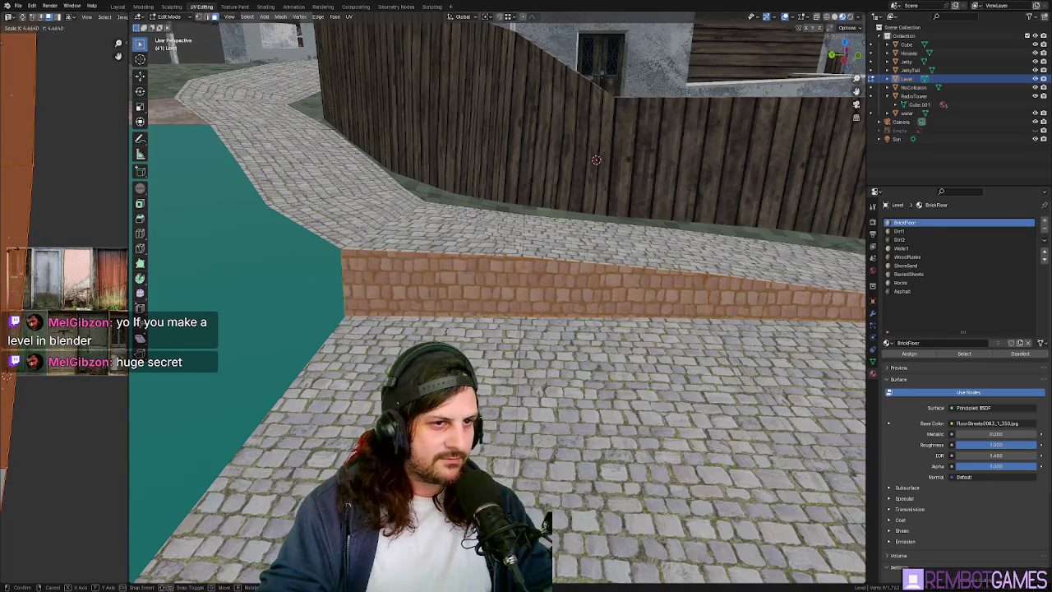
key("Return")
key("Tab")
middle_click_drag(576, 328, 672, 329)
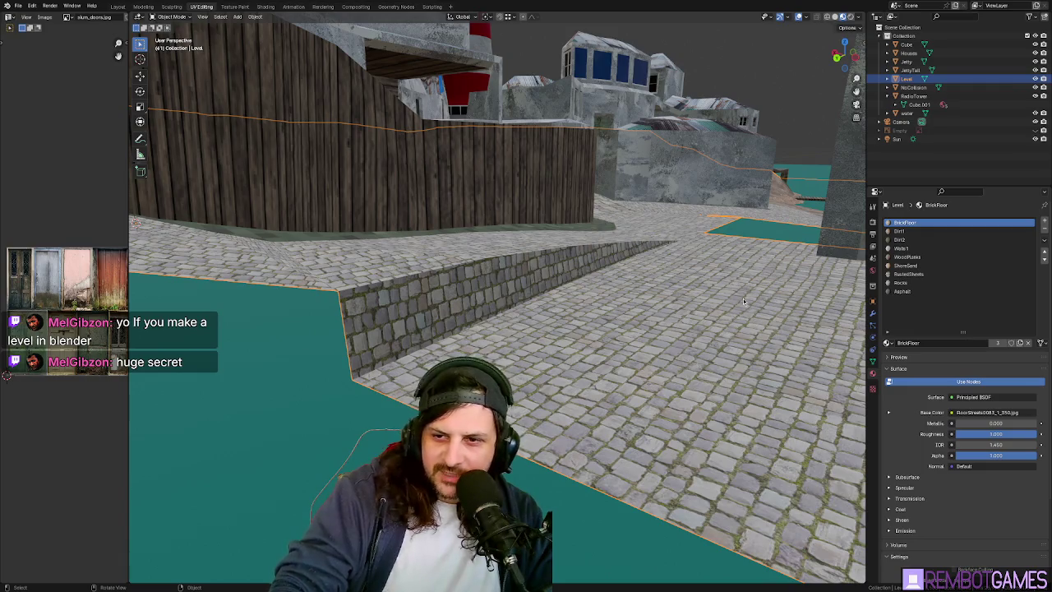
mouse_move(743, 298)
middle_mouse_down()
mouse_move(759, 324)
mouse_move(754, 421)
mouse_move(712, 447)
mouse_move(591, 408)
mouse_move(530, 329)
mouse_move(662, 331)
mouse_move(555, 361)
middle_mouse_up()
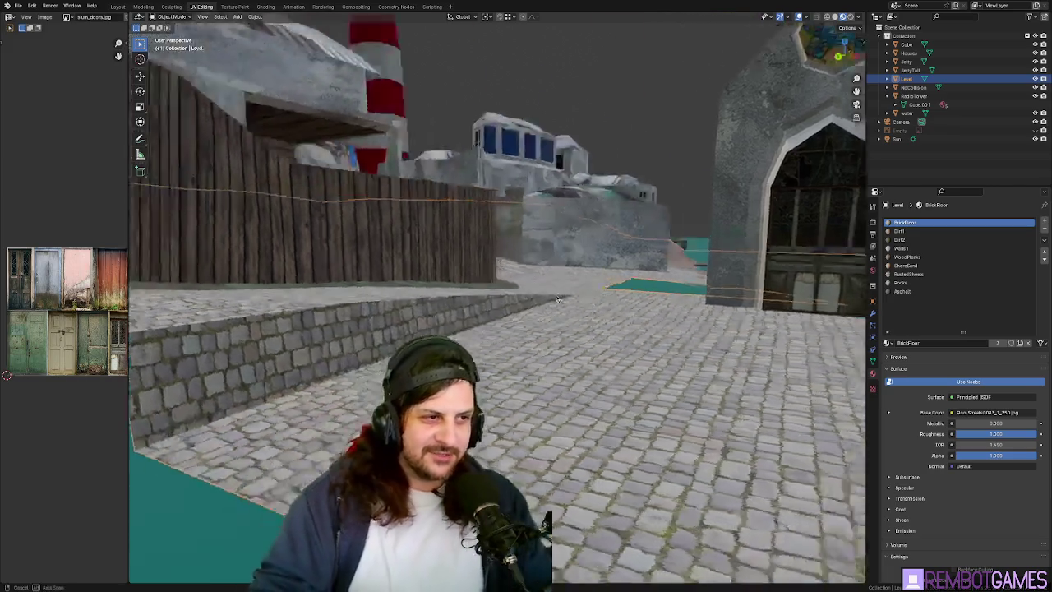
Orbit down to ground level by the chapel gate and re-enter Edit Mode on Level.
mouse_move(585, 308)
middle_mouse_down()
mouse_move(463, 365)
mouse_move(549, 346)
middle_mouse_up()
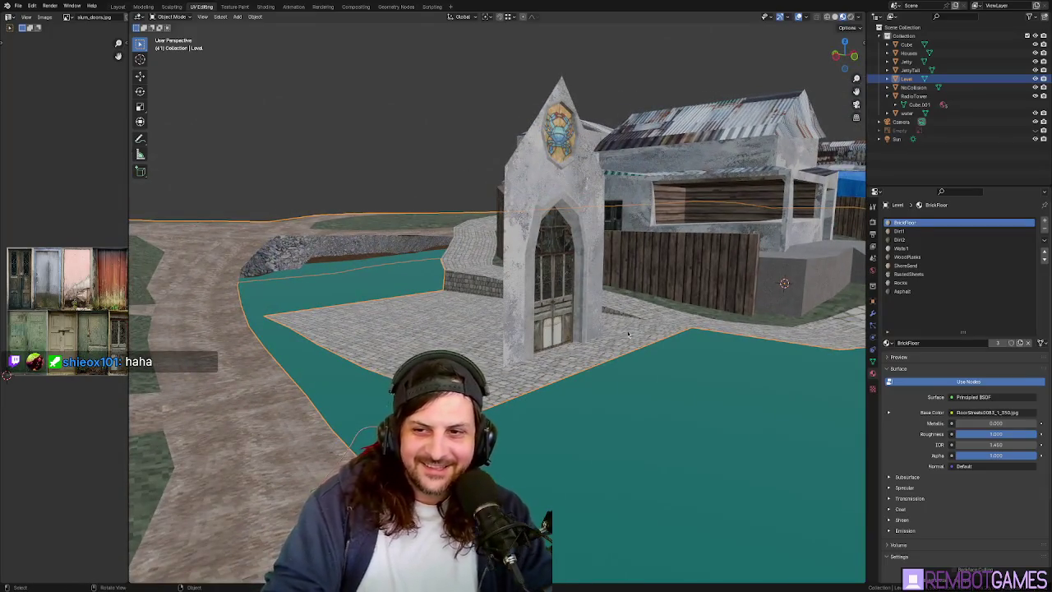
mouse_move(628, 333)
middle_mouse_down()
mouse_move(579, 327)
mouse_move(625, 349)
mouse_move(564, 347)
mouse_move(543, 322)
middle_mouse_up()
key("Tab")
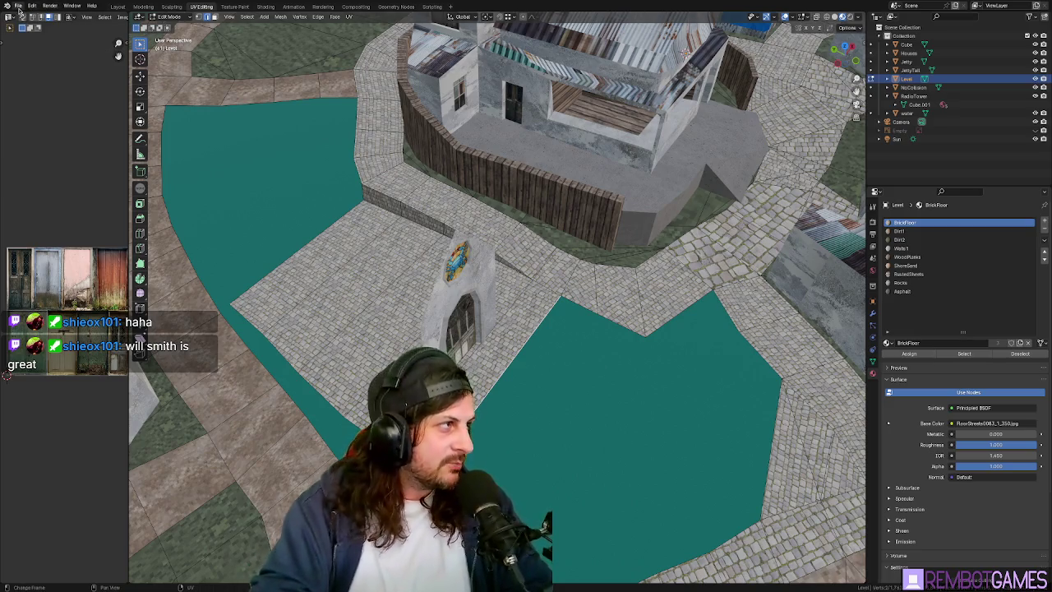
Select a strip of faces along the canal edge and raise it vertically.
left_click(18, 10)
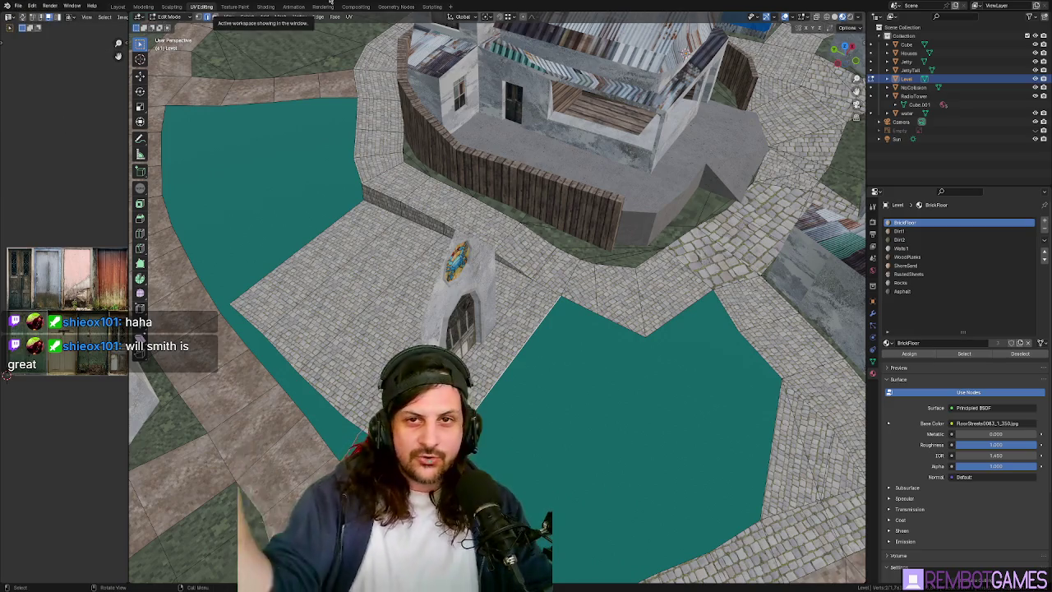
middle_click_drag(541, 360, 558, 350)
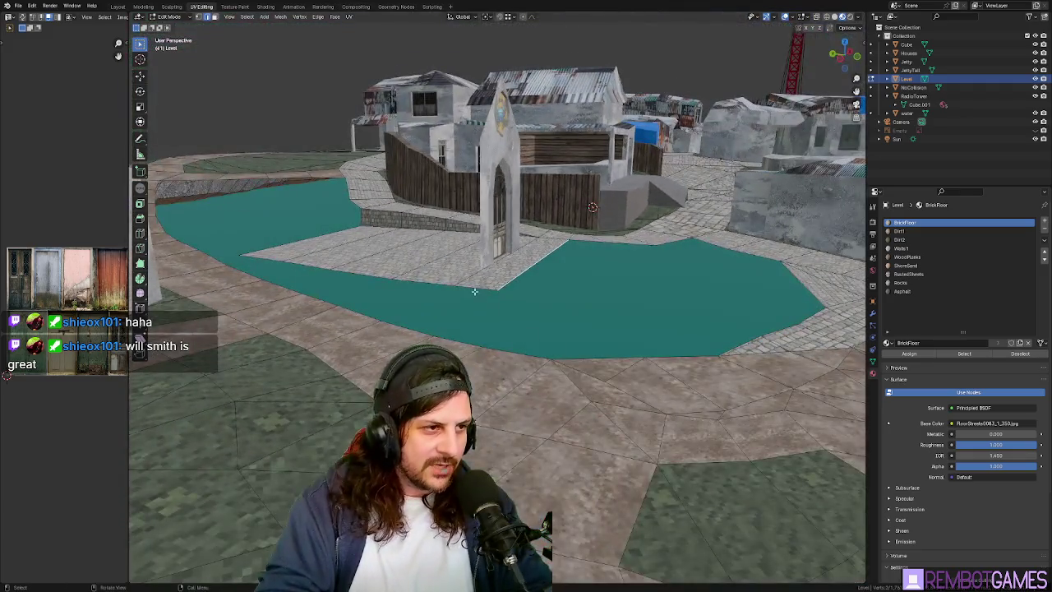
middle_click_drag(474, 291, 498, 313)
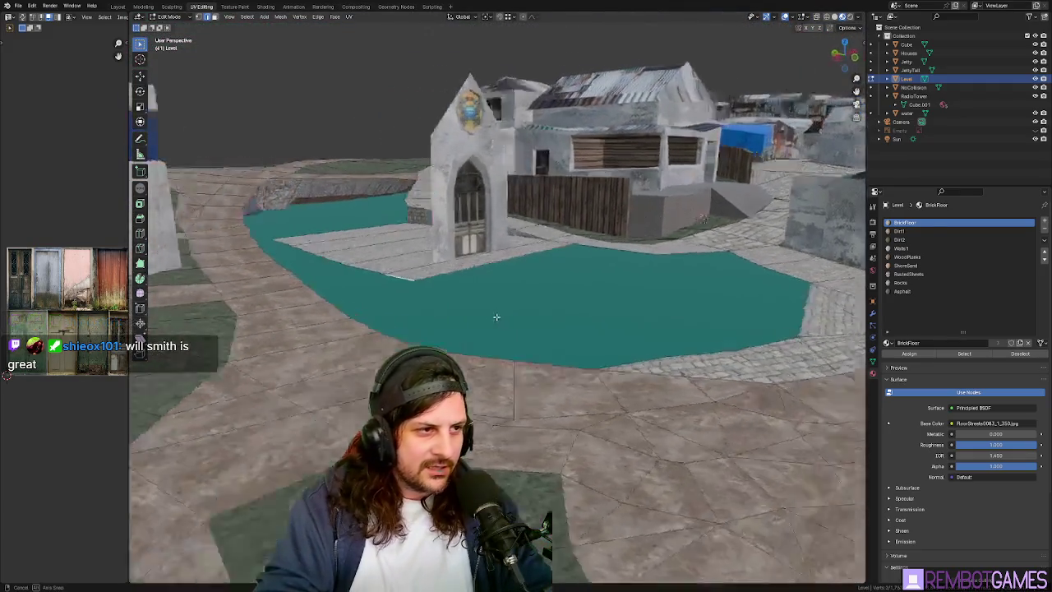
scroll(498, 312, "up", 3)
scroll(507, 307, "up", 3)
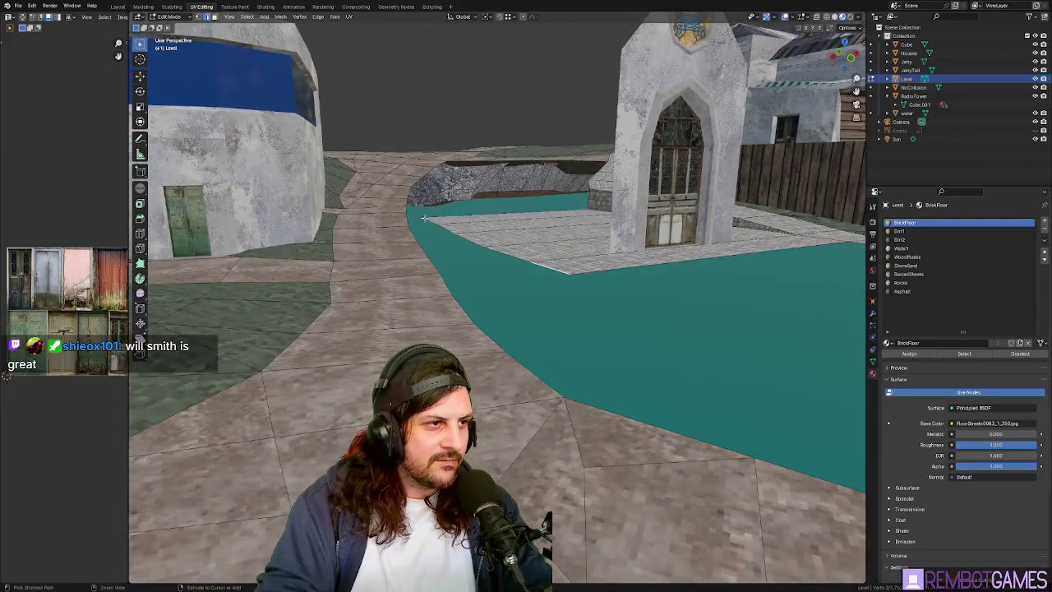
left_click(519, 313, "ctrl")
mouse_move(519, 312)
middle_mouse_down()
mouse_move(493, 276)
mouse_move(579, 315)
mouse_move(437, 236)
middle_mouse_up()
key("g")
key("z")
left_click(494, 294)
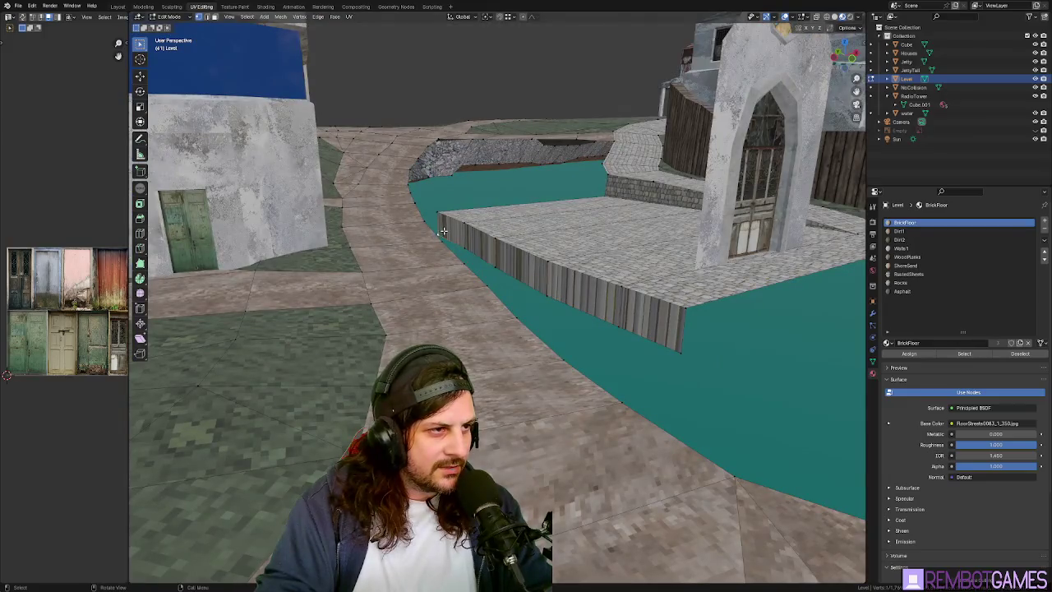
Readjust the raised platform edge's height, settling at about 0.198 m.
key("g")
key("z")
left_click(437, 236)
scroll(443, 247, "up", 3)
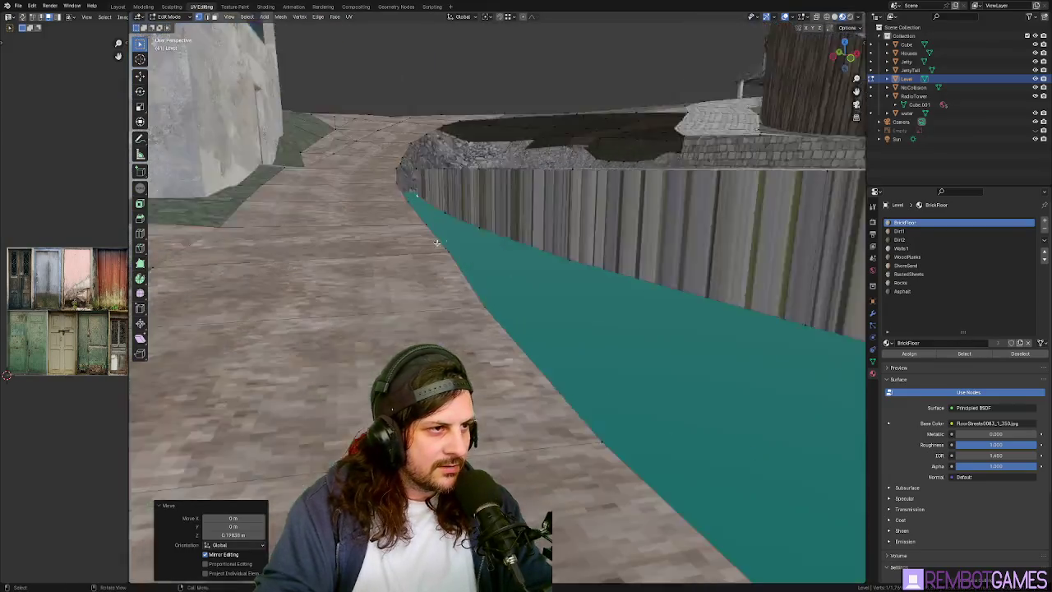
mouse_move(443, 246)
middle_mouse_down()
mouse_move(457, 264)
mouse_move(412, 191)
mouse_move(439, 207)
mouse_move(455, 252)
mouse_move(519, 254)
middle_mouse_up()
key("g")
key("z")
left_click(436, 218)
key("g")
key("z")
left_click(401, 242)
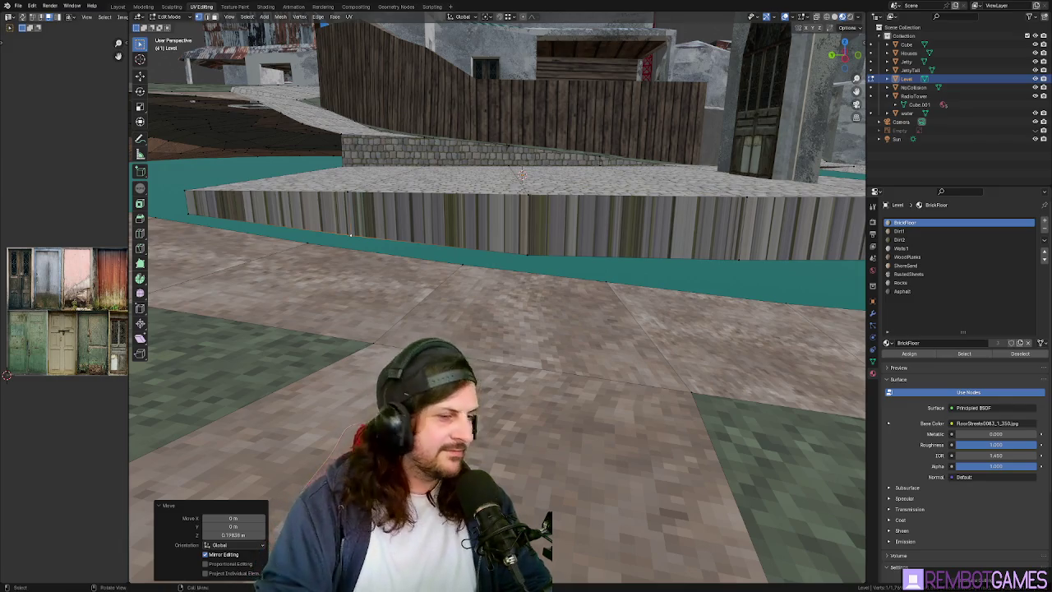
Fill the gap between the raised ledge edge and the cobbled floor.
mouse_move(522, 174)
middle_mouse_down()
mouse_move(501, 276)
mouse_move(558, 313)
middle_mouse_up()
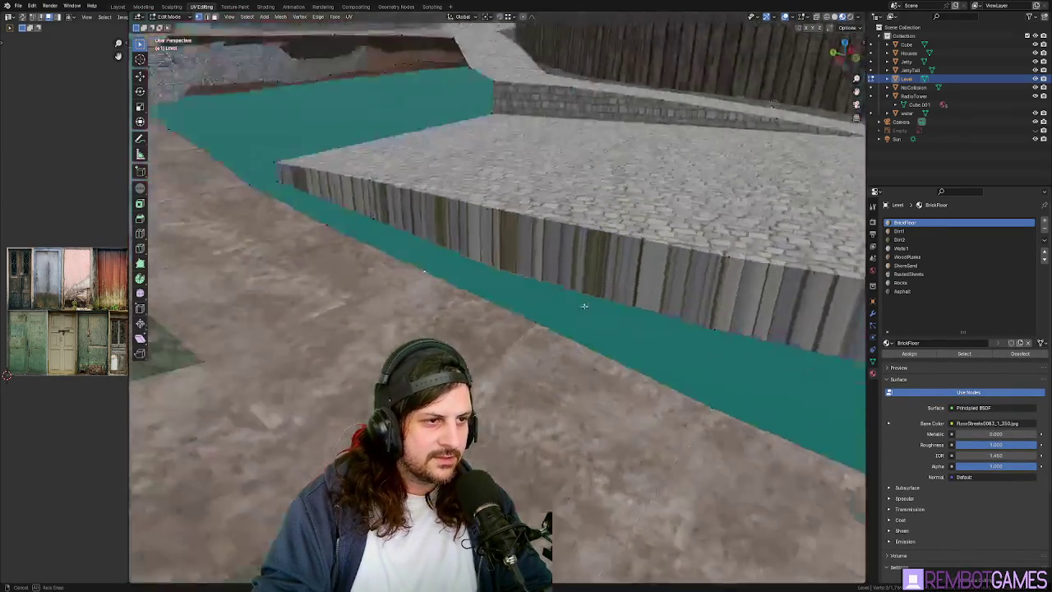
middle_click_drag(472, 310, 502, 277)
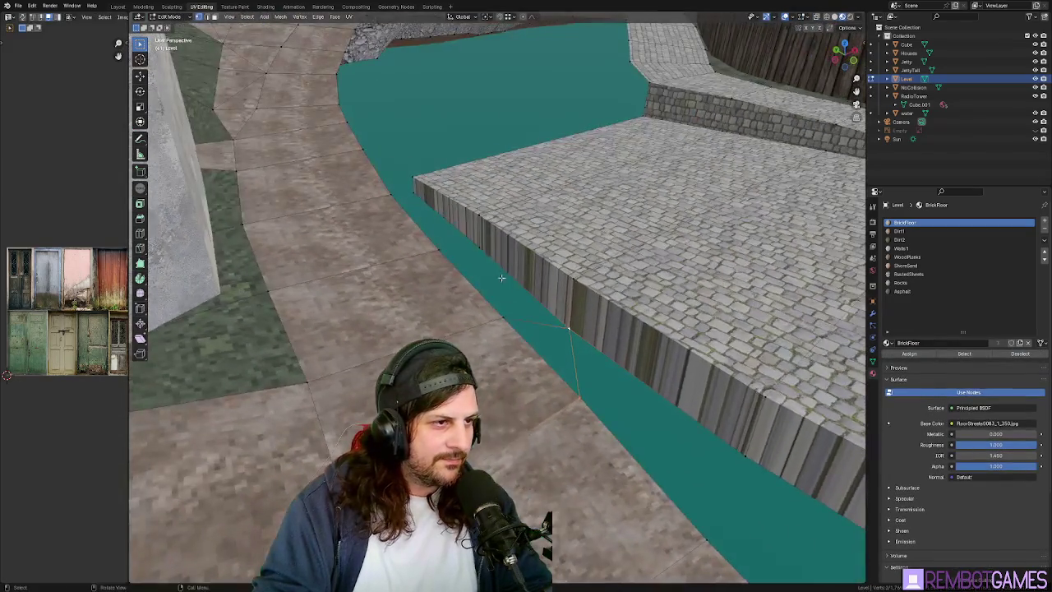
middle_click_drag(440, 250, 510, 272)
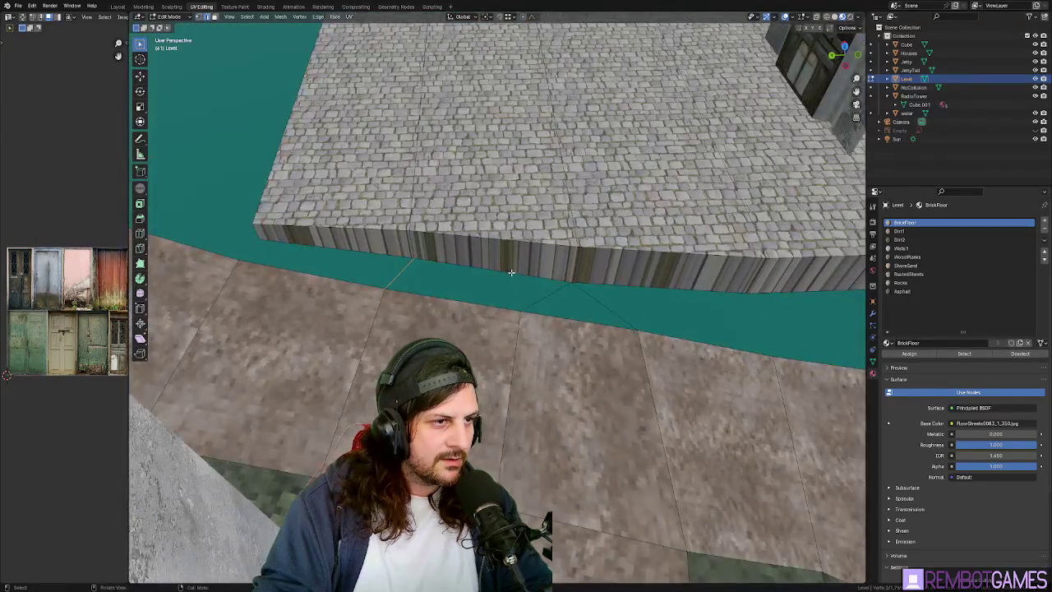
key("f")
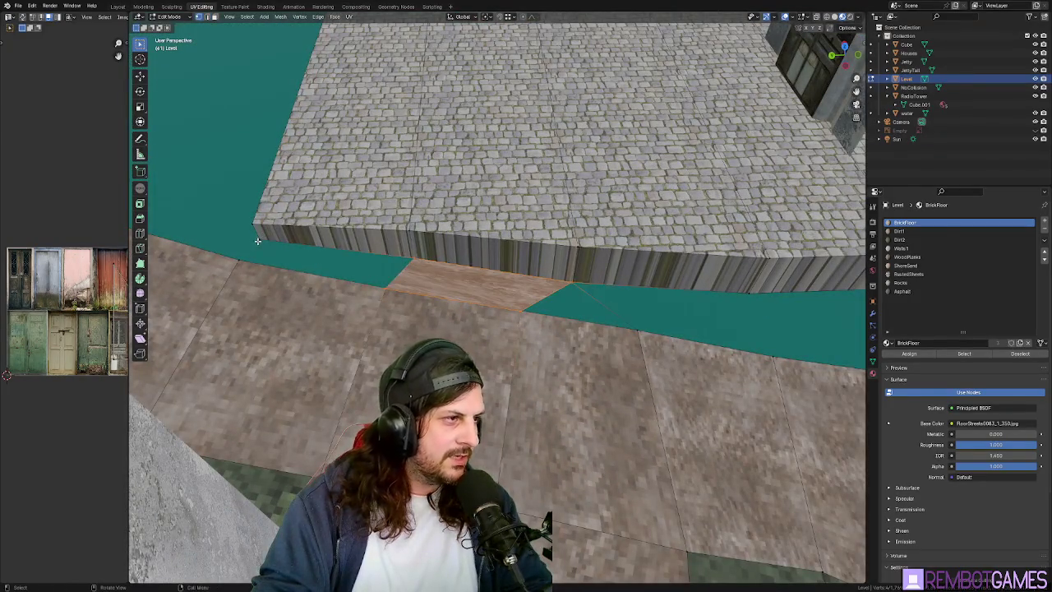
Select elements beside the ledge: a wall-base edge, a teal face, and a corner vertex.
middle_click_drag(335, 260, 361, 234)
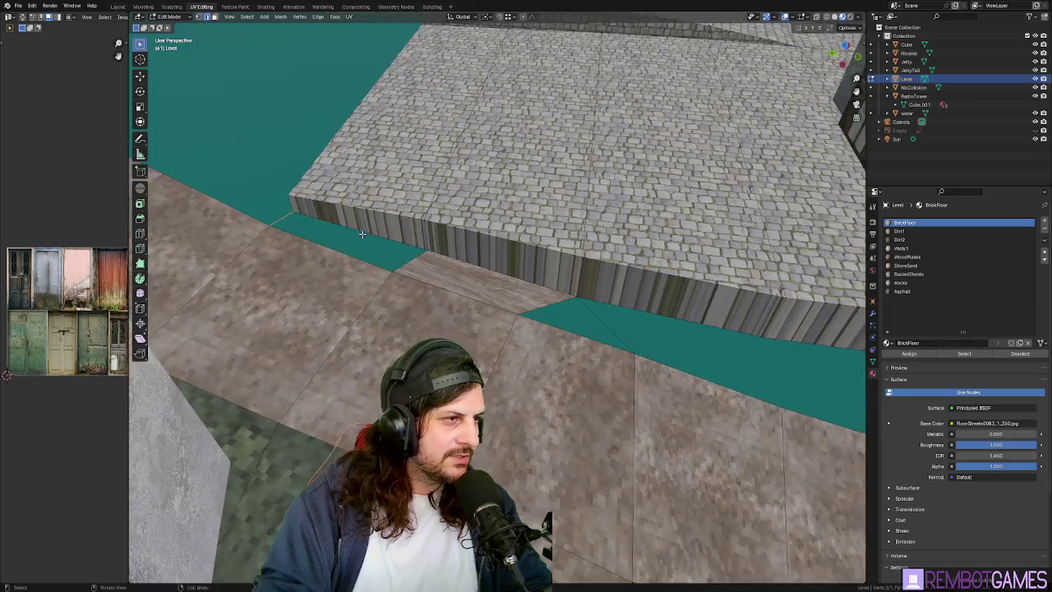
middle_click_drag(289, 220, 458, 259)
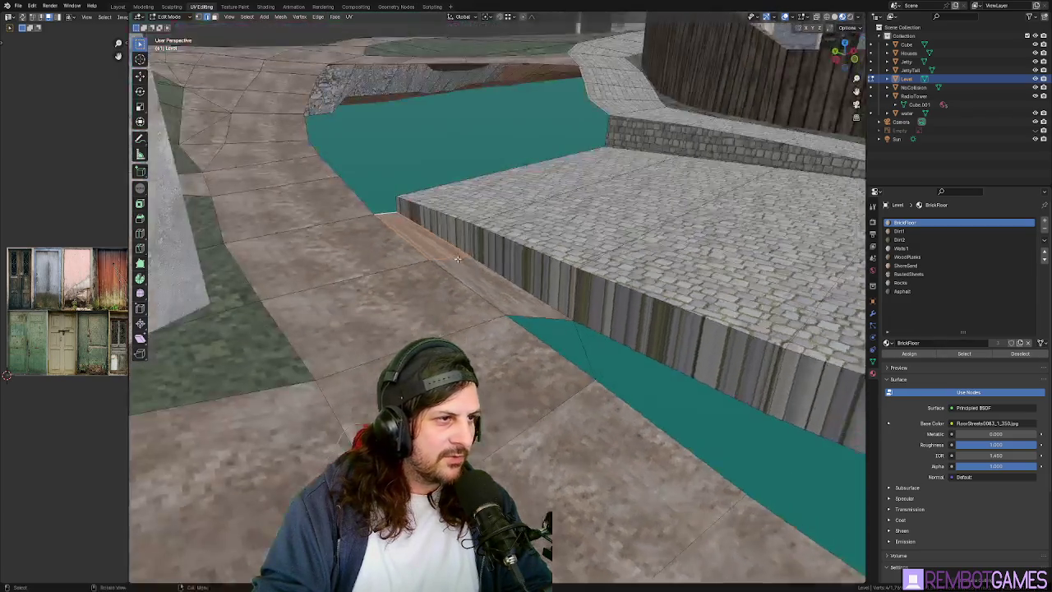
left_click(567, 339)
mouse_move(549, 345)
middle_mouse_down()
mouse_move(634, 370)
mouse_move(622, 417)
mouse_move(581, 415)
mouse_move(586, 332)
middle_mouse_up()
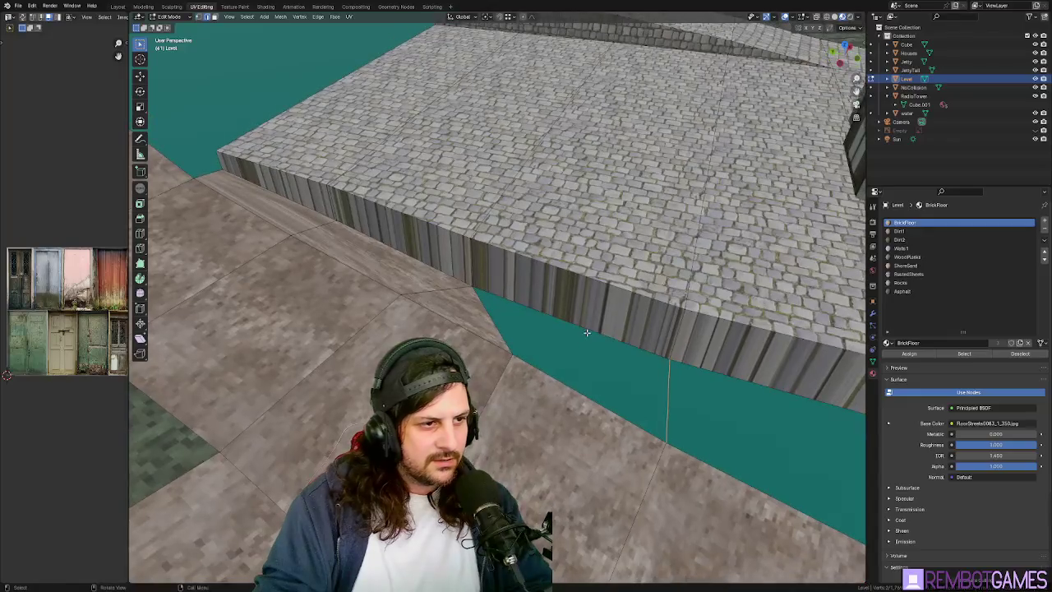
mouse_move(667, 392)
middle_mouse_down()
mouse_move(605, 371)
mouse_move(531, 305)
middle_mouse_up()
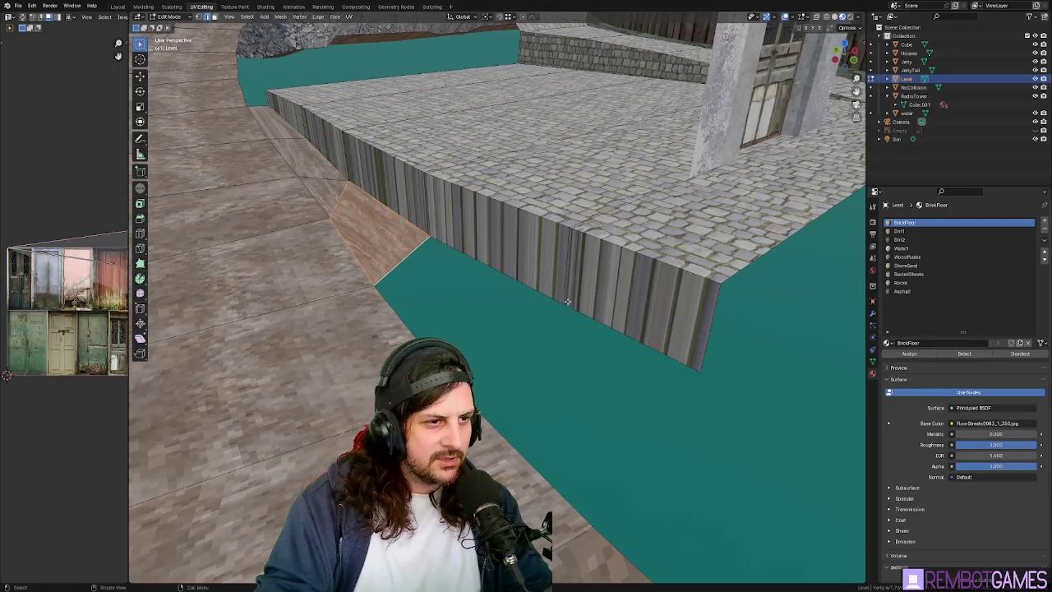
left_click(562, 304)
middle_click_drag(548, 396, 573, 324)
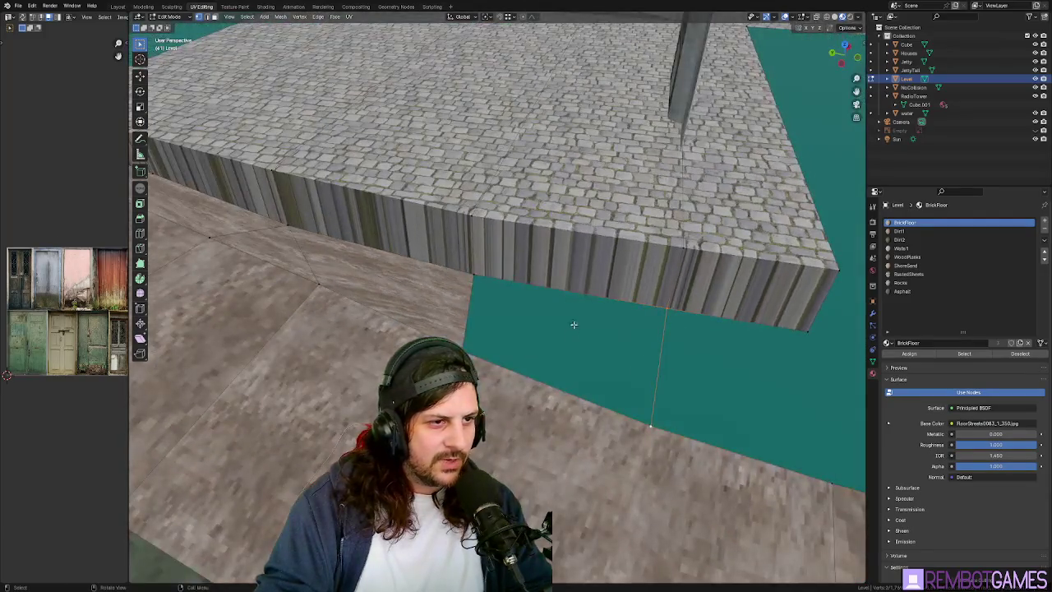
left_click(475, 328)
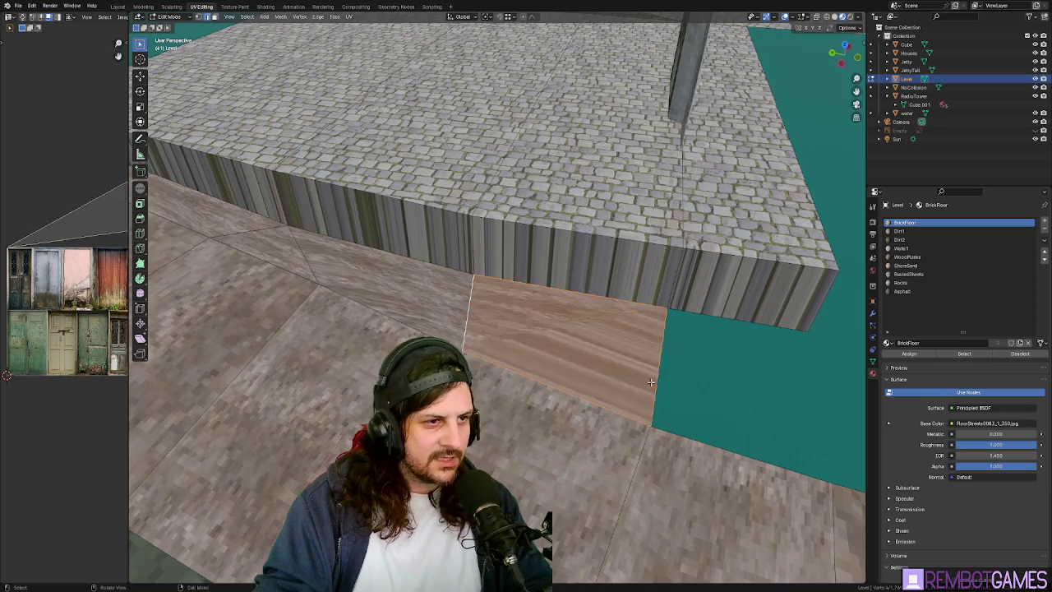
mouse_move(475, 328)
middle_mouse_down()
mouse_move(592, 347)
mouse_move(484, 304)
mouse_move(679, 344)
middle_mouse_up()
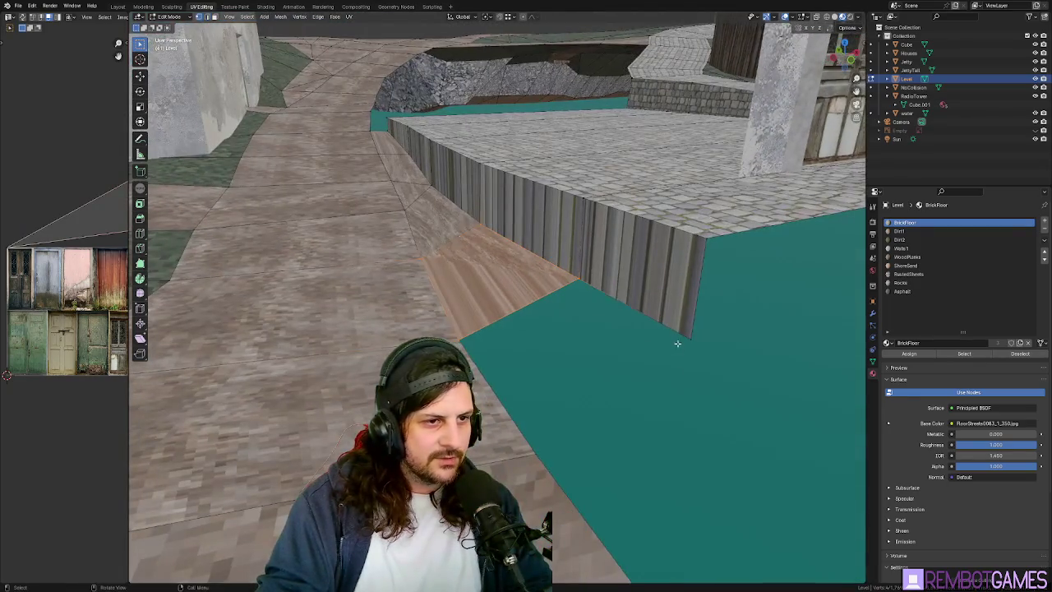
left_click(684, 348)
middle_click_drag(650, 412, 679, 312)
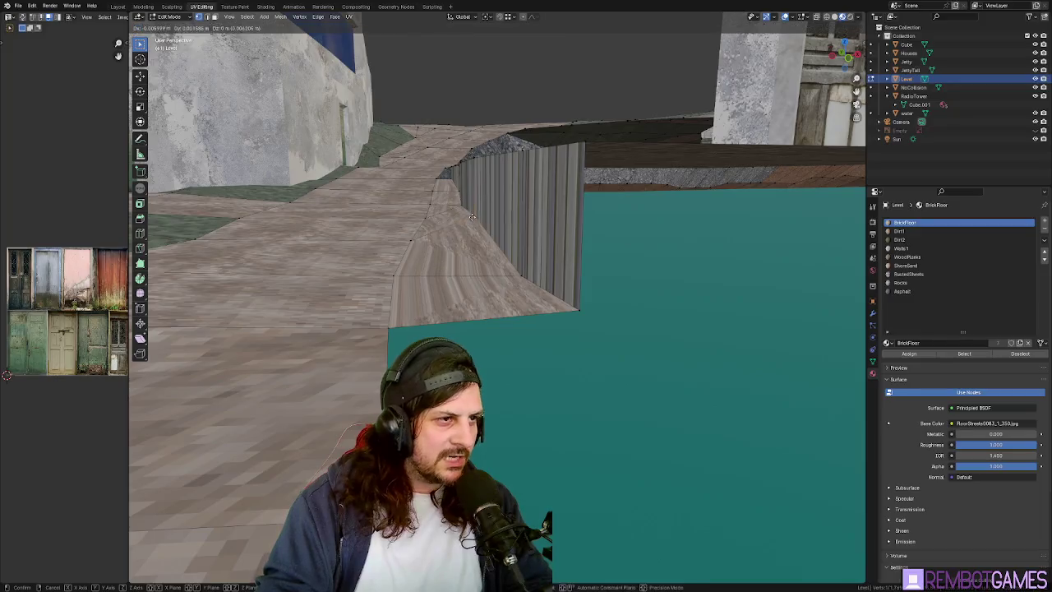
Tweak individual face heights: lower by 0.31 m and 0.16 m, raise one by 0.15 m.
key("g")
key("z")
left_click(426, 211)
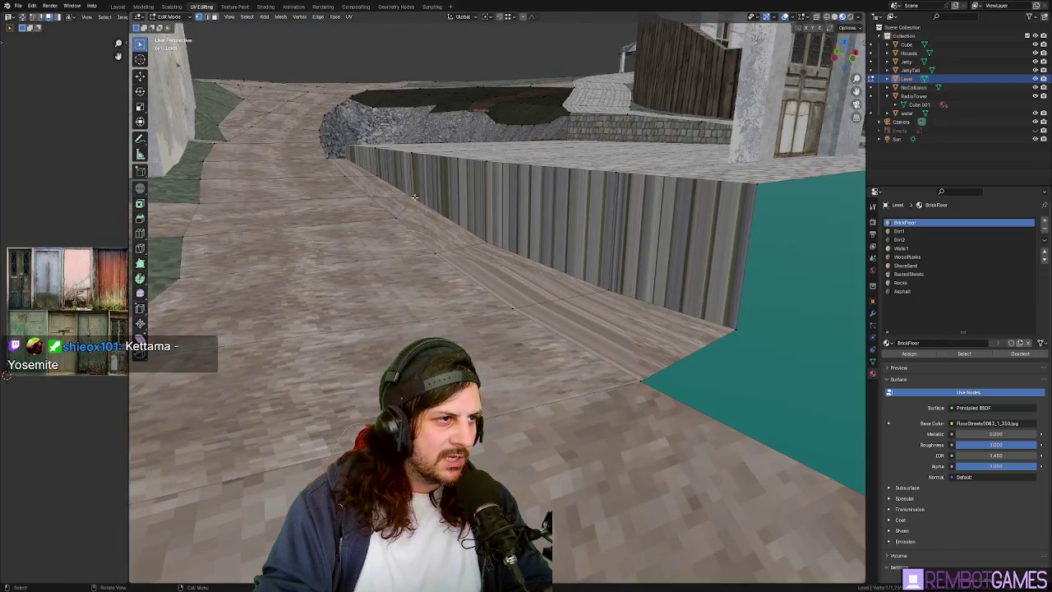
scroll(419, 203, "up", 5)
mouse_move(415, 199)
middle_mouse_down()
mouse_move(436, 264)
mouse_move(494, 326)
mouse_move(528, 307)
mouse_move(541, 290)
mouse_move(324, 179)
mouse_move(651, 334)
middle_mouse_up()
key("g")
key("z")
left_click(452, 288)
key("g")
key("z")
left_click(493, 317)
left_click(651, 334, "ctrl")
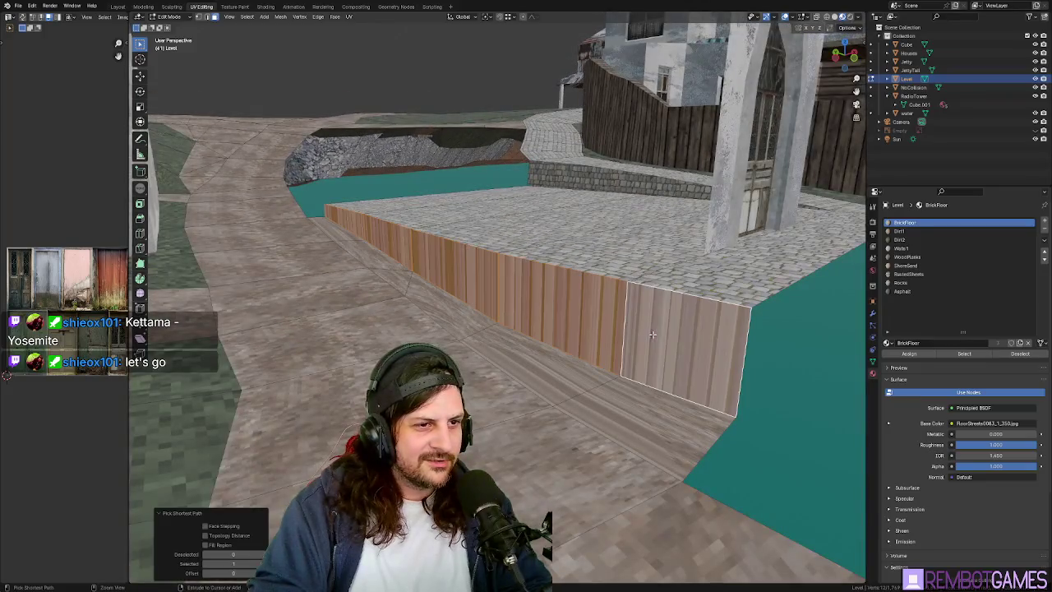
Assign the Rocks material to the wall faces and re-unwrap them.
left_click(904, 283)
left_click(915, 354)
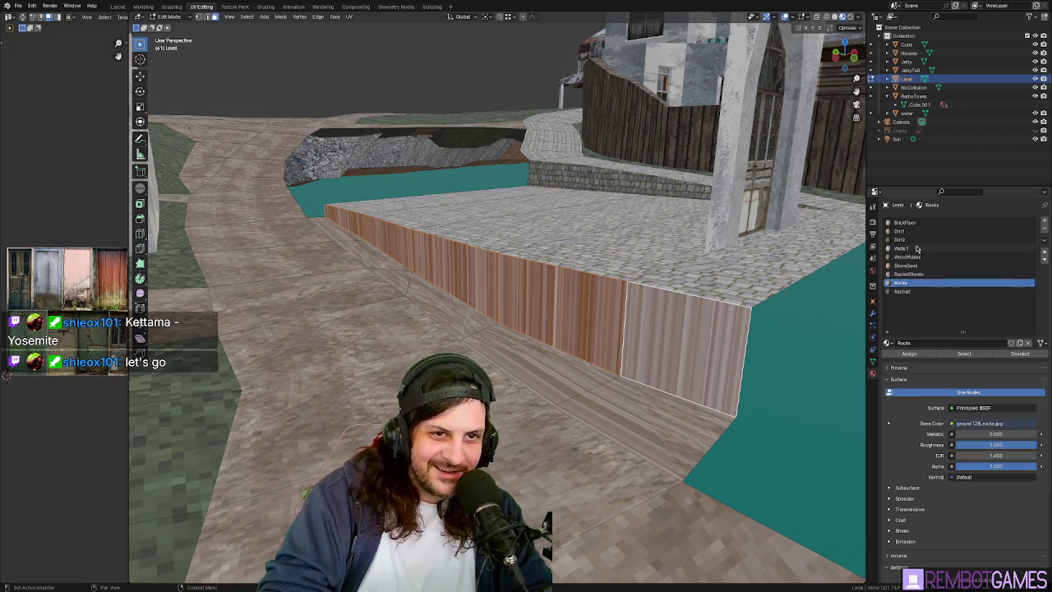
left_click(904, 222)
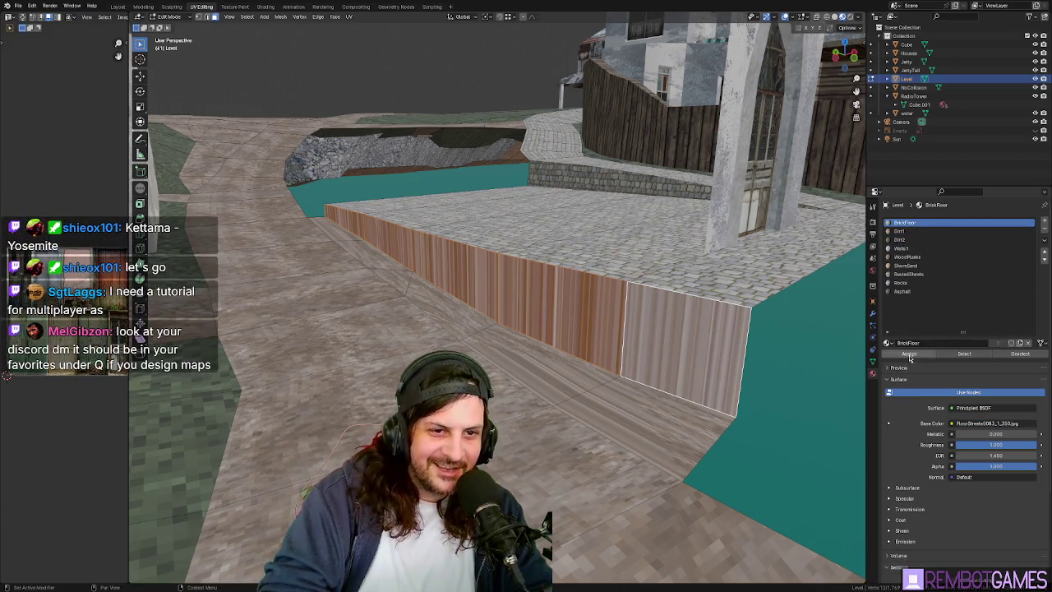
mouse_move(444, 357)
middle_mouse_down()
mouse_move(687, 331)
mouse_move(682, 308)
mouse_move(708, 326)
mouse_move(713, 317)
mouse_move(691, 330)
middle_mouse_up()
key("u")
left_click(653, 287)
Scale the wall's UV island smaller, shift it along X, and return to Object Mode.
scroll(695, 331, "down", 2)
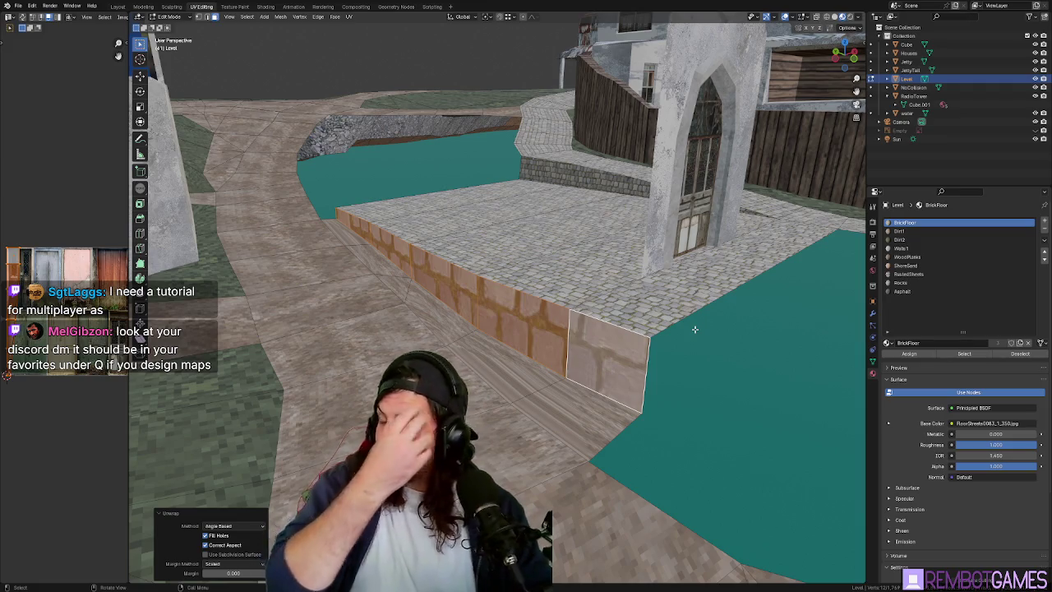
middle_click_drag(695, 328, 658, 327)
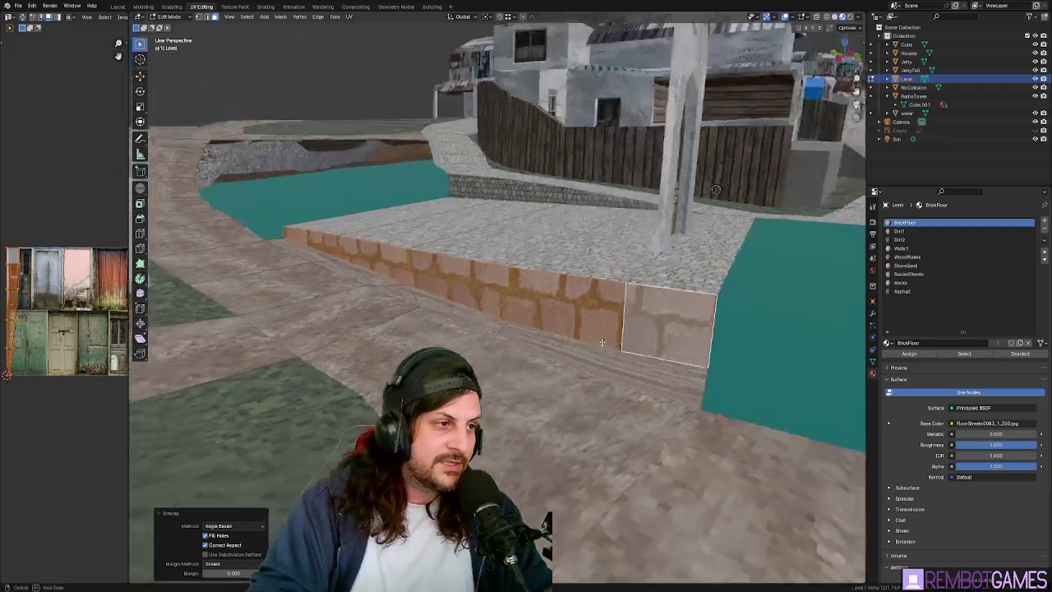
key("s")
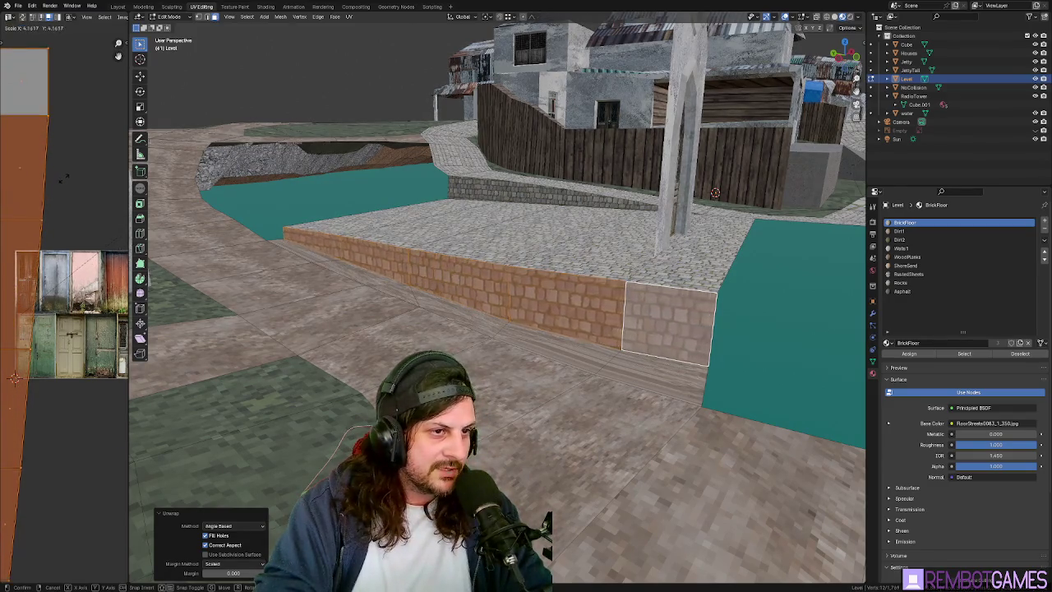
left_click(82, 159)
key("g")
key("x")
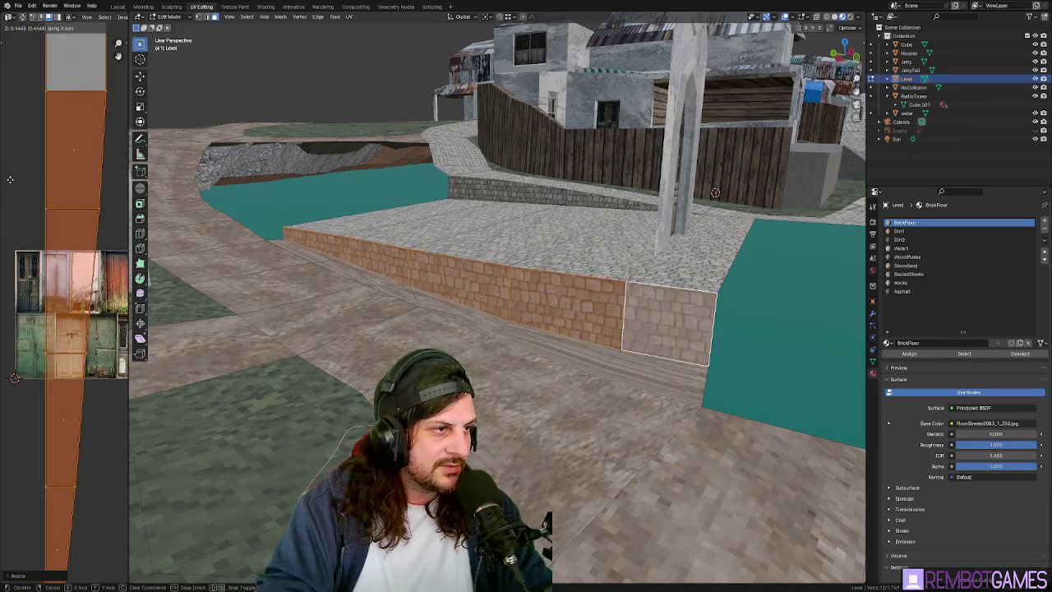
left_click(9, 179)
key("Tab")
mouse_move(461, 345)
middle_mouse_down()
mouse_move(527, 390)
mouse_move(432, 280)
middle_mouse_up()
scroll(527, 390, "down", 3)
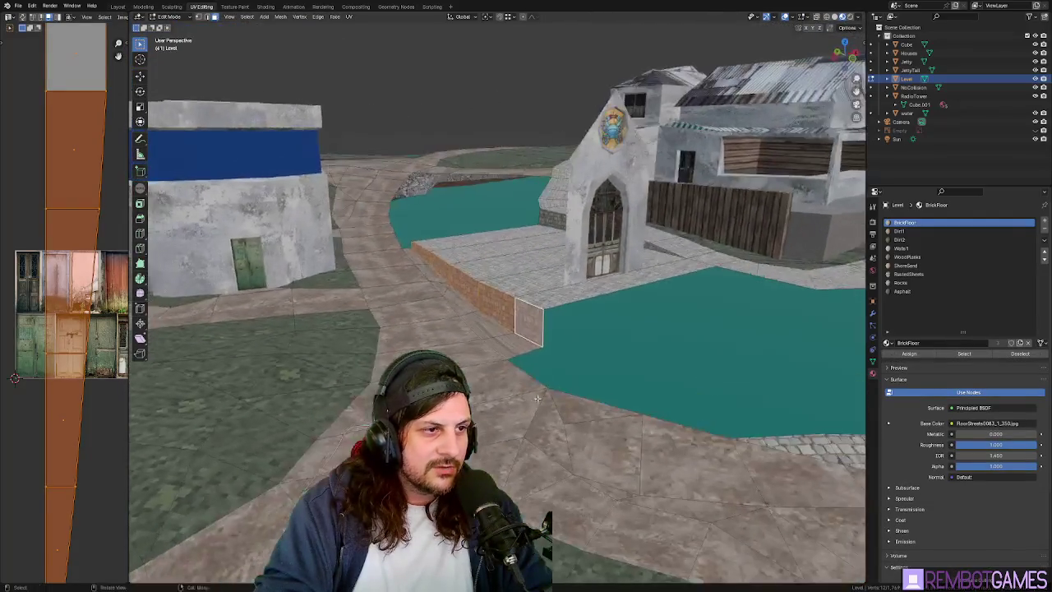
Select the strip of ground faces along the wall base and unwrap it.
key("Tab")
left_click(417, 253)
left_click(498, 336, "ctrl")
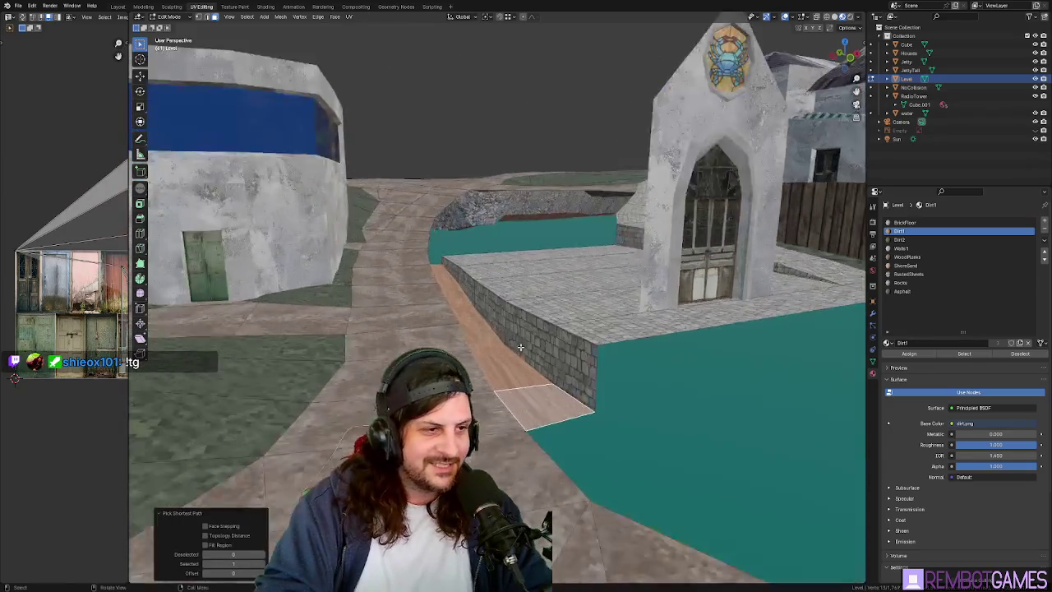
middle_click_drag(507, 327, 564, 374)
scroll(564, 375, "up", 3)
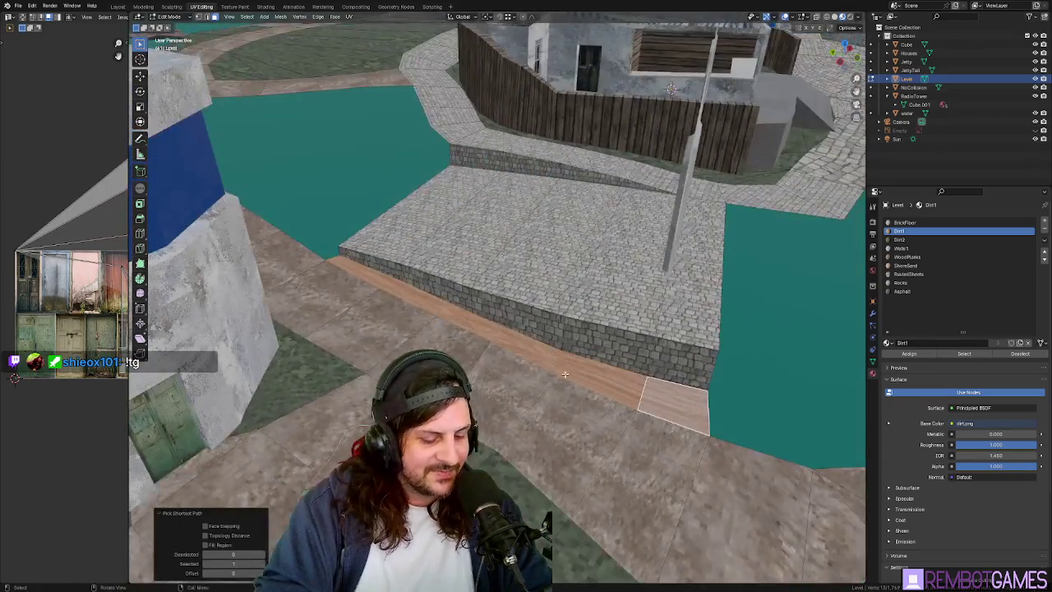
middle_click_drag(395, 292, 396, 294)
key("u")
left_click(411, 306)
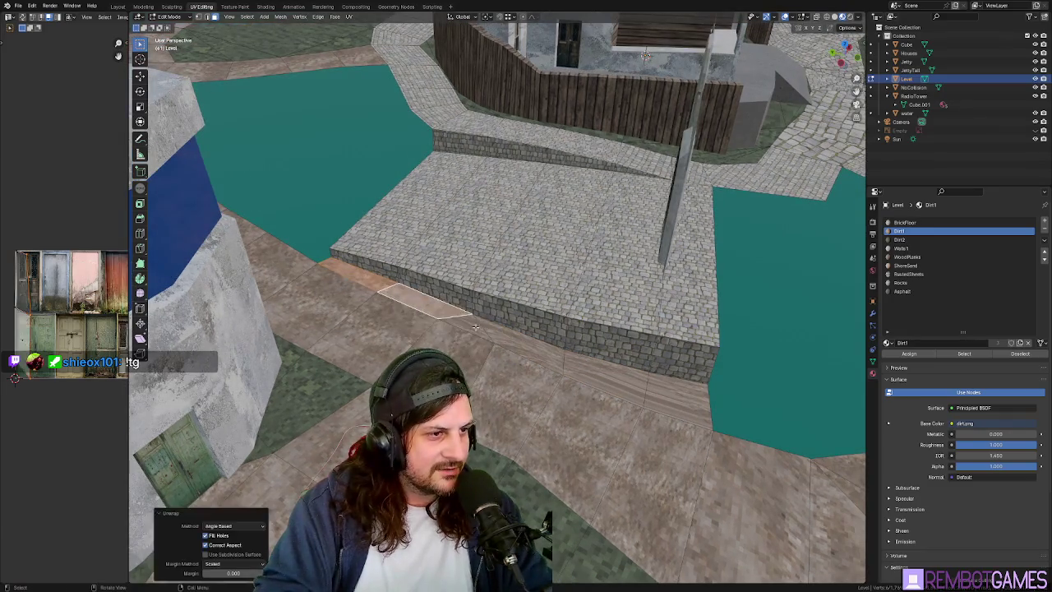
Select the path of ground faces beside the wall, then return to Object Mode.
left_click(522, 353)
left_click(612, 378)
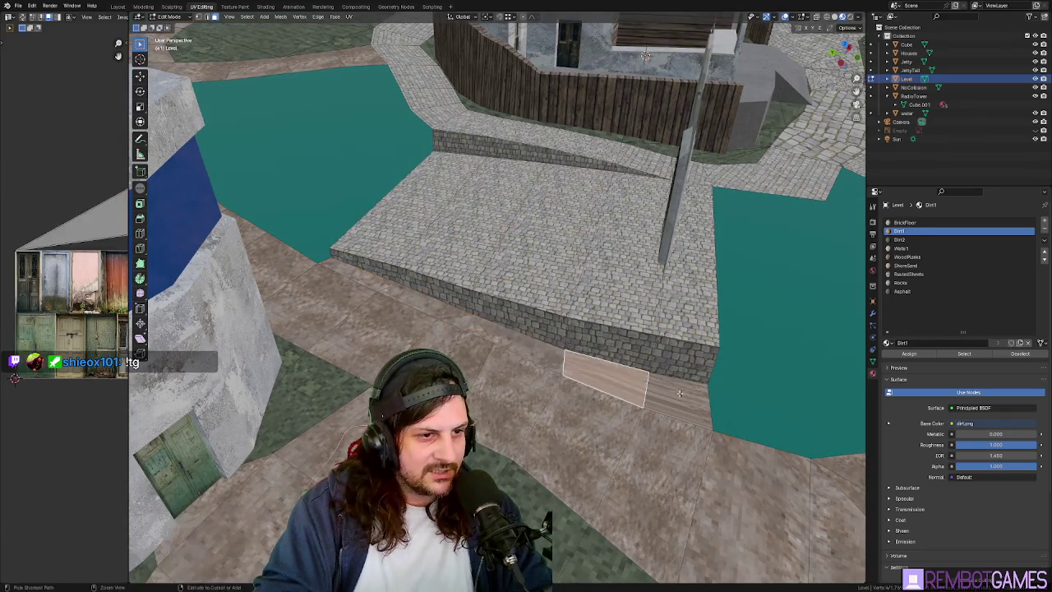
left_click(679, 393, "ctrl")
mouse_move(679, 394)
middle_mouse_down()
mouse_move(669, 371)
mouse_move(761, 347)
mouse_move(630, 312)
mouse_move(628, 284)
middle_mouse_up()
key("Tab")
scroll(649, 310, "up", 3)
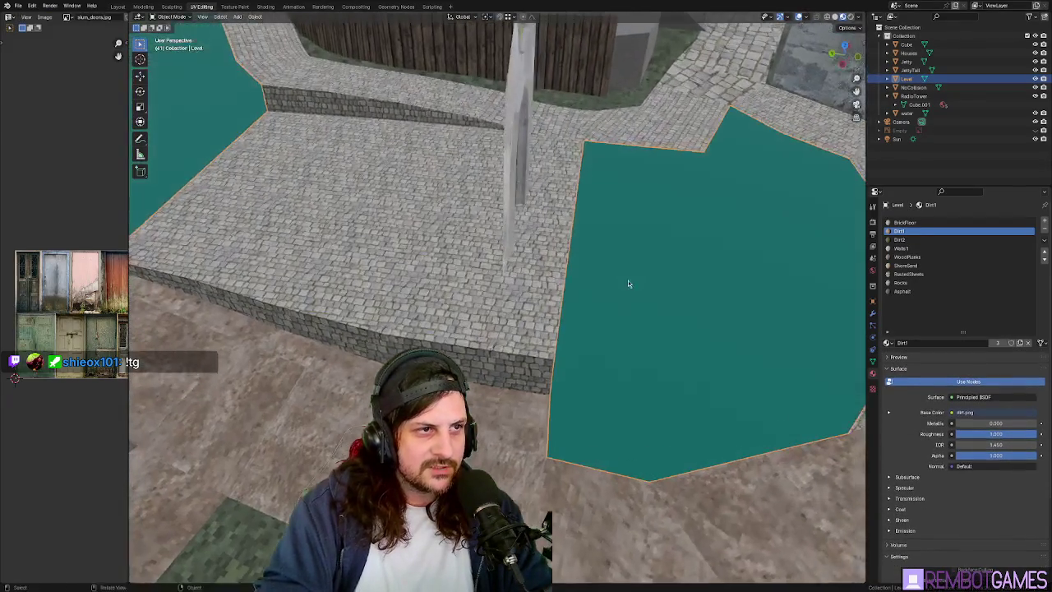
In Edit Mode, move the teal canal face along Y twice to shift the canal edge.
key("Tab")
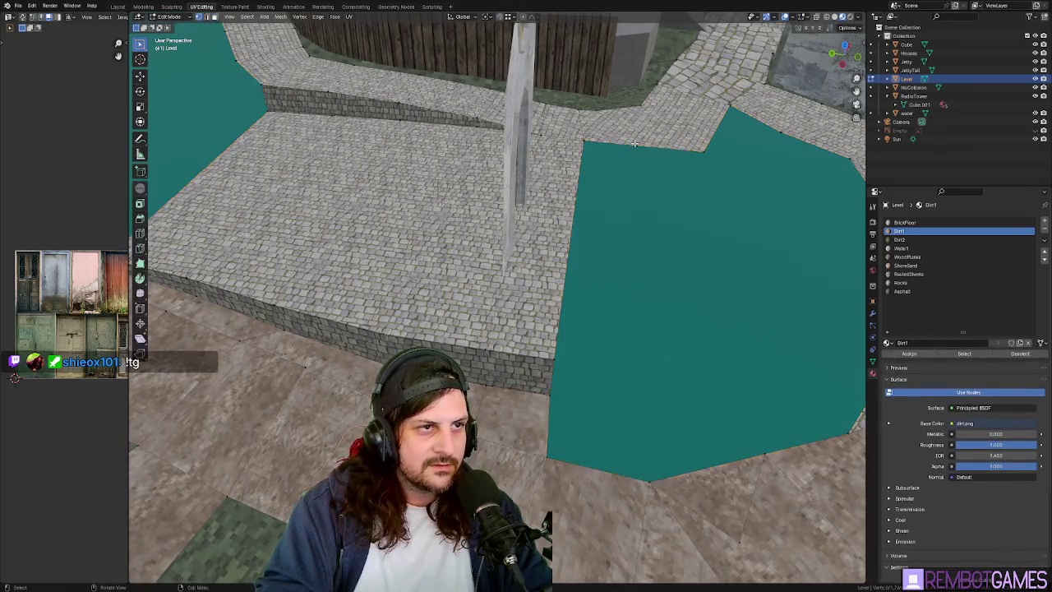
mouse_move(634, 144)
middle_mouse_down()
mouse_move(682, 295)
mouse_move(403, 312)
mouse_move(572, 336)
mouse_move(570, 315)
mouse_move(542, 313)
mouse_move(547, 301)
middle_mouse_up()
key("g")
key("y")
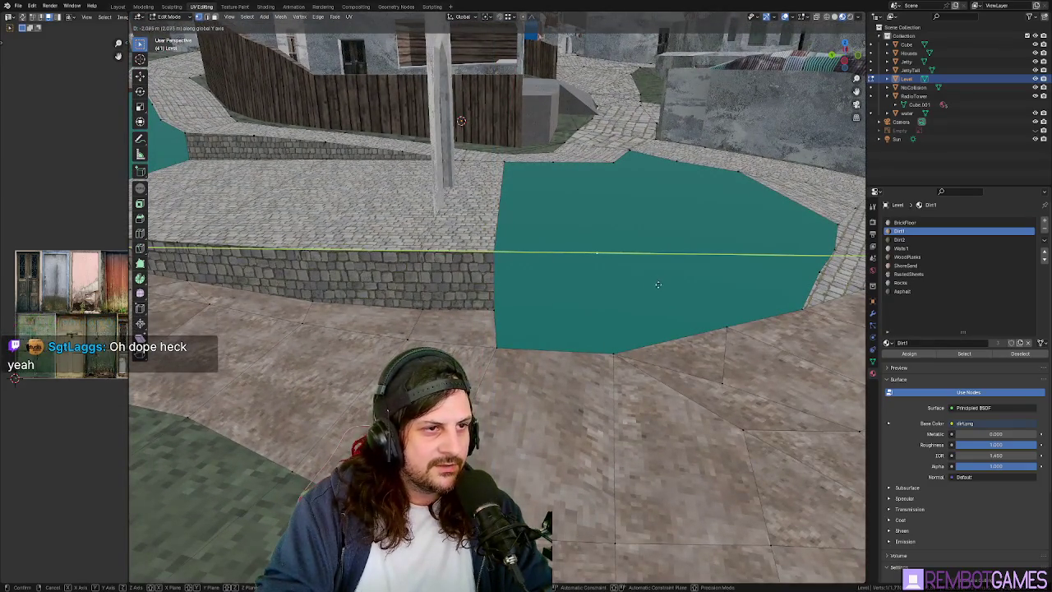
left_click(613, 282)
mouse_move(613, 283)
middle_mouse_down()
mouse_move(633, 304)
mouse_move(471, 293)
middle_mouse_up()
middle_click_drag(400, 274, 486, 297)
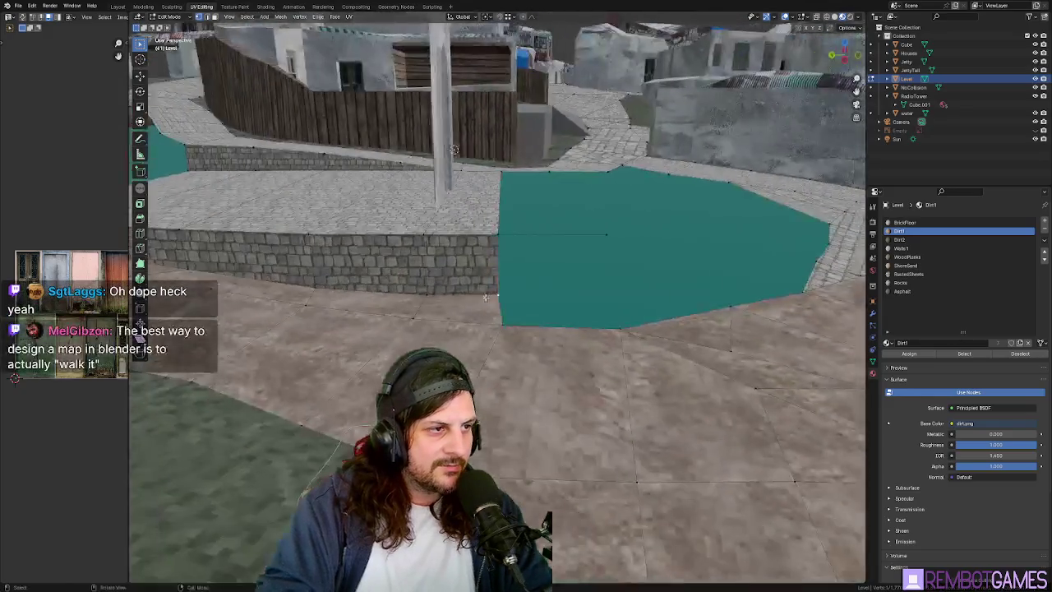
key("g")
key("y")
left_click(615, 296)
middle_click_drag(614, 296, 572, 334)
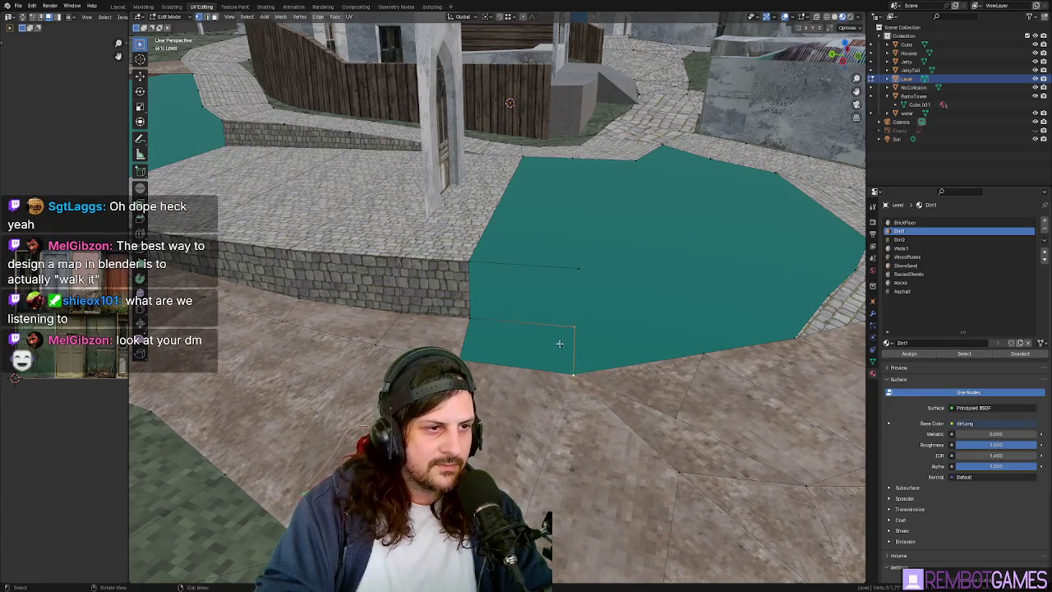
Refine the selection by the canal edge, excluding the small face, and view the doorway wall.
left_click(469, 340, "shift")
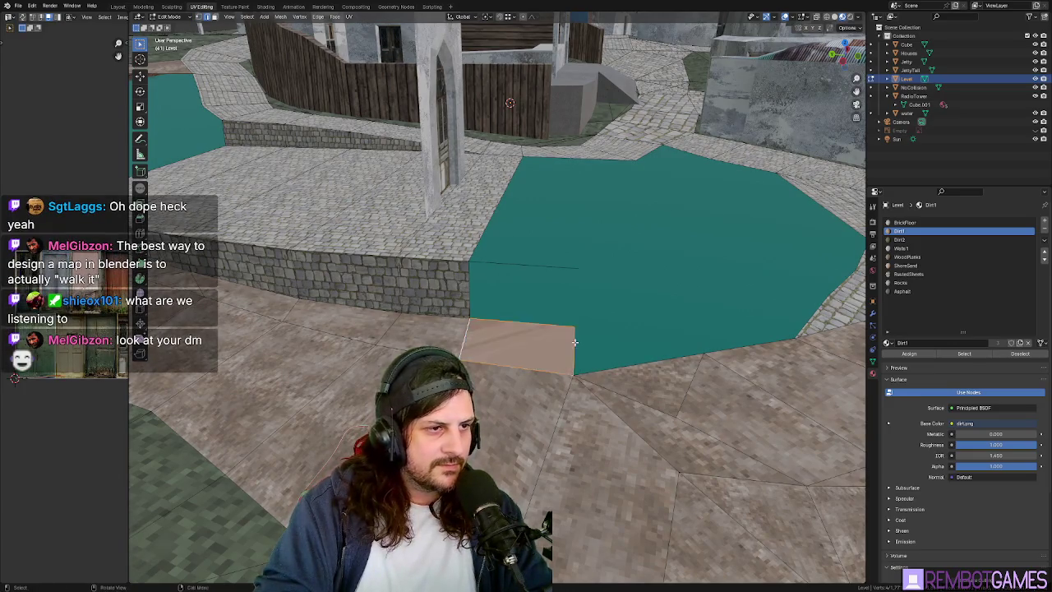
middle_click_drag(468, 340, 548, 348)
left_click(422, 345, "shift")
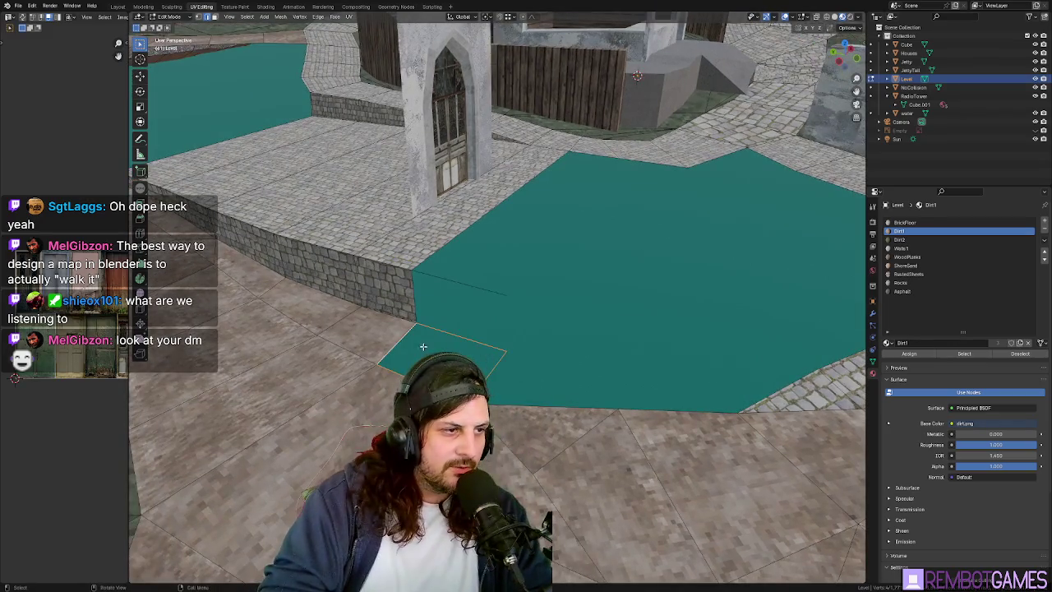
middle_click_drag(460, 338, 484, 341)
left_click(463, 336, "shift")
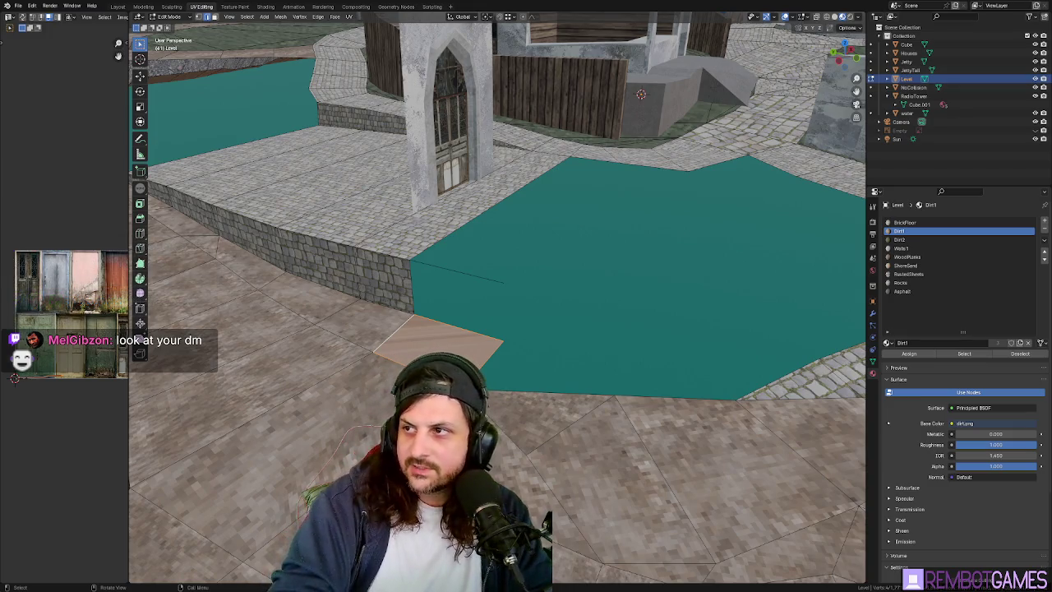
middle_click_drag(503, 338, 505, 255, "shift")
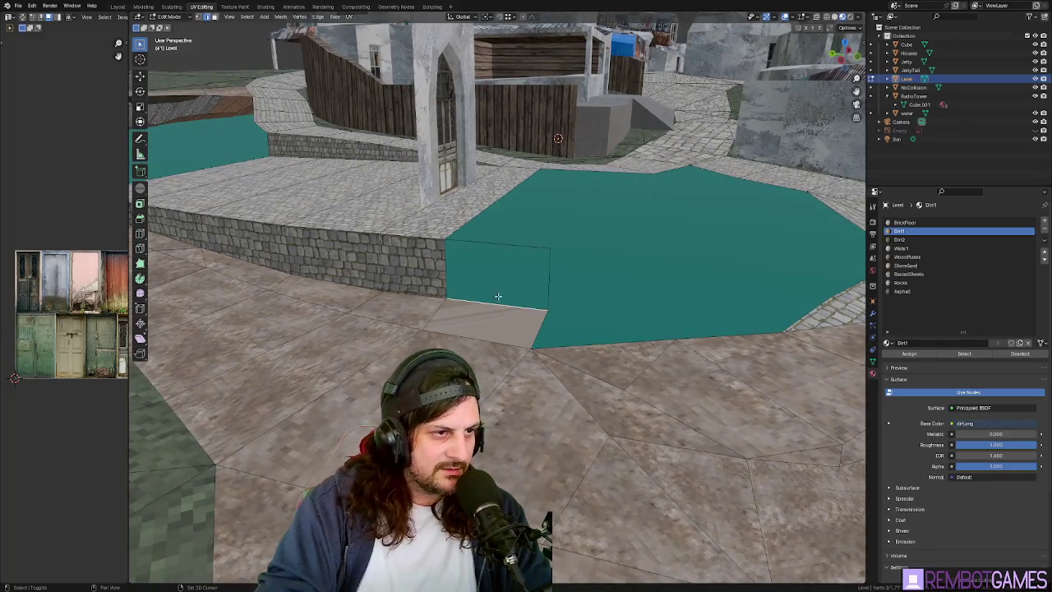
mouse_move(447, 268)
middle_mouse_down()
mouse_move(570, 246)
mouse_move(620, 147)
middle_mouse_up()
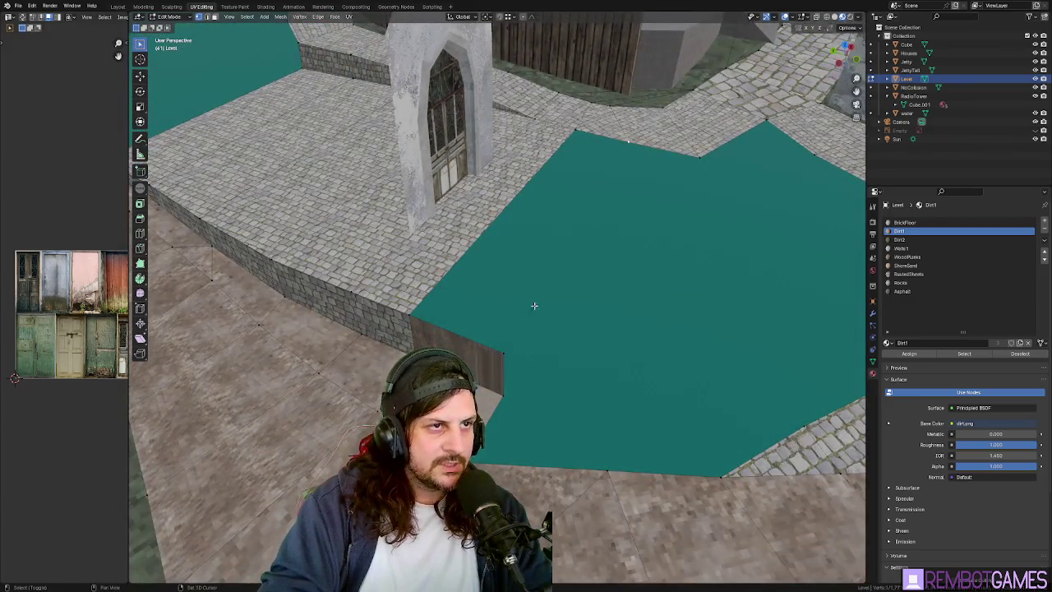
middle_click_drag(616, 243, 523, 189)
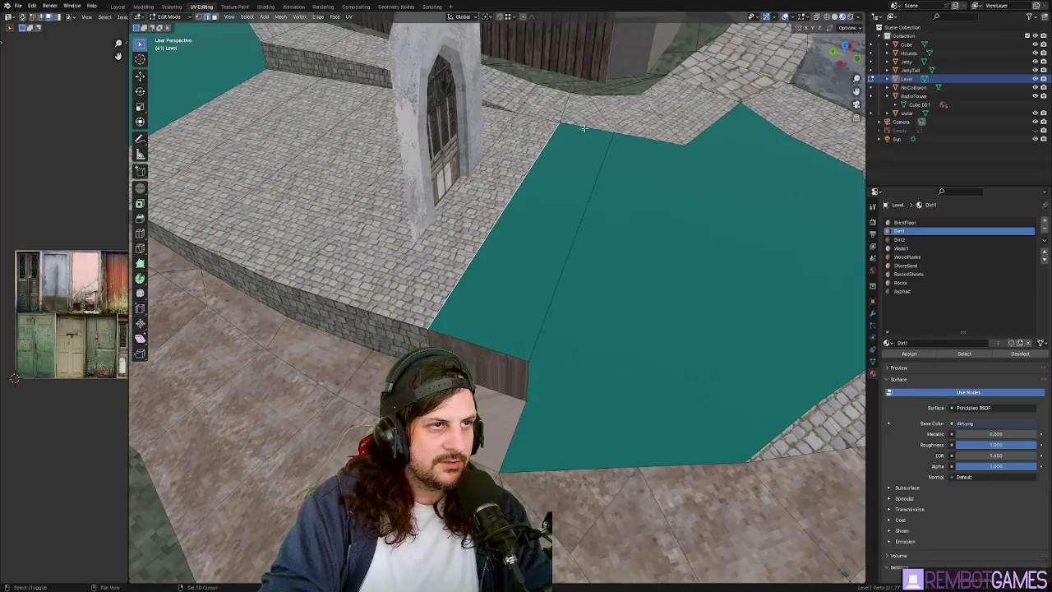
Unwrap the new vertical wall face below the canal edge and reselect it.
key("u")
left_click(488, 329)
mouse_move(488, 329)
middle_mouse_down()
mouse_move(622, 218)
mouse_move(630, 241)
mouse_move(680, 257)
mouse_move(650, 285)
mouse_move(711, 272)
mouse_move(699, 254)
mouse_move(562, 258)
middle_mouse_up()
left_click(470, 337)
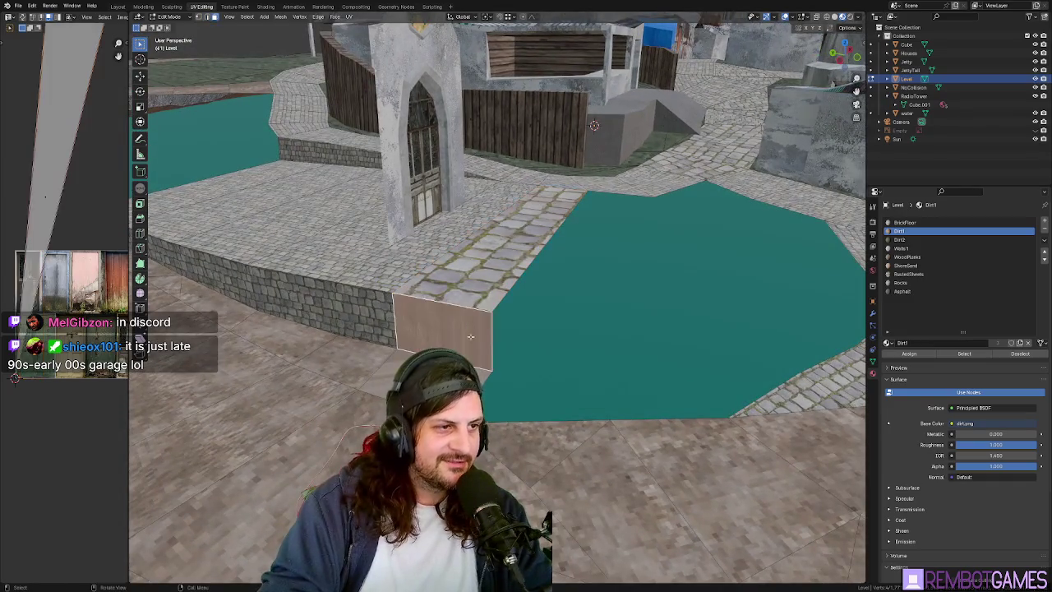
Apply the BrickFloor material to the new wall face and inspect it.
middle_click_drag(544, 304, 556, 306)
middle_click_drag(738, 271, 829, 265)
left_click(908, 223)
left_click(910, 353)
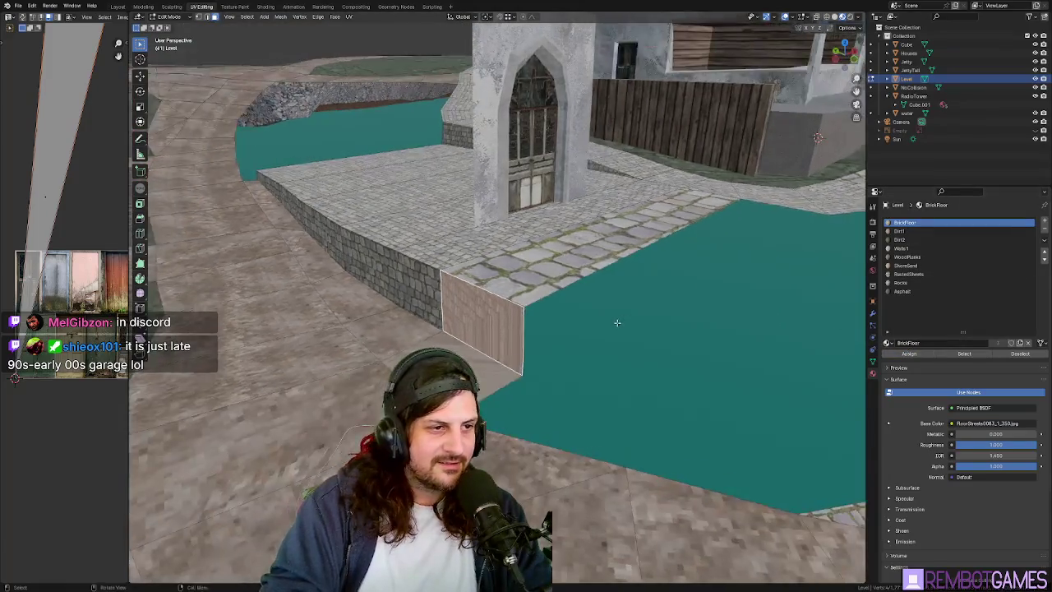
middle_click_drag(525, 328, 457, 333)
mouse_move(374, 344)
middle_mouse_down()
mouse_move(483, 323)
mouse_move(475, 298)
middle_mouse_up()
In Edit Mode, select the stone strip and plaza floor faces beside the chapel.
key("Tab")
left_click(476, 298)
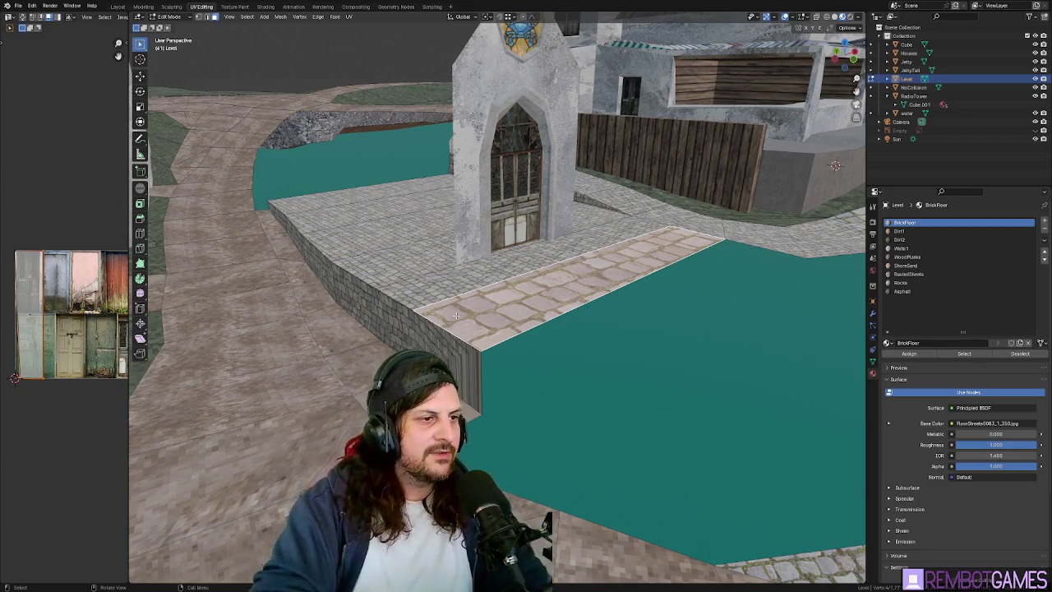
middle_click_drag(482, 285, 415, 291)
left_click(277, 201, "ctrl")
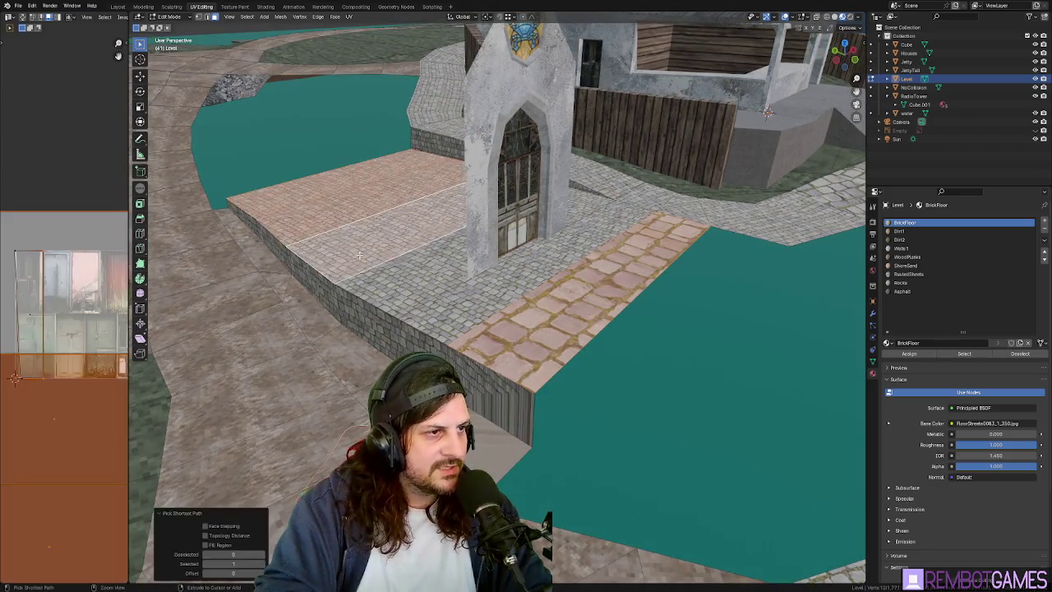
mouse_move(492, 296)
middle_mouse_down()
mouse_move(622, 309)
mouse_move(483, 319)
middle_mouse_up()
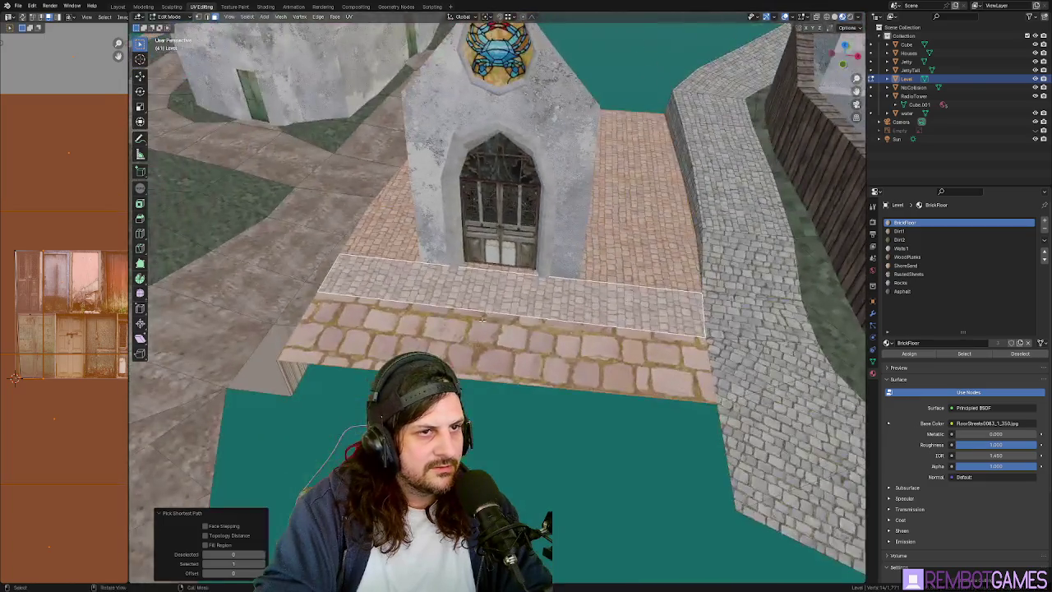
middle_click_drag(762, 287, 479, 106)
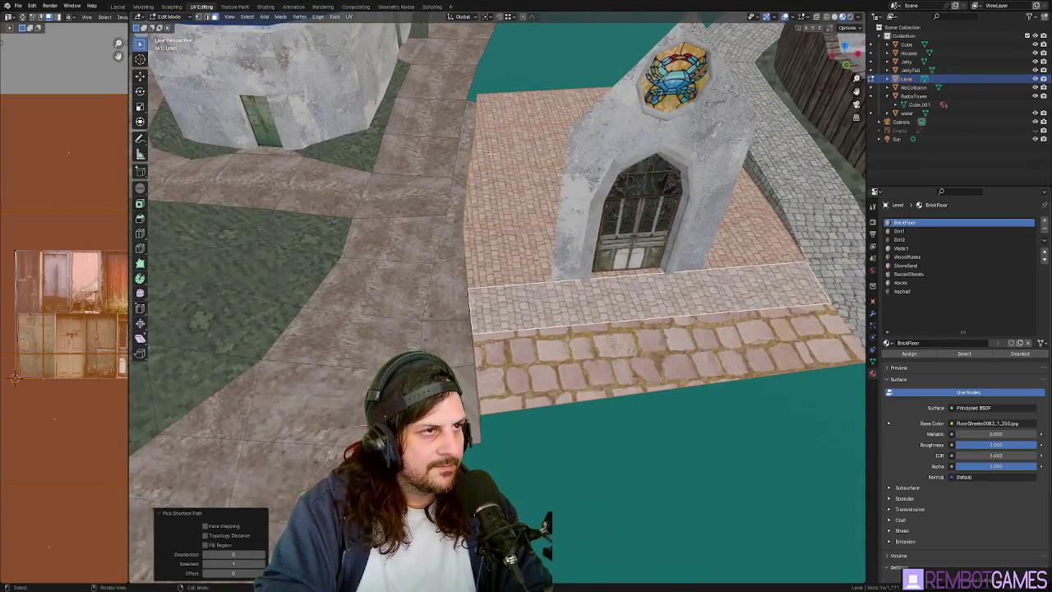
left_click(479, 107)
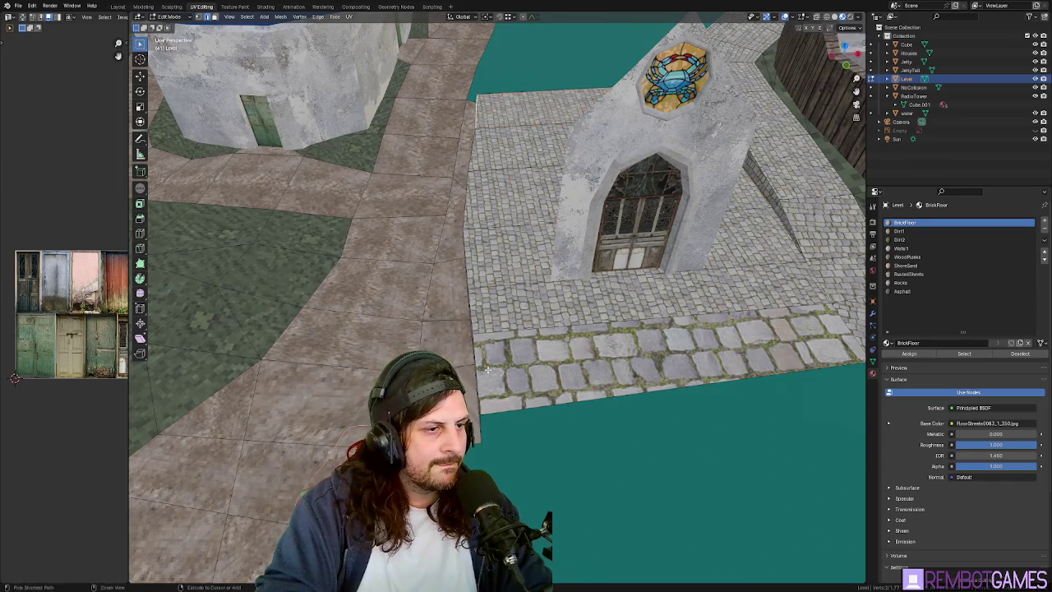
Bevel the selected edges along the cobblestone border.
left_click(473, 410, "ctrl")
middle_click_drag(473, 411, 490, 198)
right_click(490, 198)
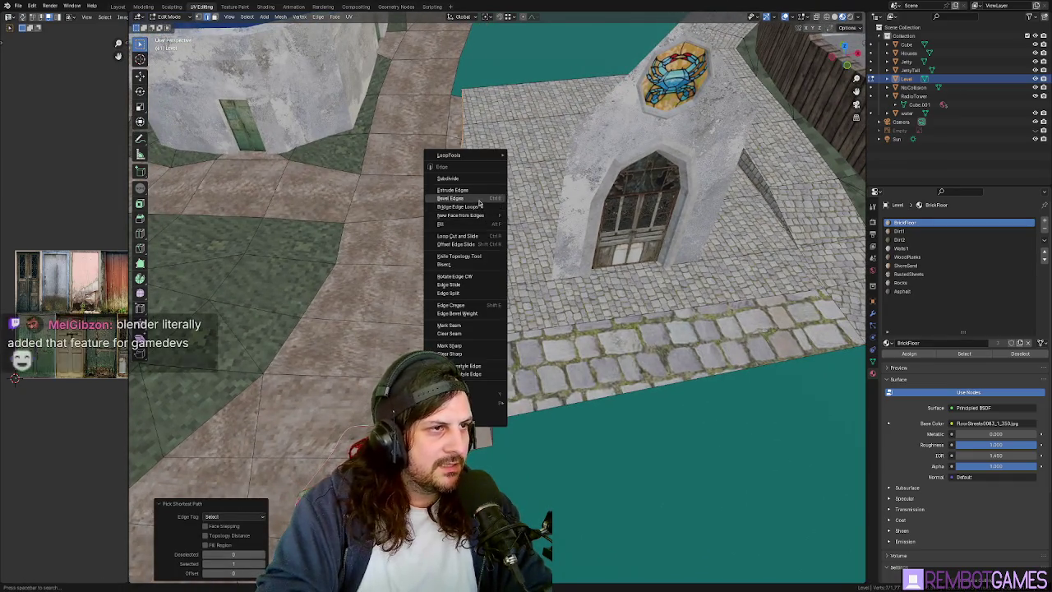
left_click(485, 200)
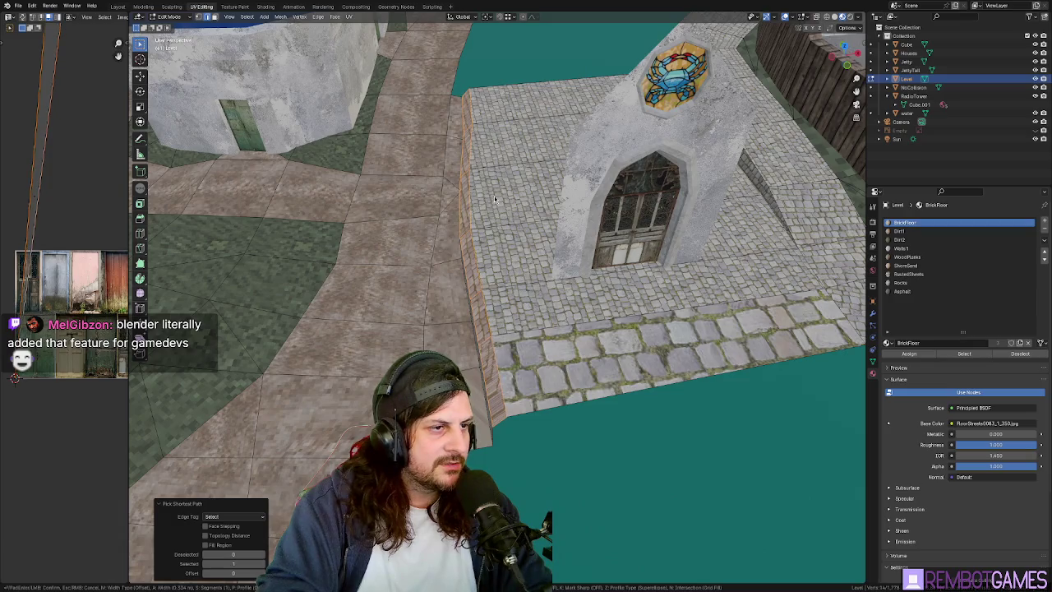
left_click(493, 195)
mouse_move(494, 196)
middle_mouse_down()
mouse_move(485, 244)
mouse_move(507, 245)
middle_mouse_up()
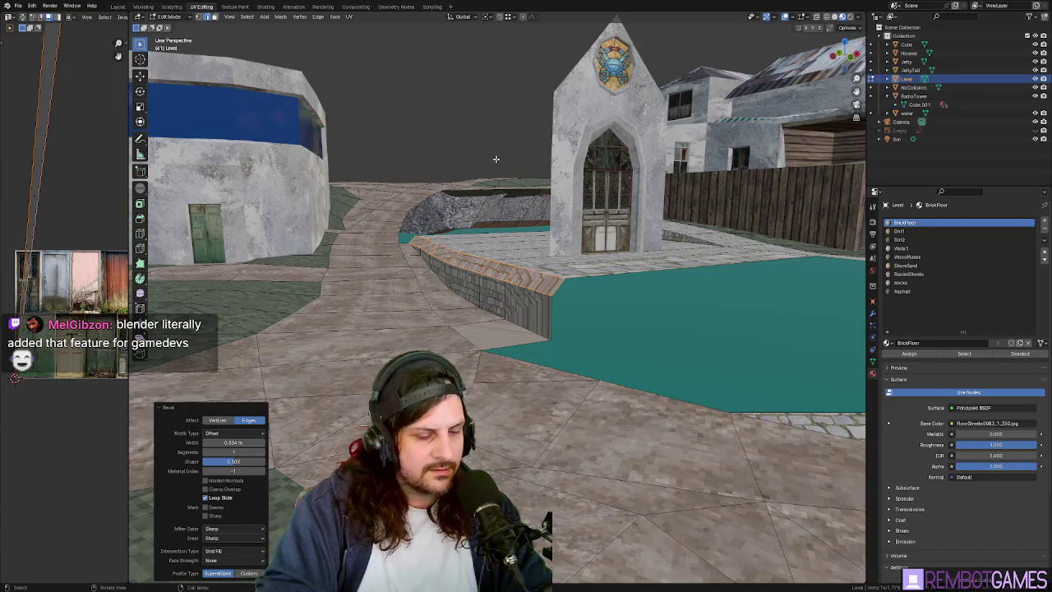
Flatten the selection to zero Z scale and raise it about 0.167 m.
key("s")
key("z")
key("x")
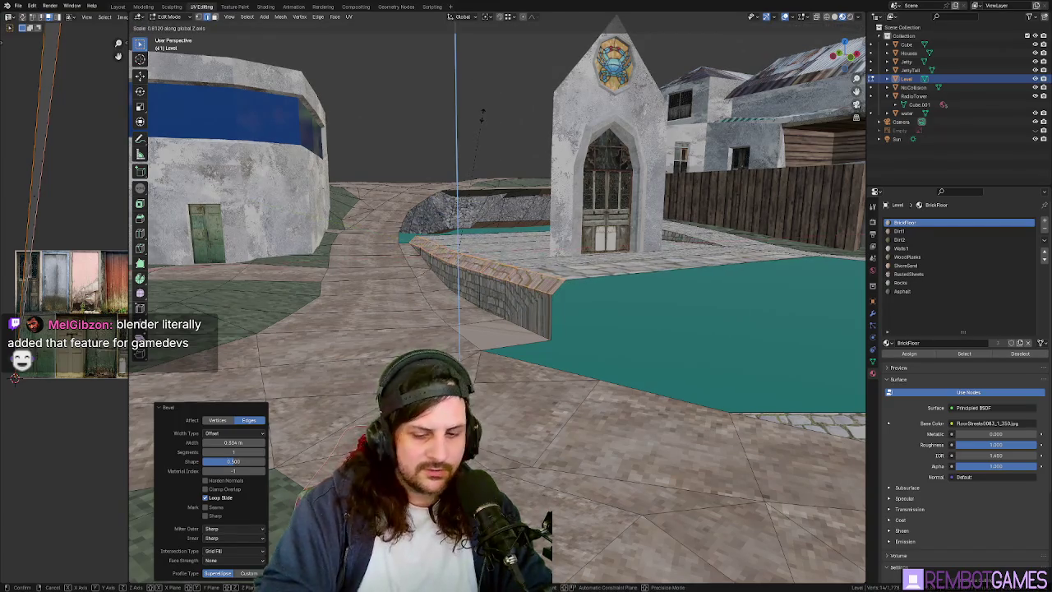
key("0")
key("Return")
middle_click_drag(482, 113, 468, 212)
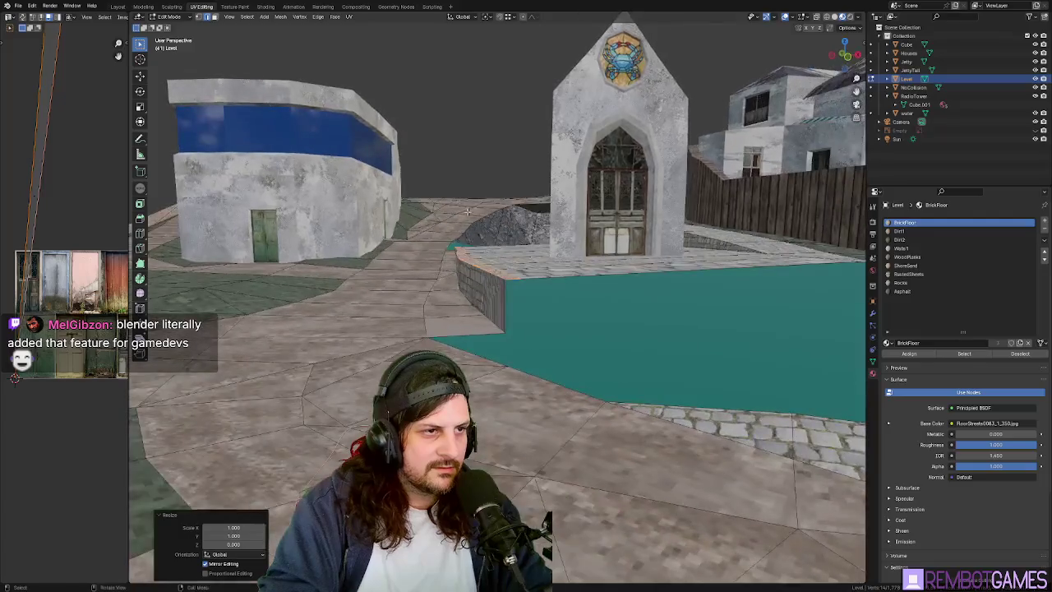
key("g")
key("z")
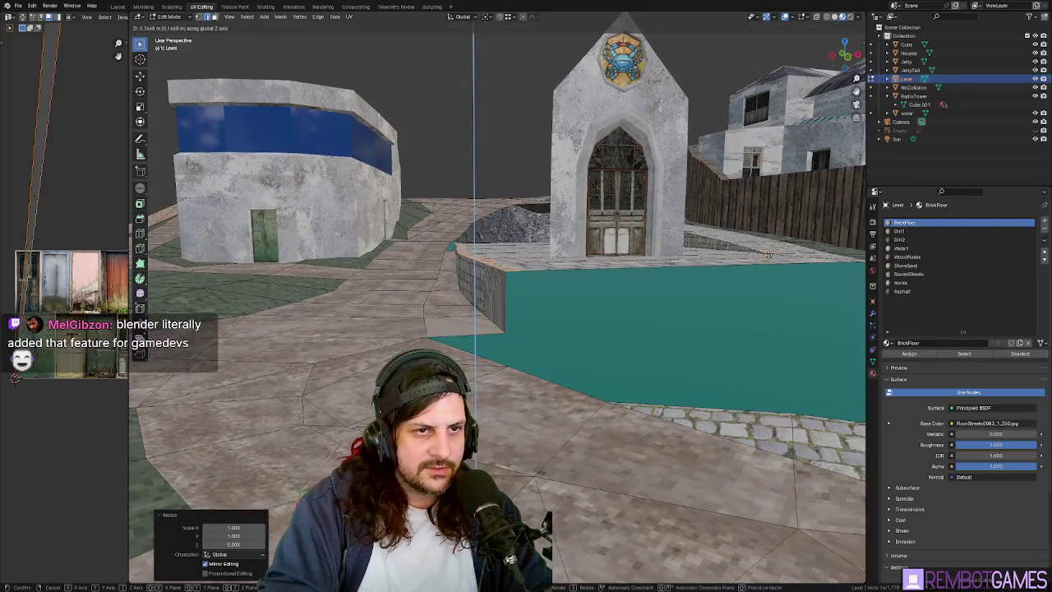
left_click(767, 256)
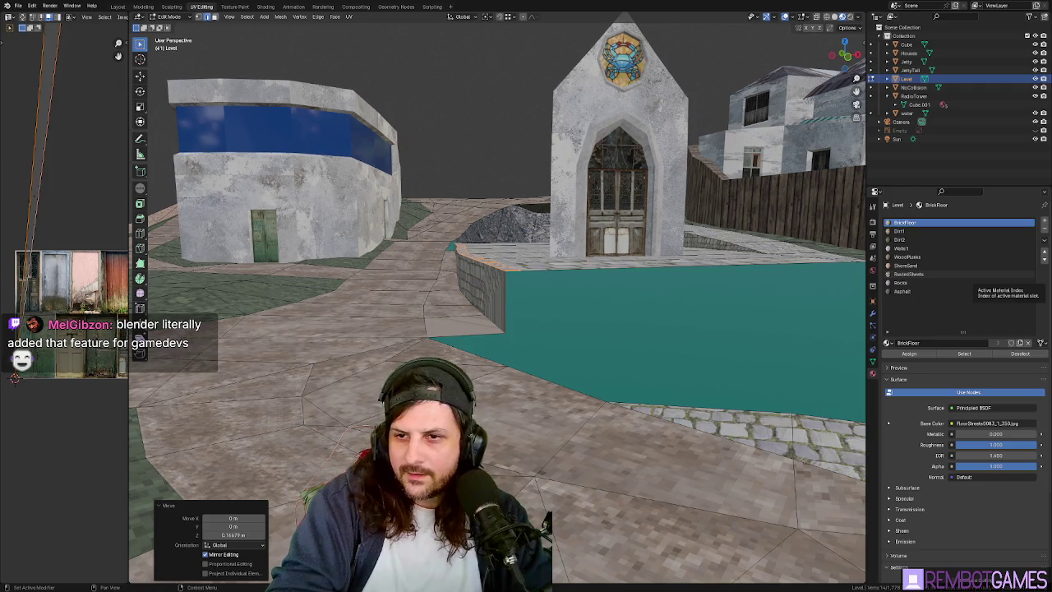
Walk through the town past the white building and lighthouse to the chapel cobblestones.
key("shift+grave")
key("w")
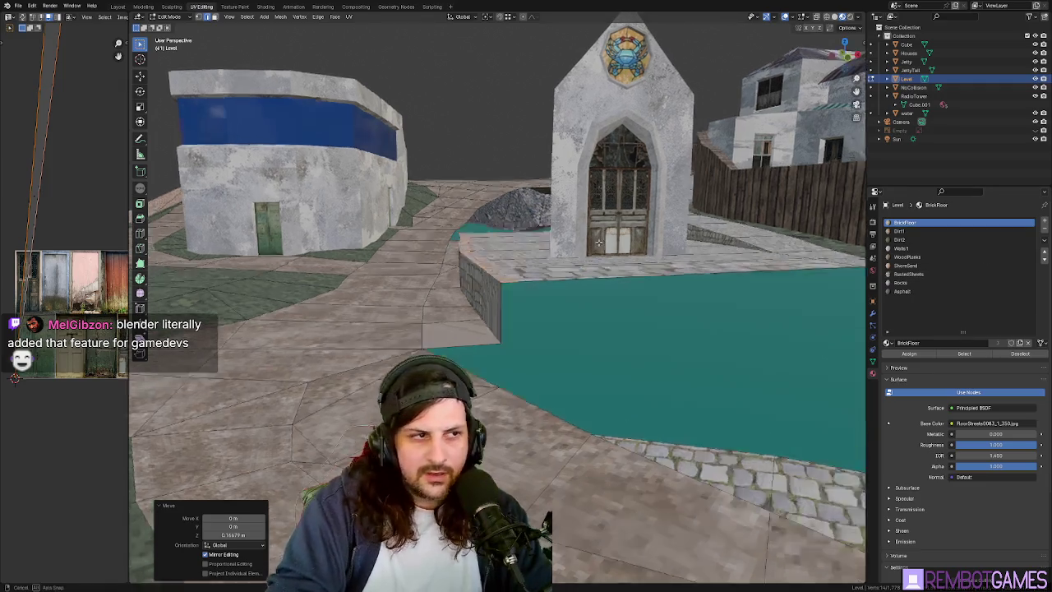
key("w")
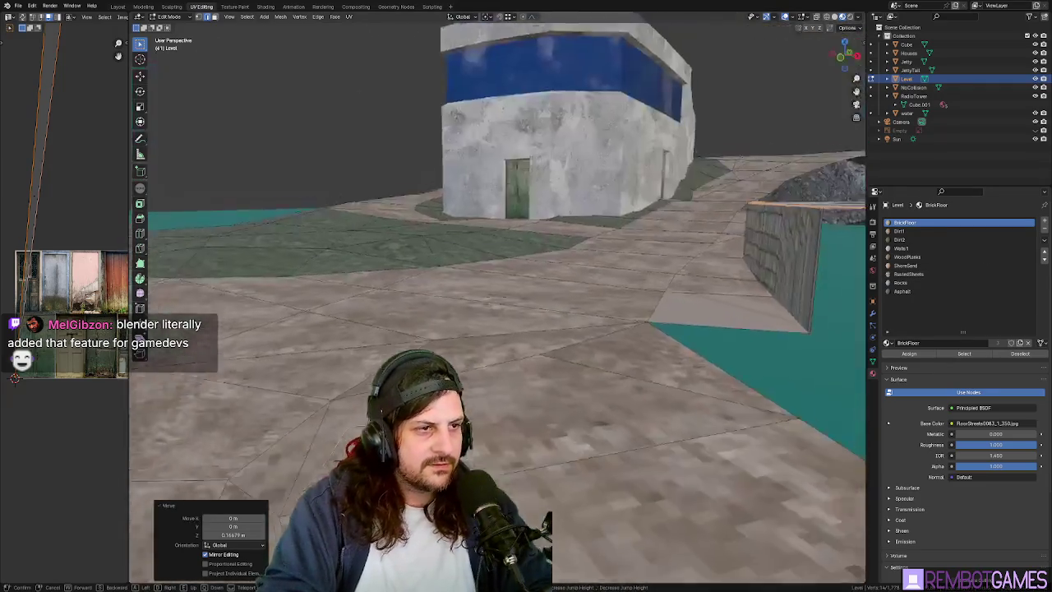
key("w")
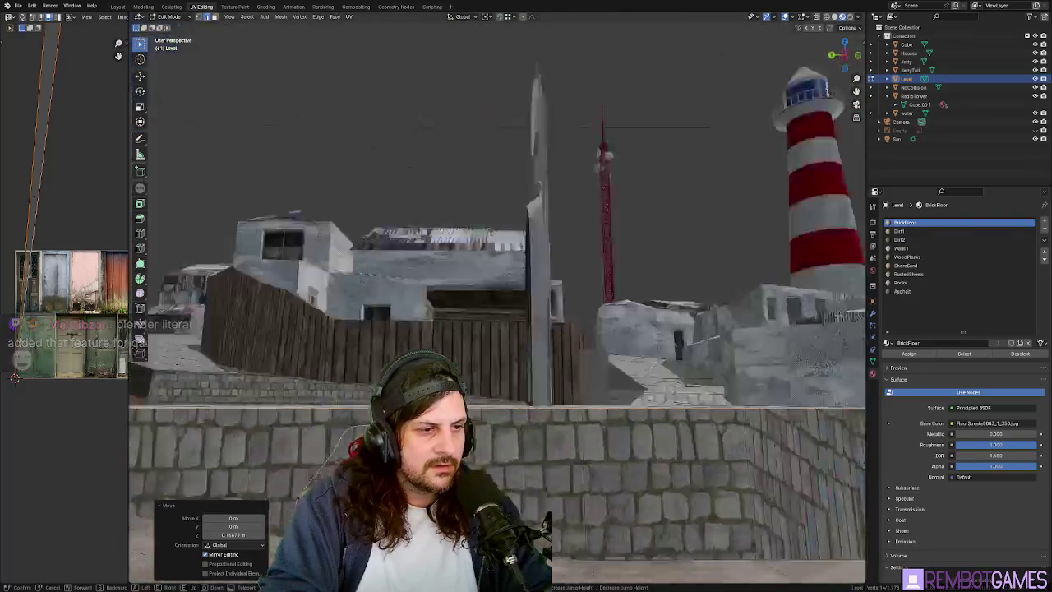
key("s")
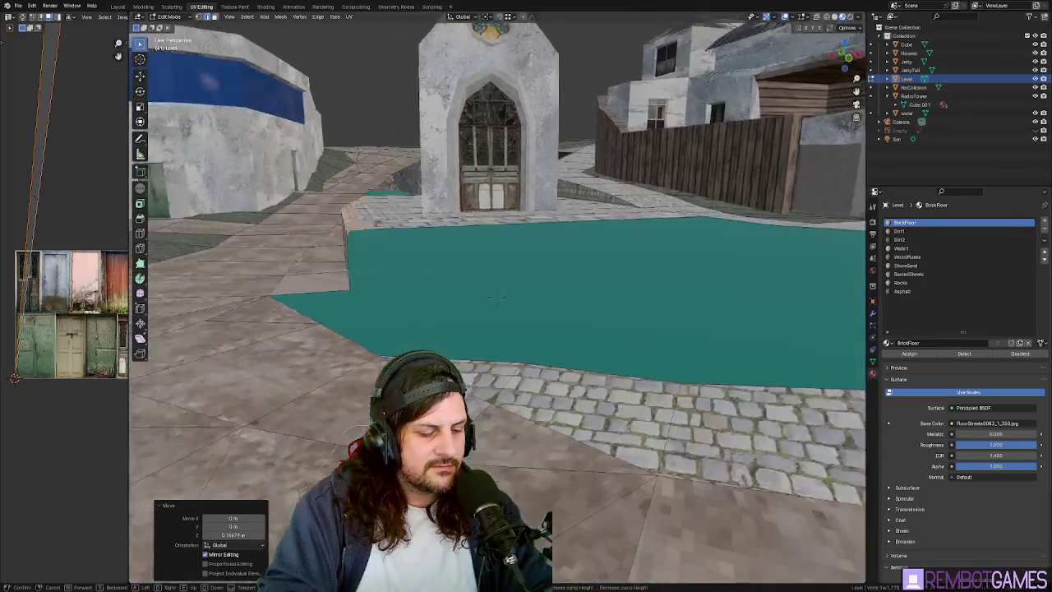
key("w")
key("w")
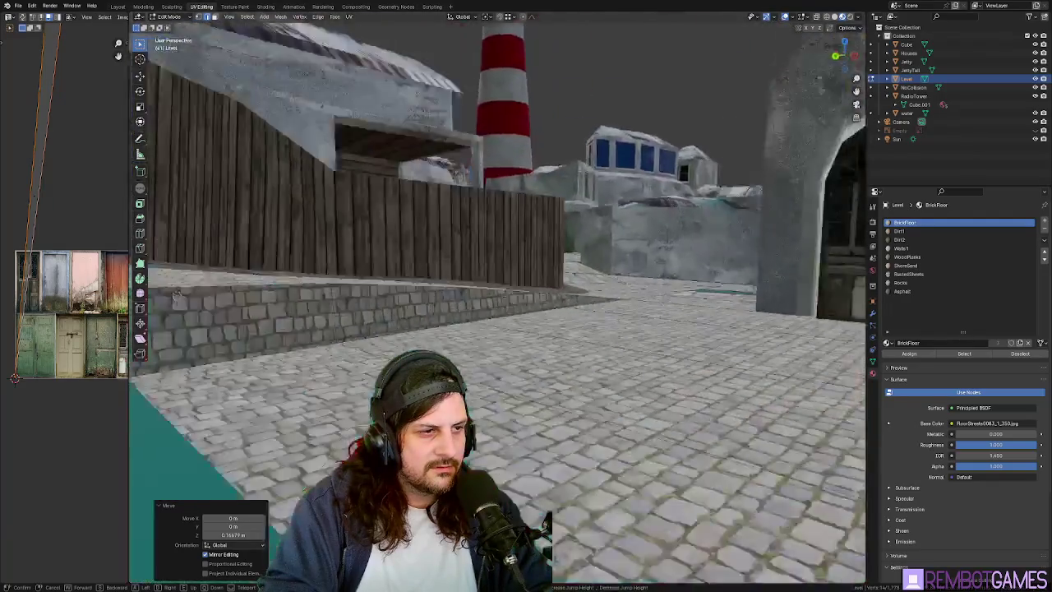
key("w")
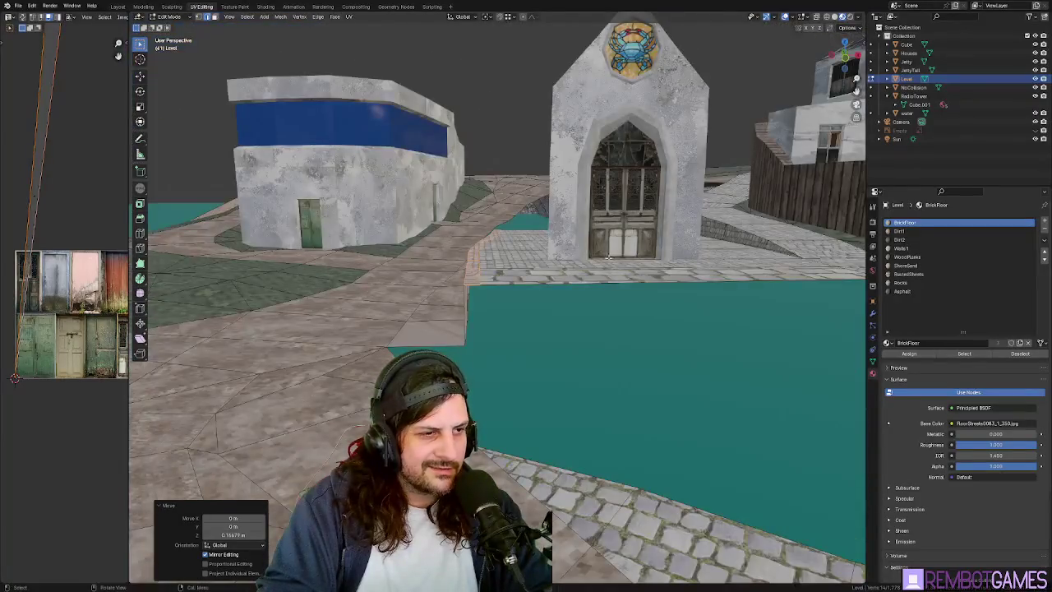
Leave walk mode, re-enter Edit Mode, and move the canal edge along Y.
key("w")
left_click(591, 449)
key("Tab")
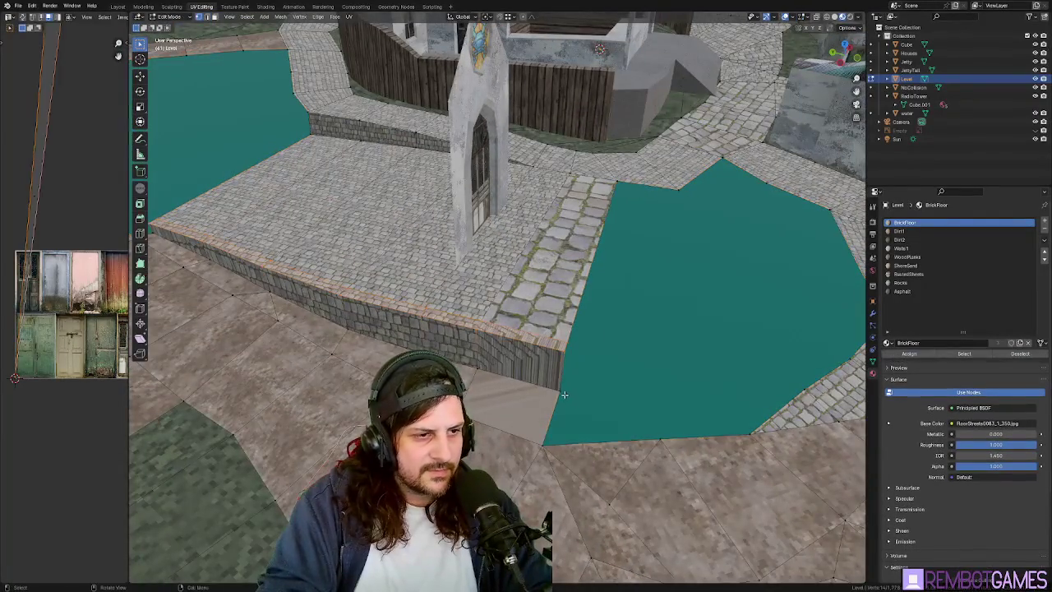
middle_click_drag(556, 392, 630, 415)
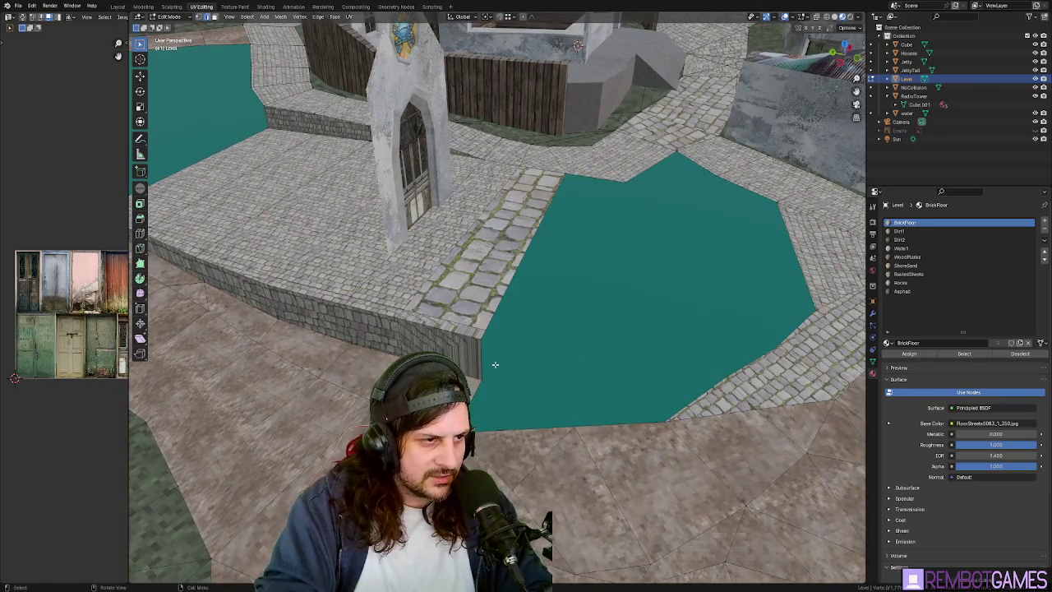
mouse_move(551, 379)
middle_mouse_down()
mouse_move(567, 369)
mouse_move(465, 374)
mouse_move(438, 342)
mouse_move(510, 344)
mouse_move(559, 362)
mouse_move(555, 315)
mouse_move(494, 309)
mouse_move(581, 316)
mouse_move(560, 317)
middle_mouse_up()
key("g")
key("y")
left_click(672, 356)
Adjust the vertex positions and reposition the dark wall face by the chapel.
key("g")
left_click(438, 342)
scroll(461, 343, "up", 3)
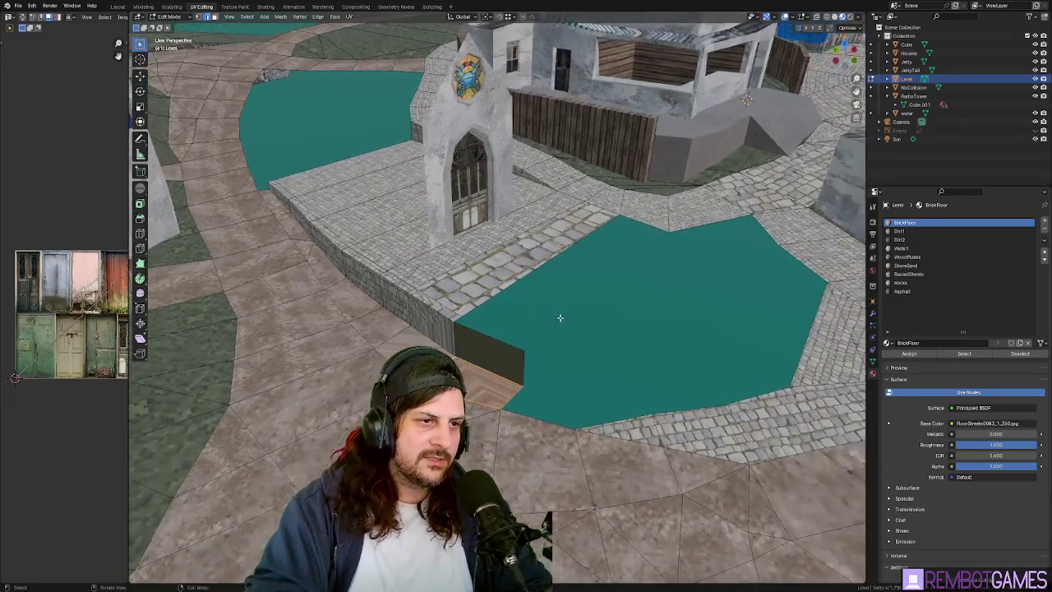
mouse_move(539, 351)
middle_mouse_down("shift")
mouse_move(653, 196)
mouse_move(686, 265)
middle_mouse_up("shift")
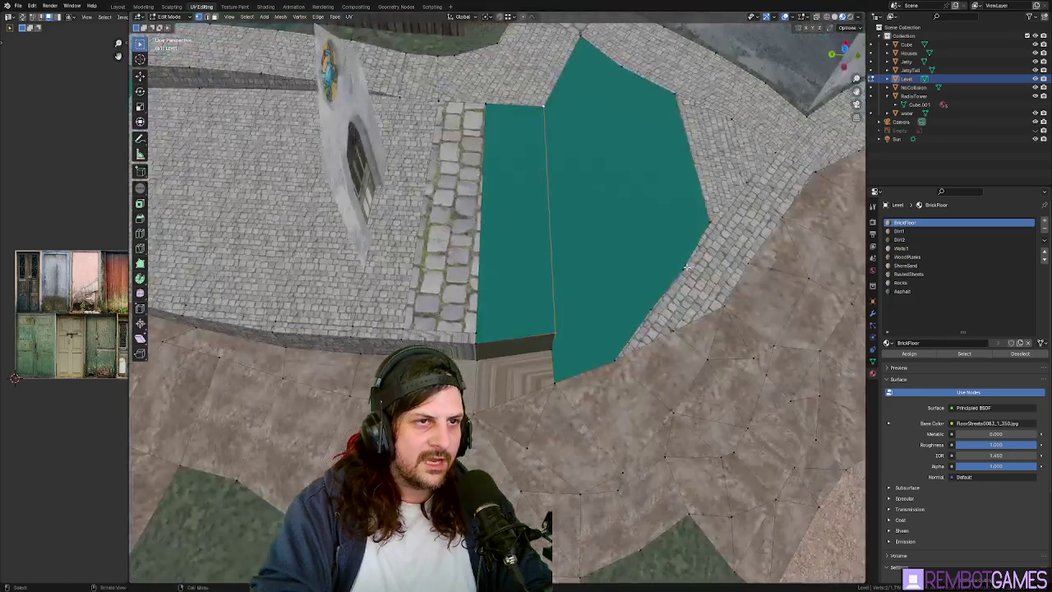
middle_click_drag(546, 106, 506, 356)
key("g")
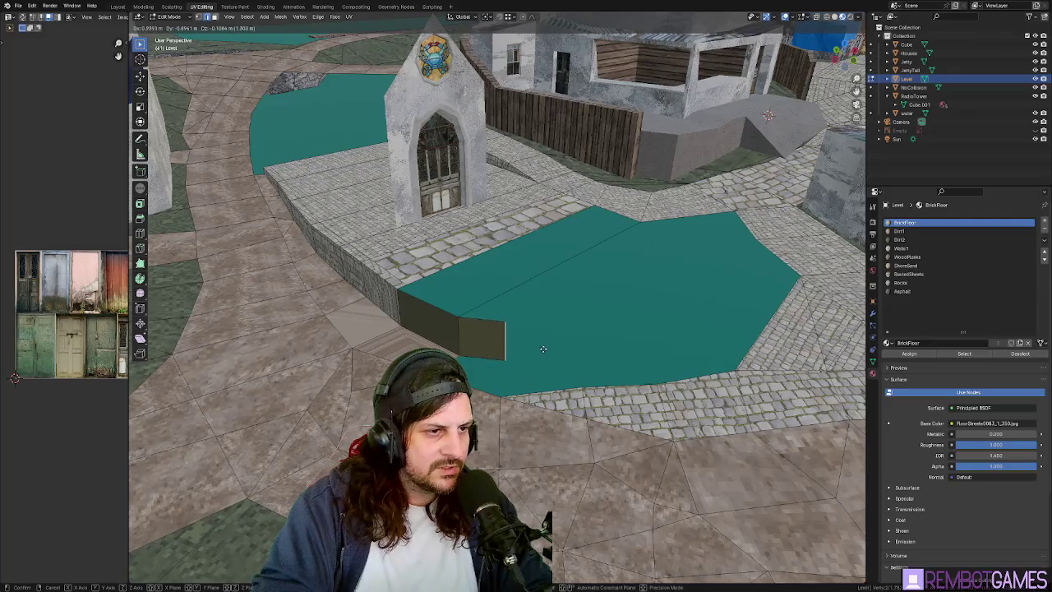
left_click(543, 349)
Switch to an orthographic top view and pan to the canal corner.
key("grave")
left_click(530, 317)
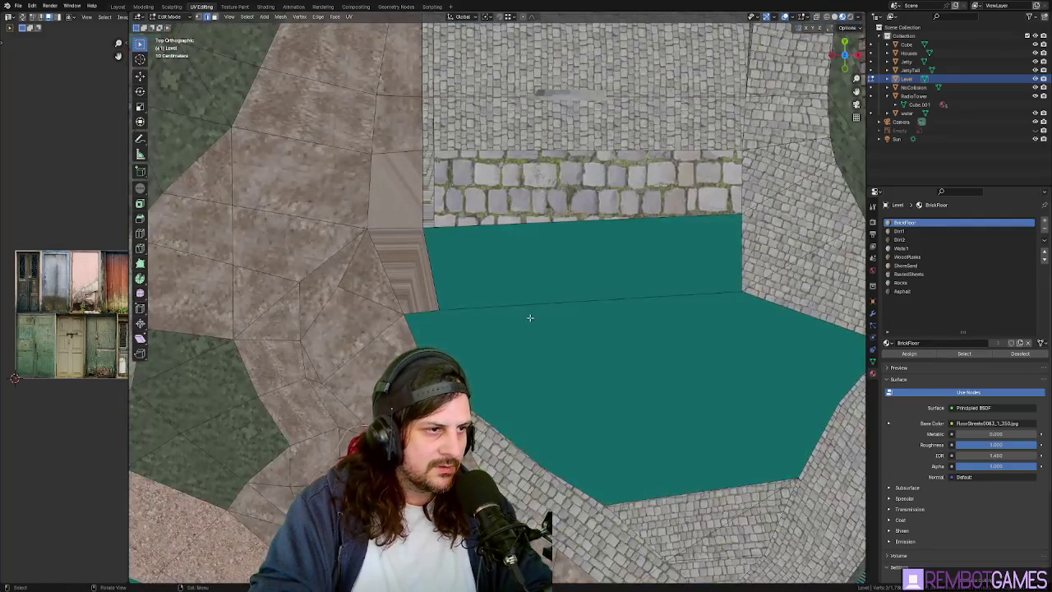
right_click(516, 356)
key("KP_5")
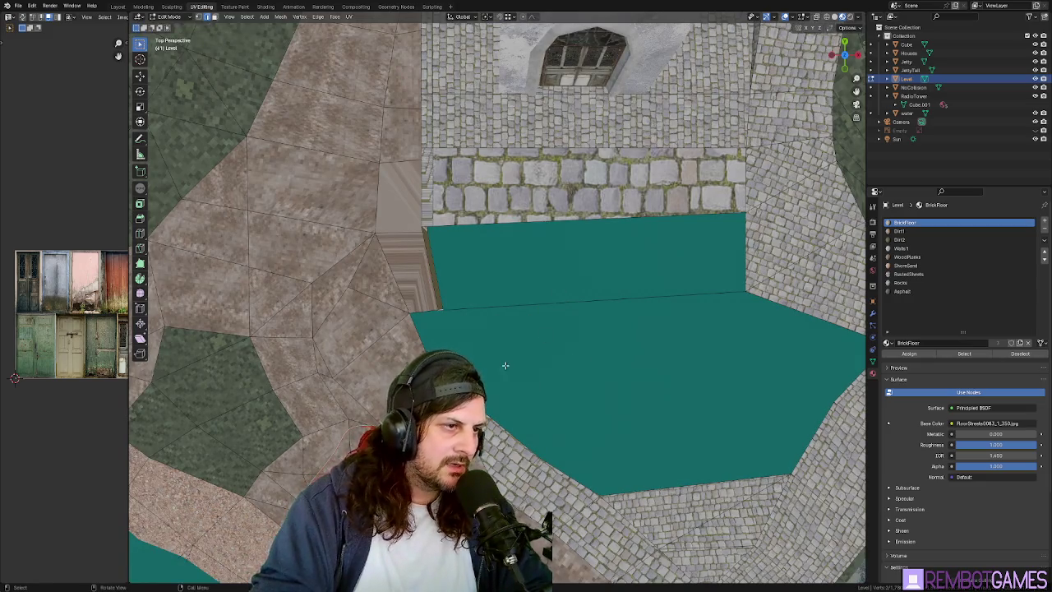
key("KP_5")
key("grave")
left_click(574, 192)
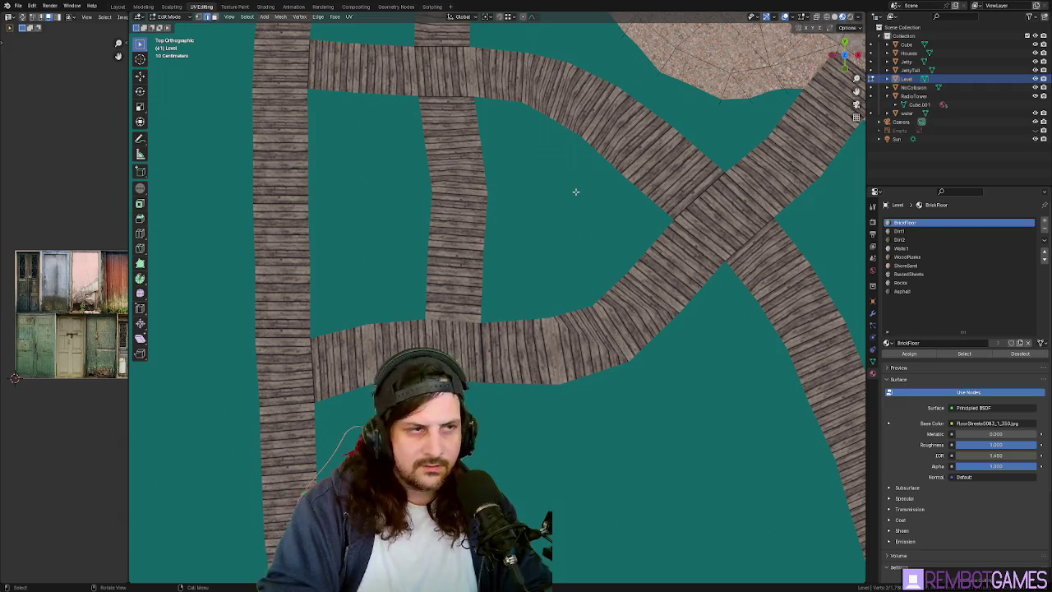
scroll(575, 192, "up", 5)
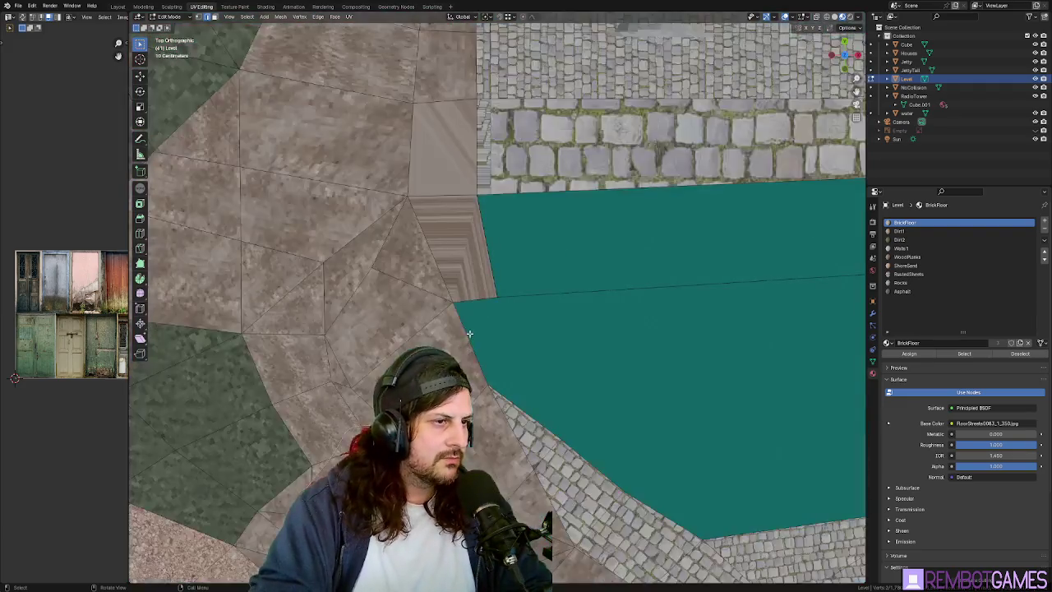
mouse_move(575, 228)
middle_mouse_down("shift")
mouse_move(537, 329)
mouse_move(521, 310)
middle_mouse_up("shift")
Extend the wall at the corner edge, inspect it in 3D, and exit Edit Mode.
key("g")
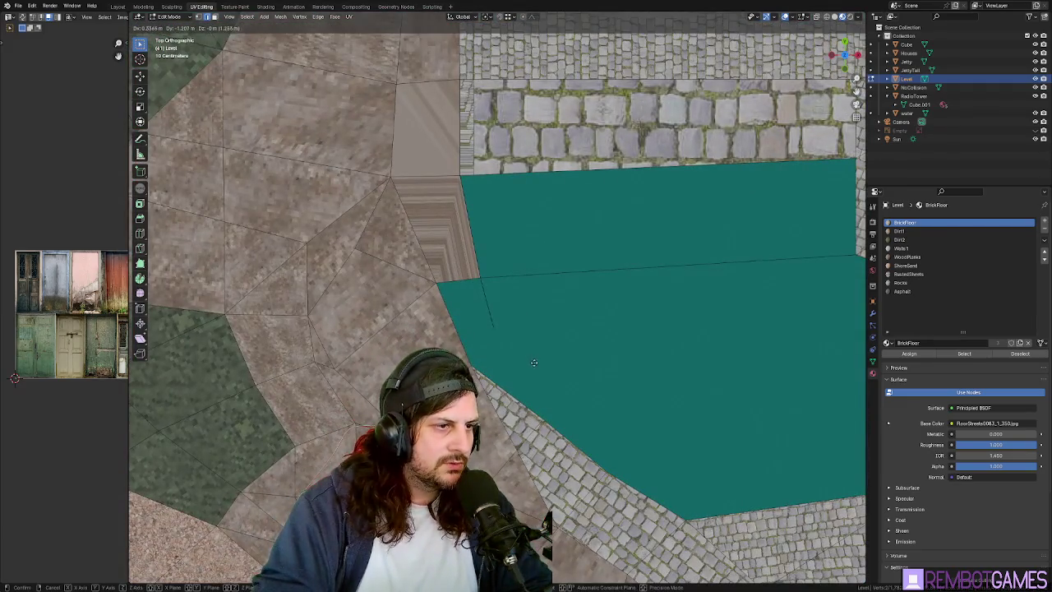
left_click(549, 376)
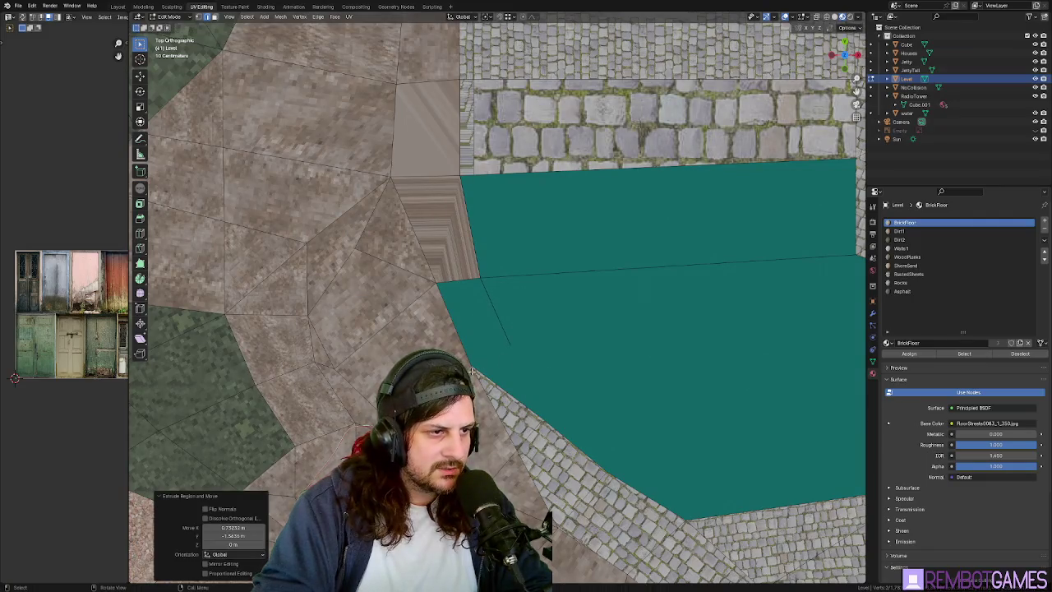
middle_click_drag(483, 364, 554, 328)
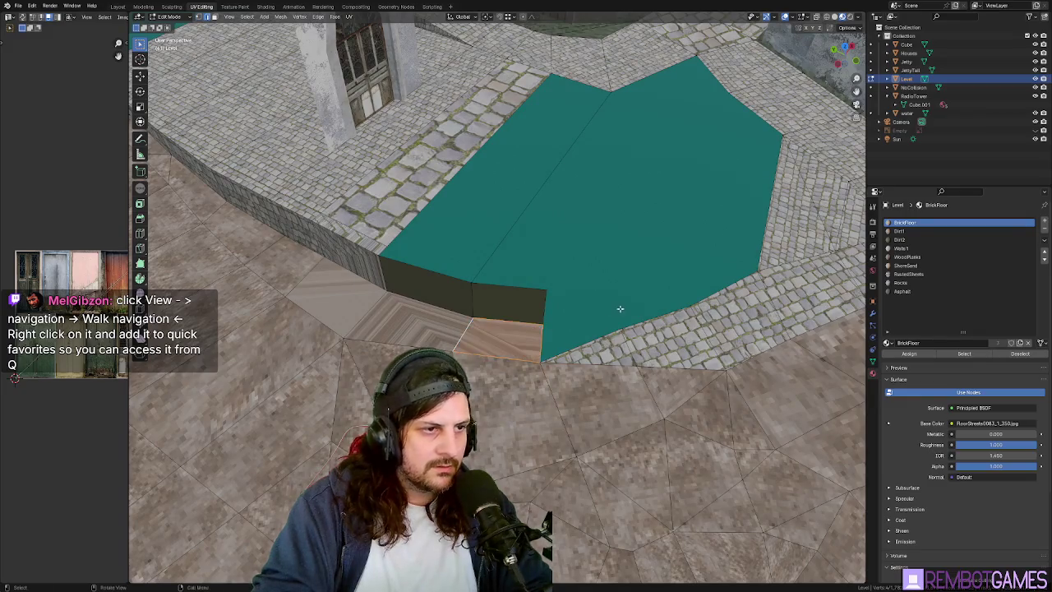
middle_click_drag(619, 308, 633, 294)
key("Tab")
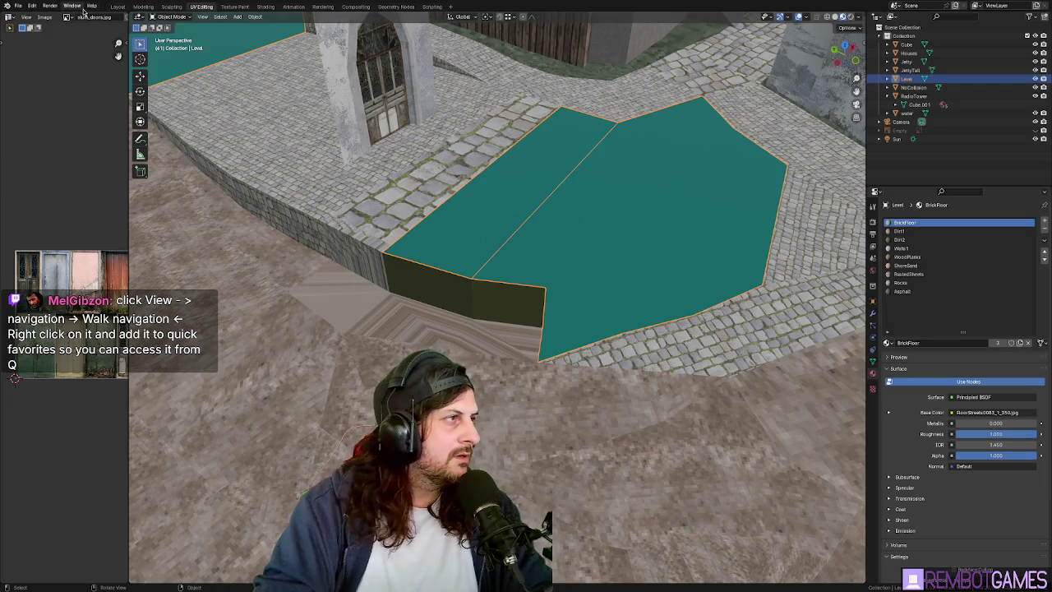
Launch Walk Navigation from the viewport's View > Navigation menu.
right_click(410, 188)
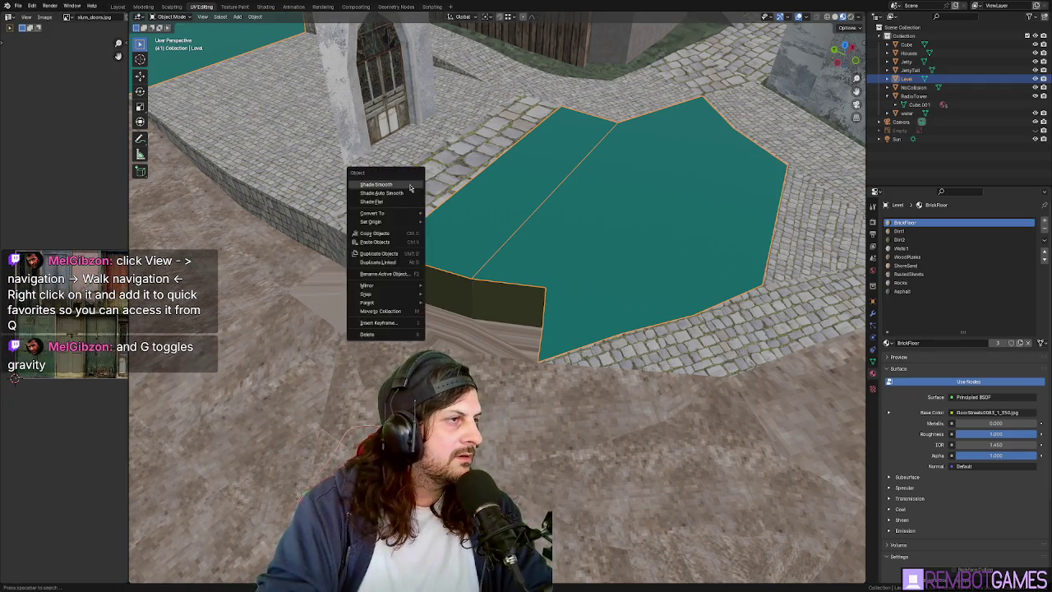
key("Escape")
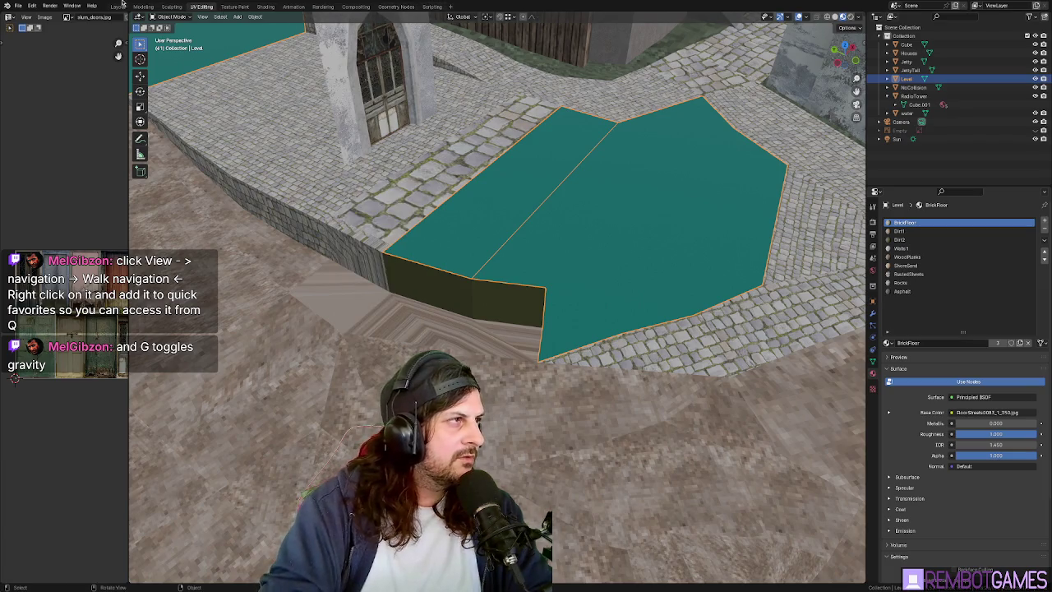
left_click(31, 6)
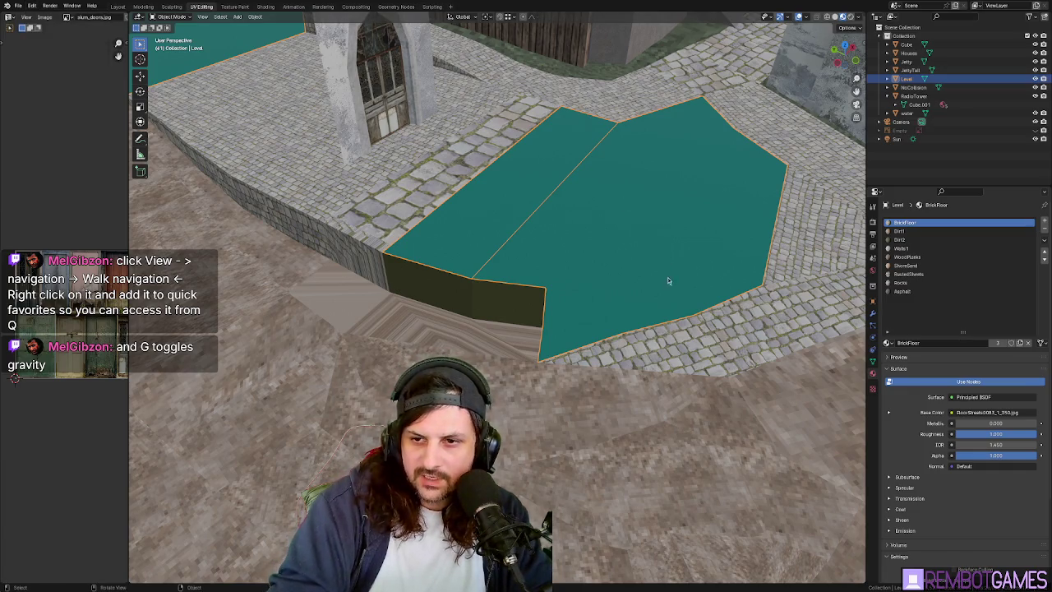
middle_click_drag(686, 317, 681, 274)
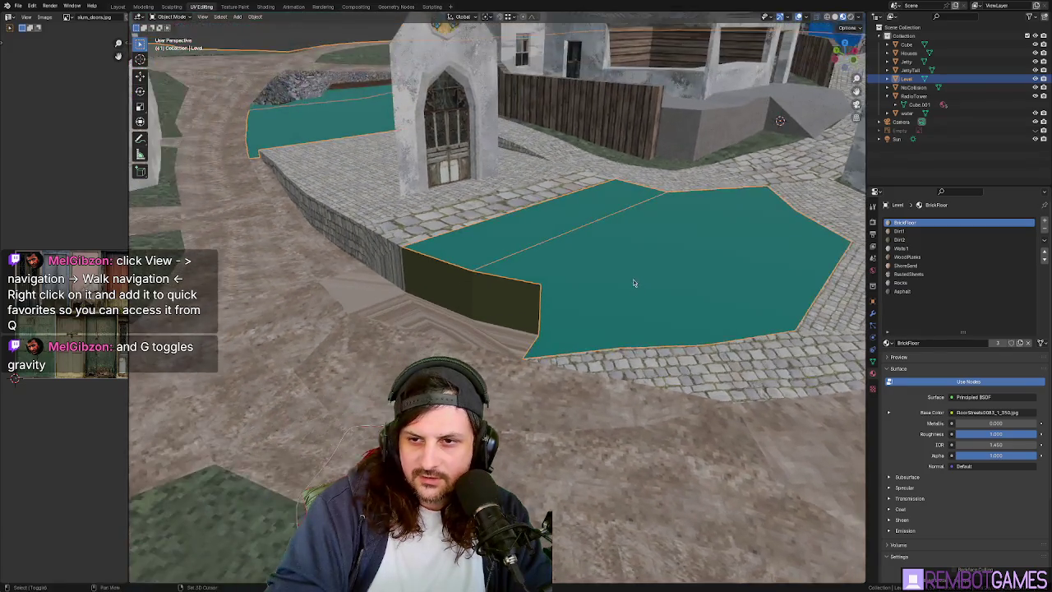
key("grave")
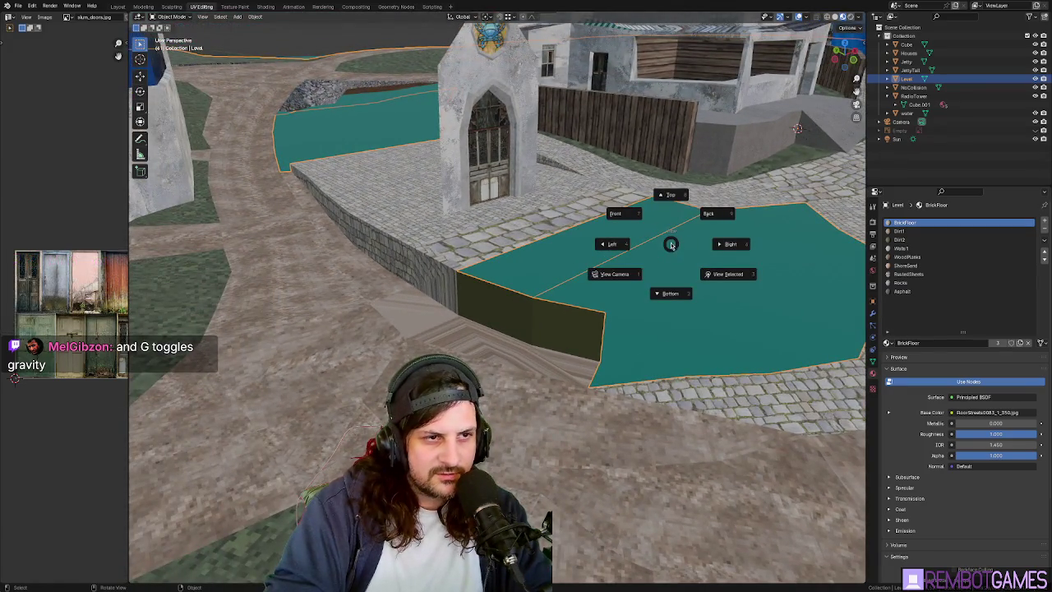
key("Escape")
left_click(862, 41)
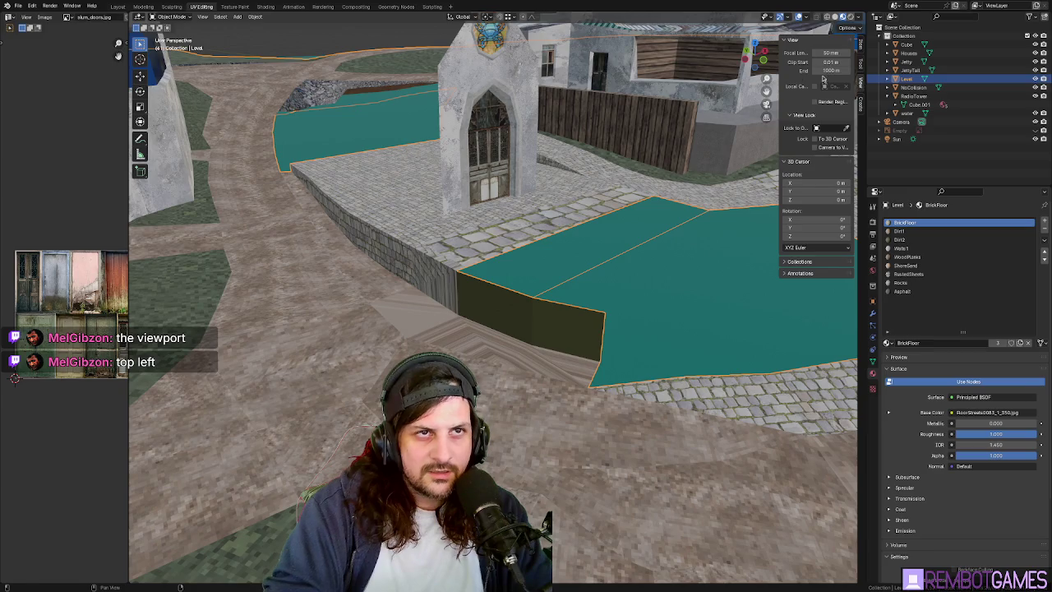
key("n")
left_click(201, 18)
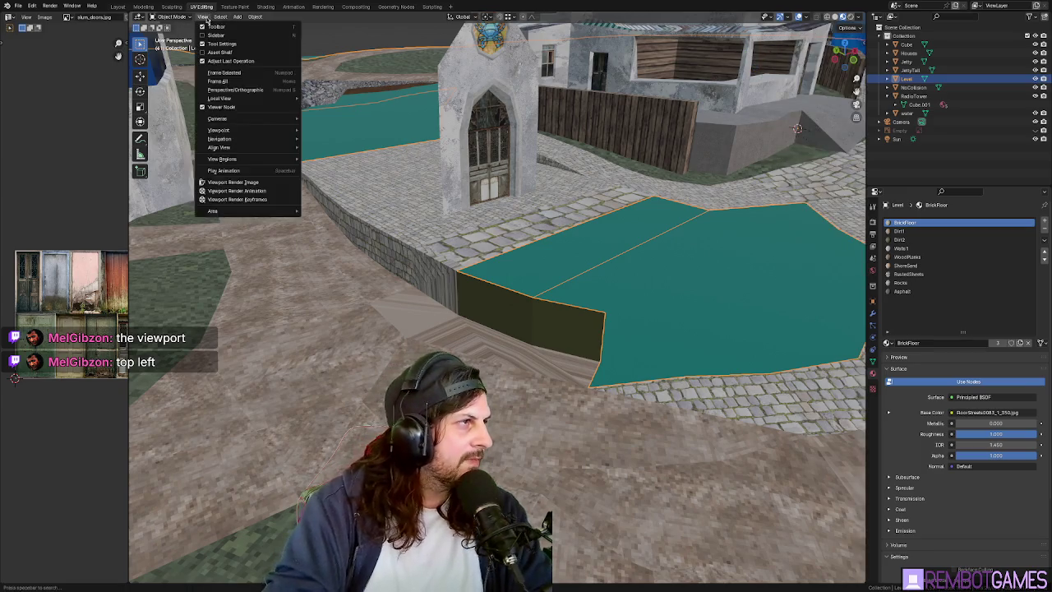
mouse_move(219, 138)
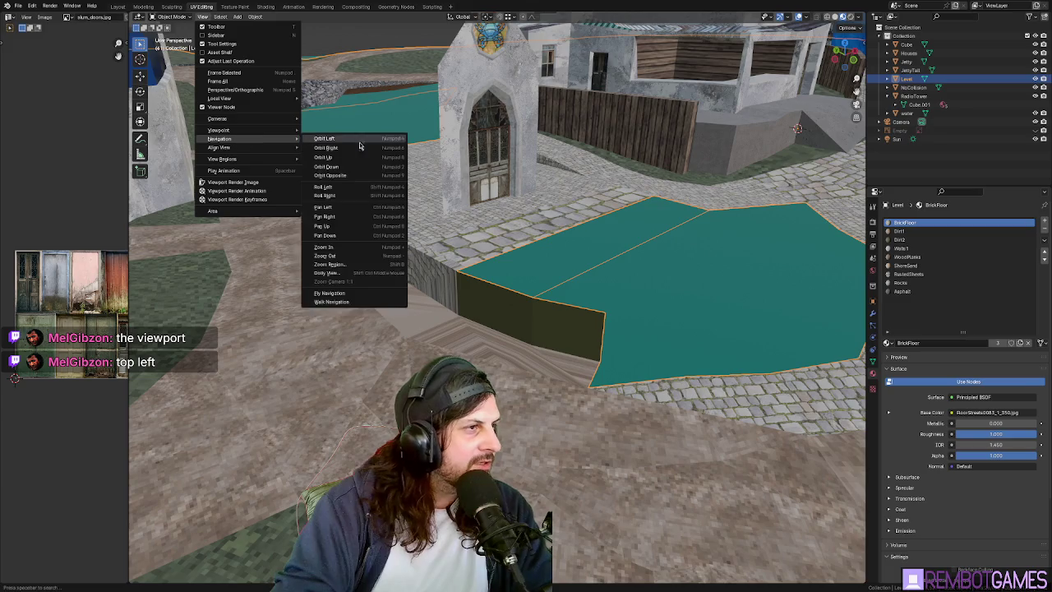
left_click(360, 300)
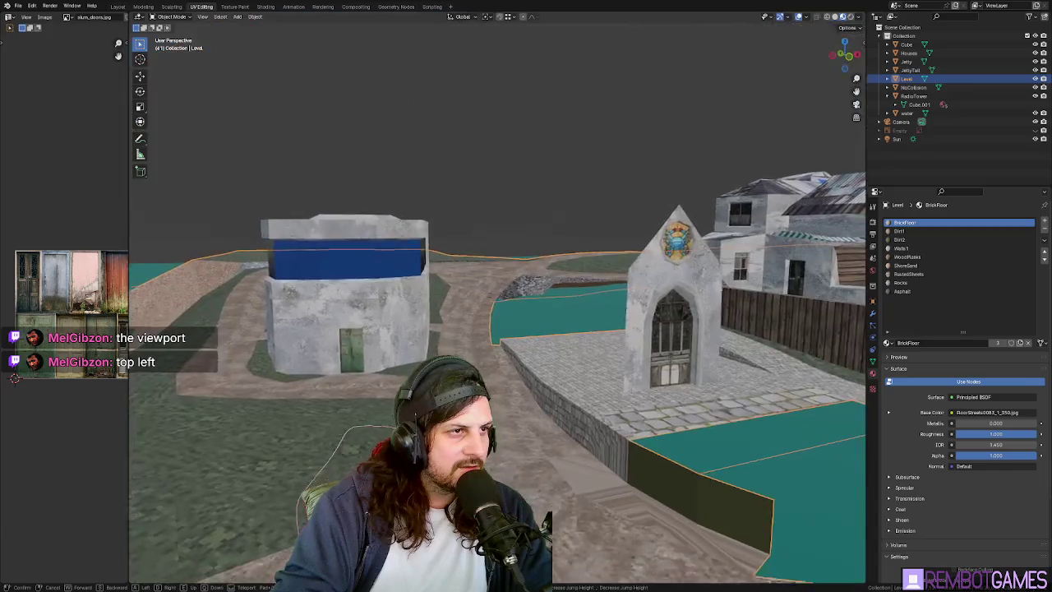
key("w")
key("w")
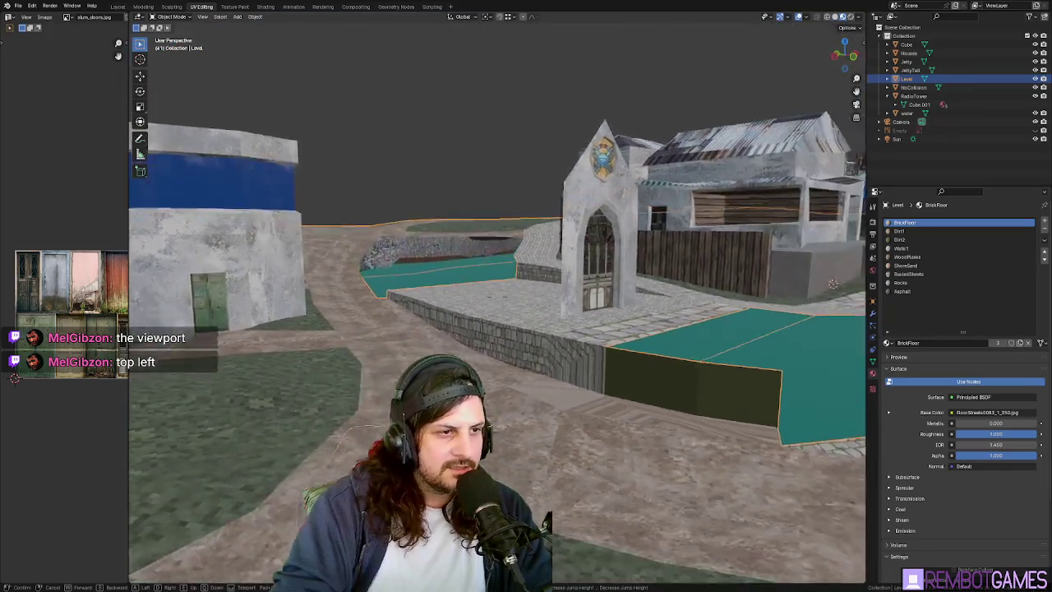
key("w")
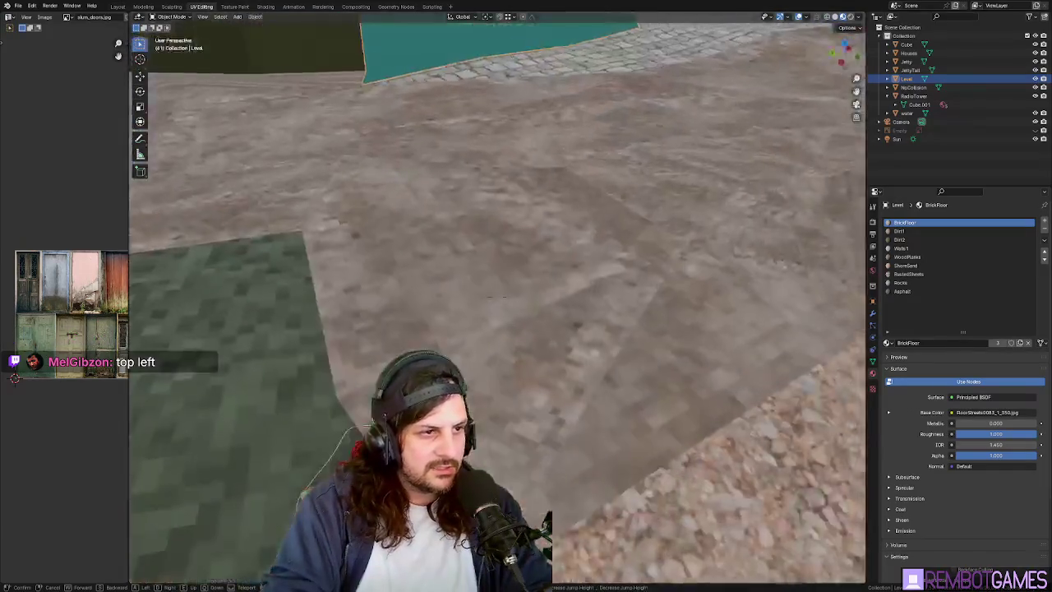
key("e")
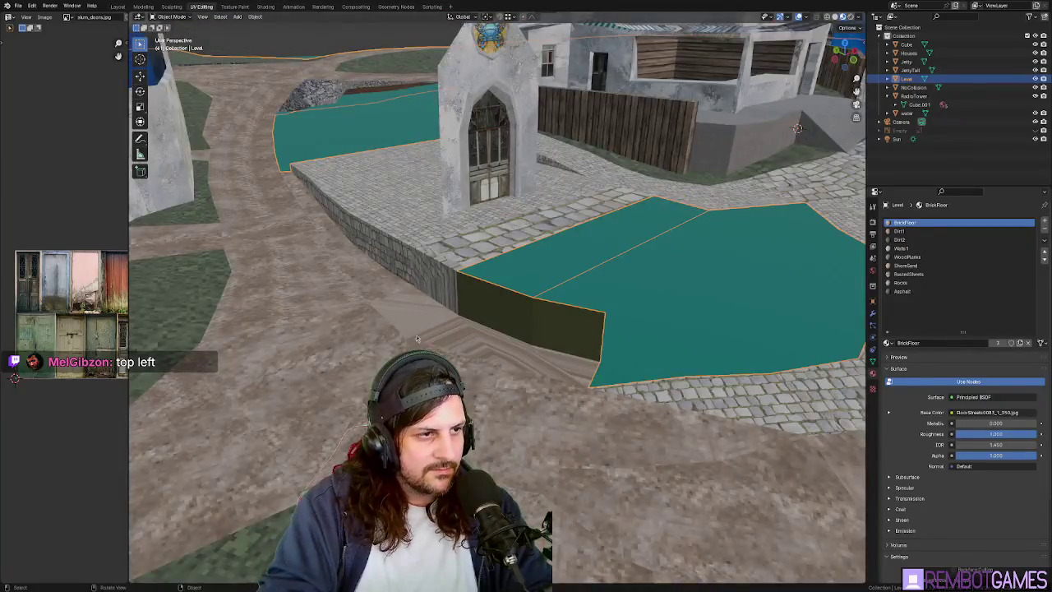
key("q")
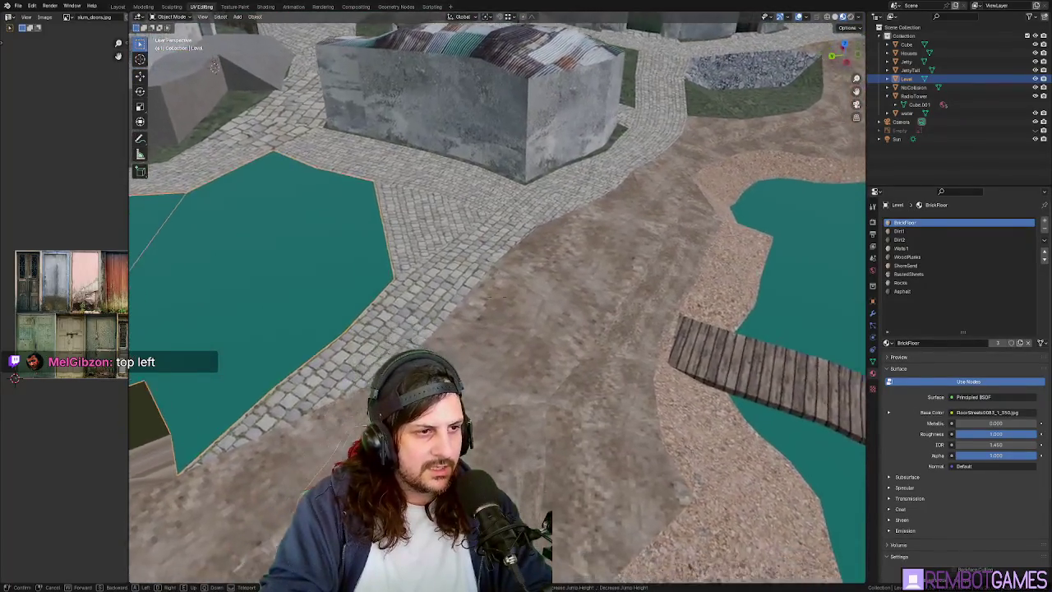
key("w")
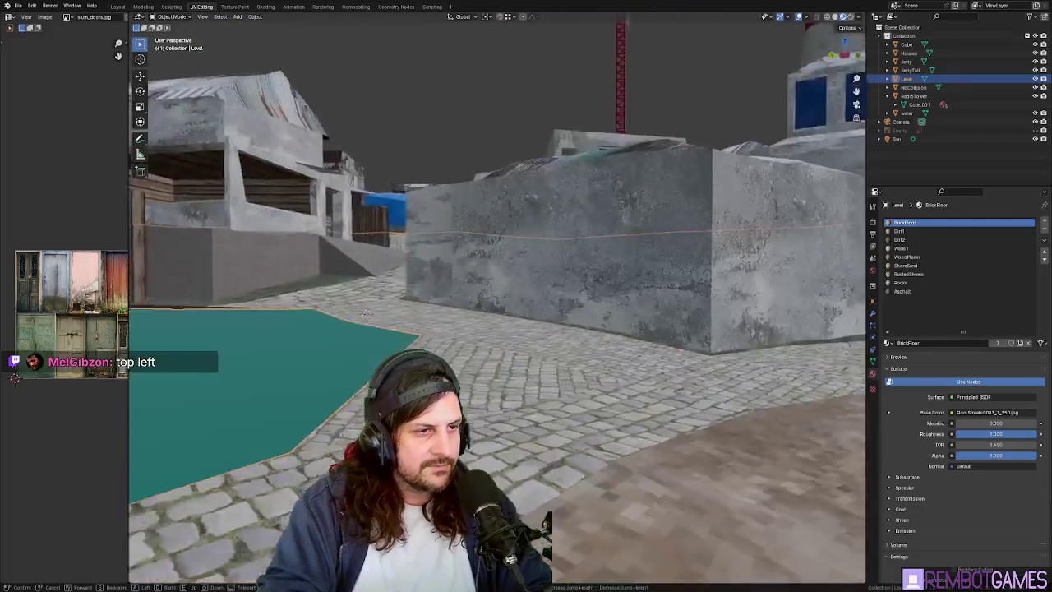
key("w")
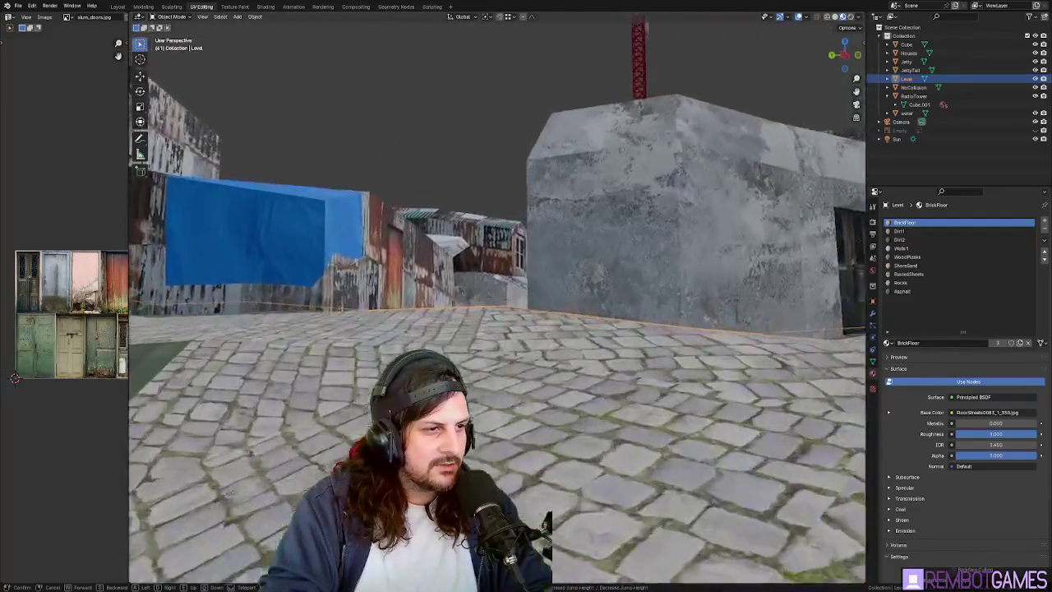
key("w")
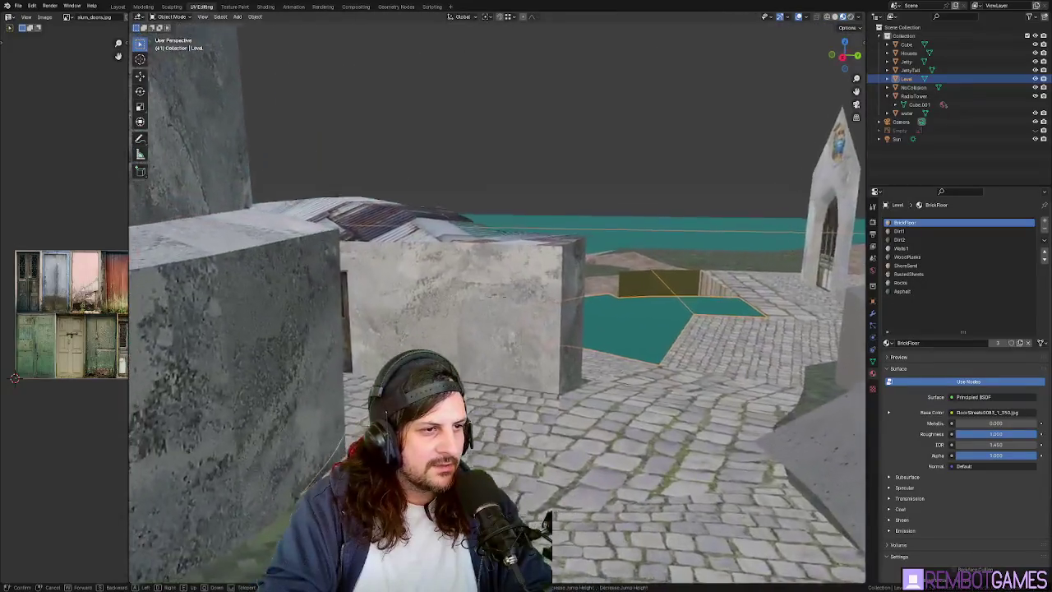
key("w")
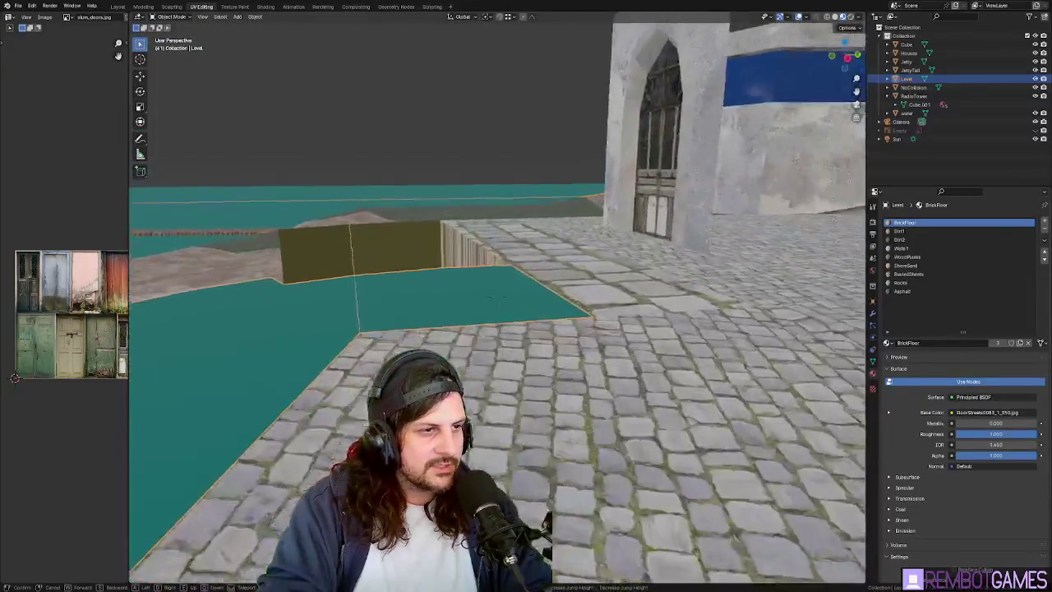
key("w")
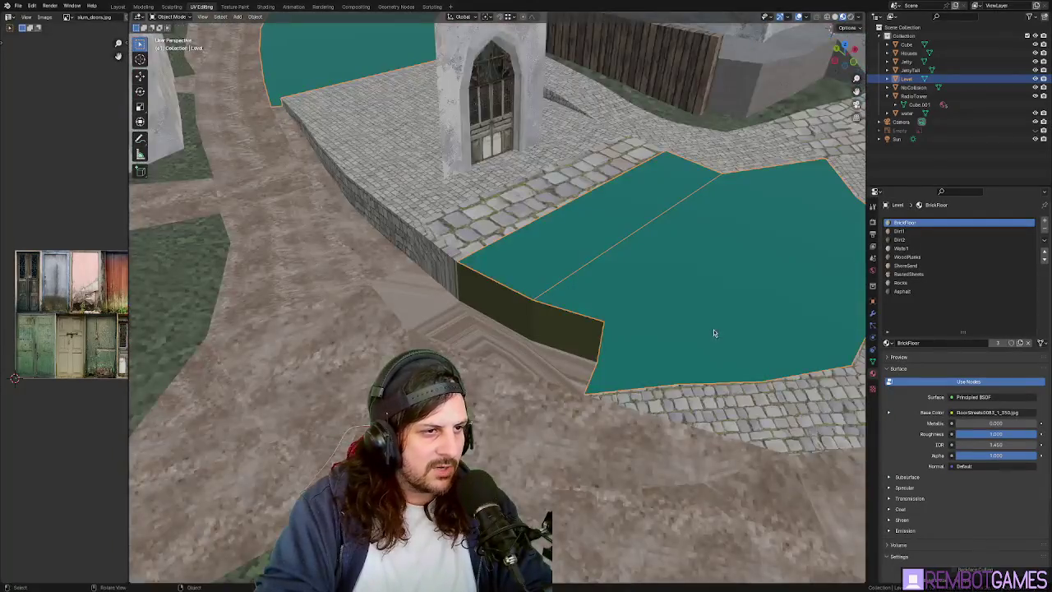
mouse_move(713, 330)
middle_mouse_down()
mouse_move(695, 311)
mouse_move(654, 335)
middle_mouse_up()
Enter Edit Mode on the Level mesh and view the teal canal floor.
scroll(590, 294, "up", 3)
middle_click_drag(590, 293, 603, 296)
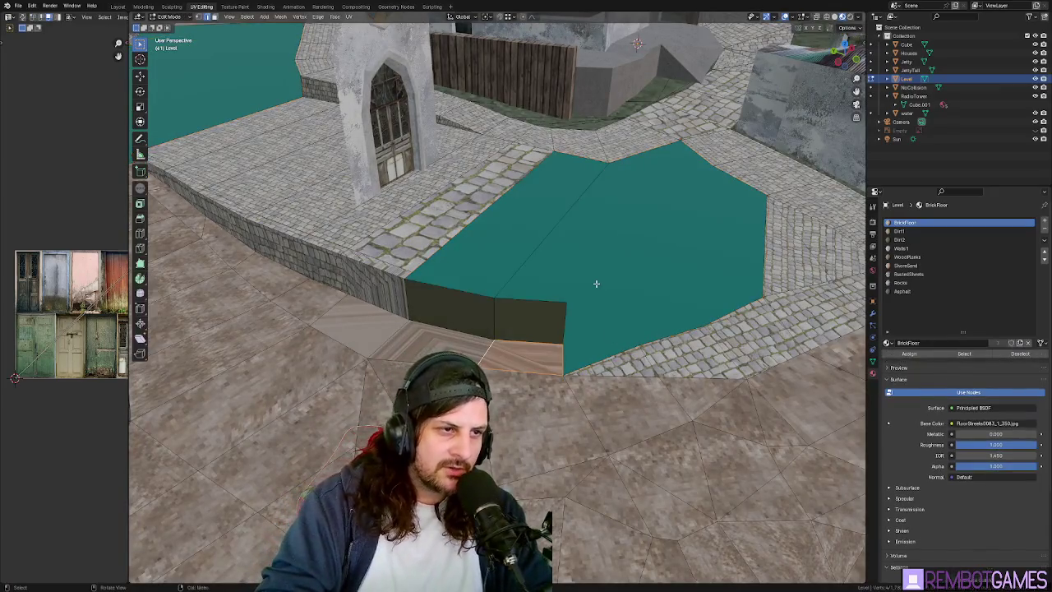
key("Tab")
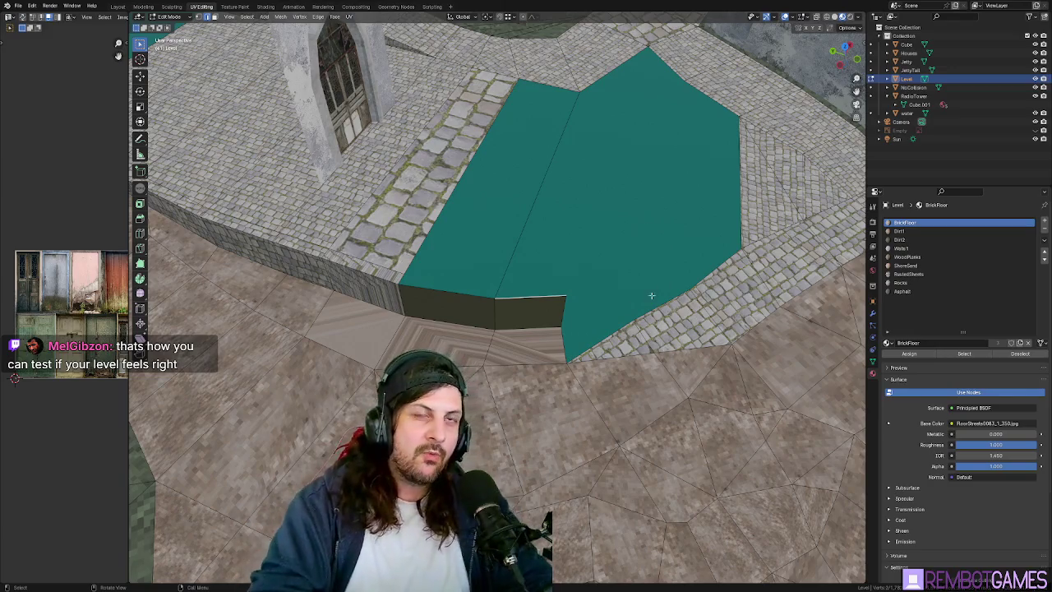
mouse_move(635, 259)
middle_mouse_down()
mouse_move(645, 249)
mouse_move(554, 256)
middle_mouse_up()
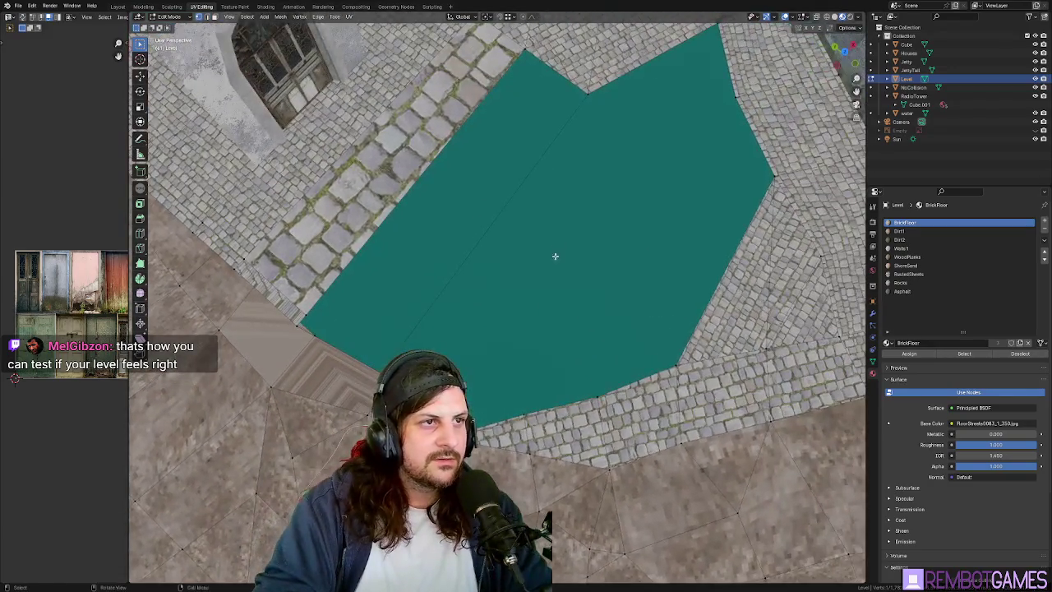
scroll(583, 103, "down", 2)
mouse_move(611, 206)
middle_mouse_down()
mouse_move(638, 252)
mouse_move(579, 316)
middle_mouse_up()
mouse_move(514, 336)
middle_mouse_down()
mouse_move(584, 312)
mouse_move(575, 304)
middle_mouse_up()
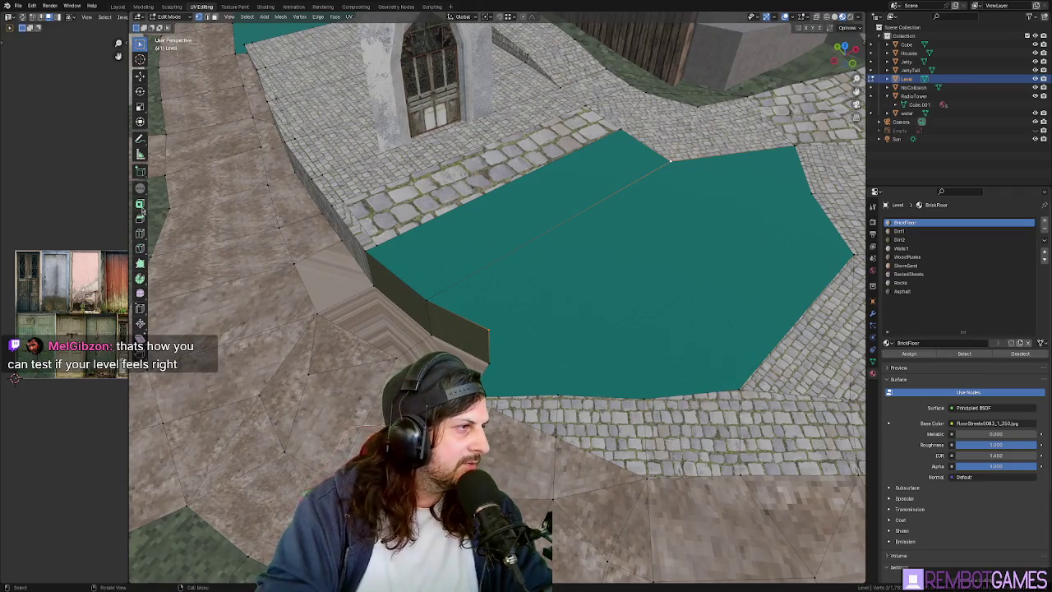
mouse_move(509, 254)
middle_mouse_down()
mouse_move(459, 240)
mouse_move(519, 254)
middle_mouse_up()
Try a Ctrl+R loop cut across the floor and undo it.
key("Tab")
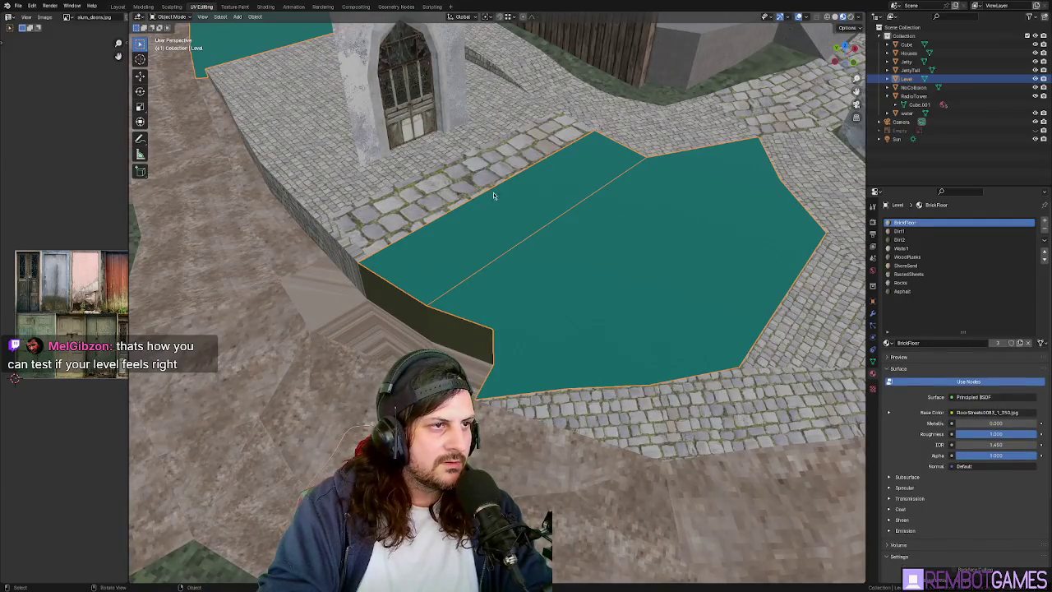
key("Tab")
key("ctrl+r")
left_click(493, 188)
key("ctrl+z")
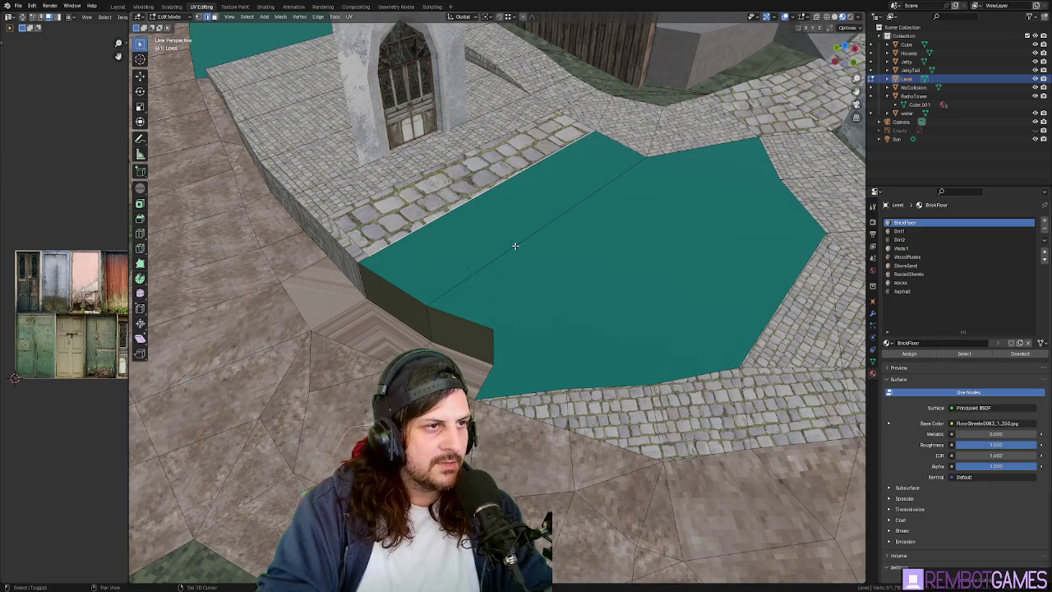
Select the cobblestone face strip beside the chapel doorway.
mouse_move(623, 157)
middle_mouse_down()
mouse_move(605, 202)
mouse_move(526, 179)
middle_mouse_up()
middle_click_drag(580, 200, 502, 244, "shift")
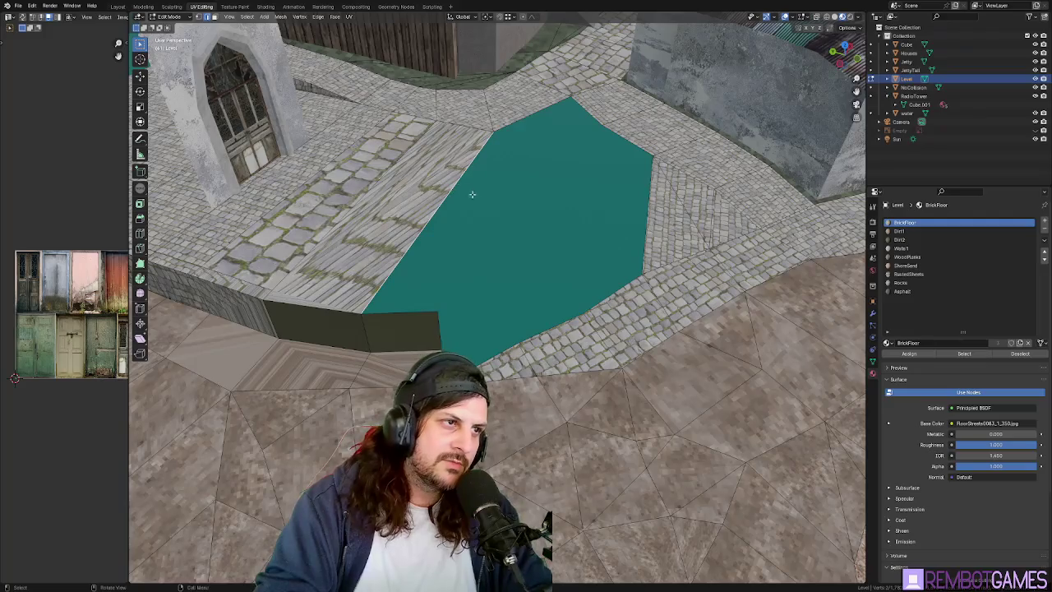
mouse_move(623, 175)
middle_mouse_down()
mouse_move(563, 203)
mouse_move(653, 301)
mouse_move(633, 272)
mouse_move(497, 251)
mouse_move(522, 232)
mouse_move(550, 267)
mouse_move(479, 334)
mouse_move(569, 348)
middle_mouse_up()
scroll(649, 338, "up", 3)
left_click(523, 232)
left_click(522, 233)
middle_click_drag(526, 423, 381, 177)
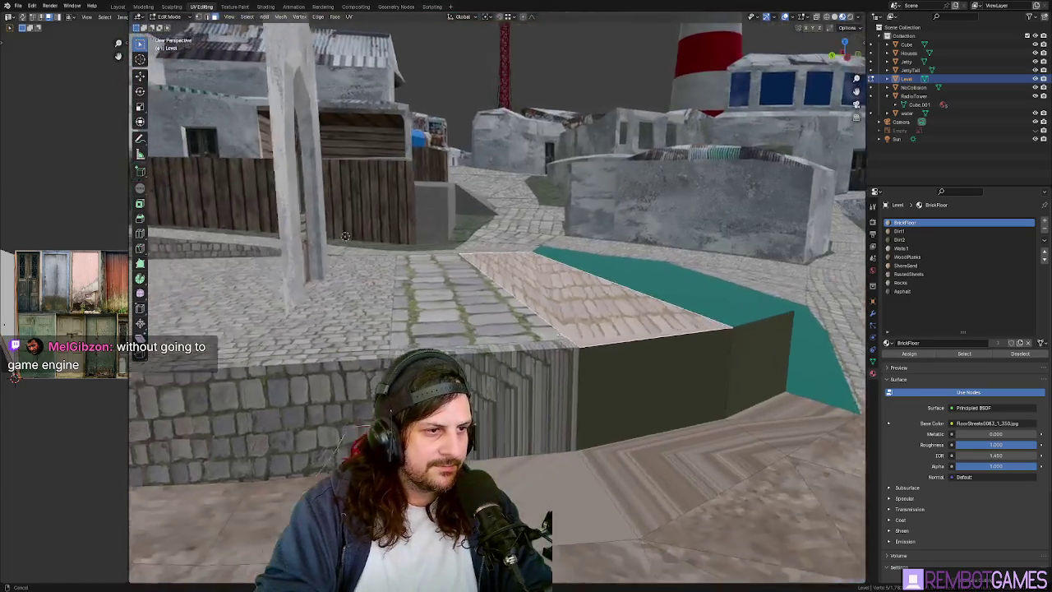
middle_click_drag(345, 235, 494, 304)
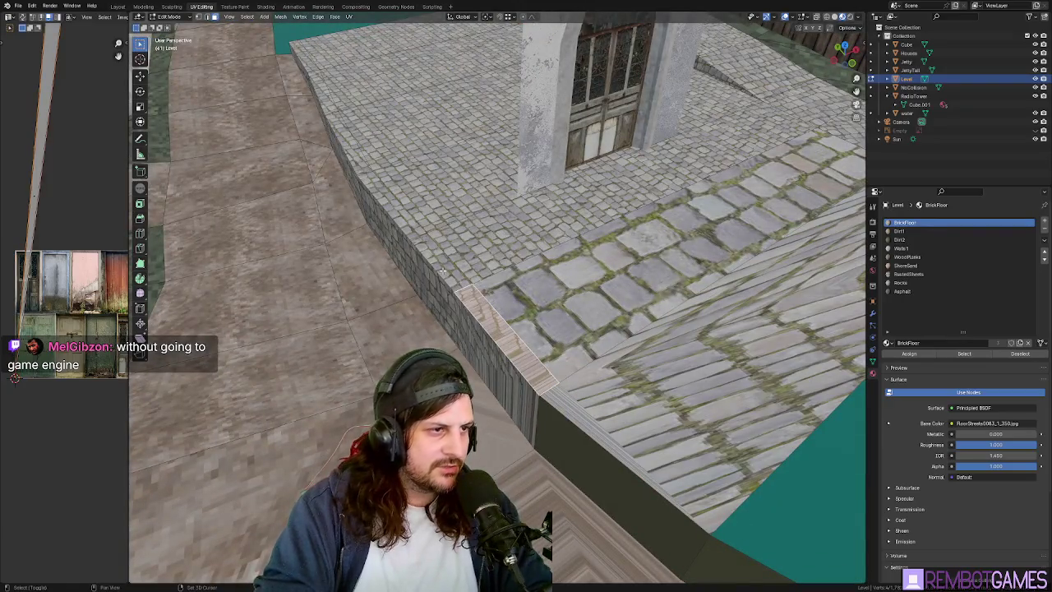
left_click(508, 302)
Dissolve the first cobblestone face strips into single faces.
right_click(495, 442)
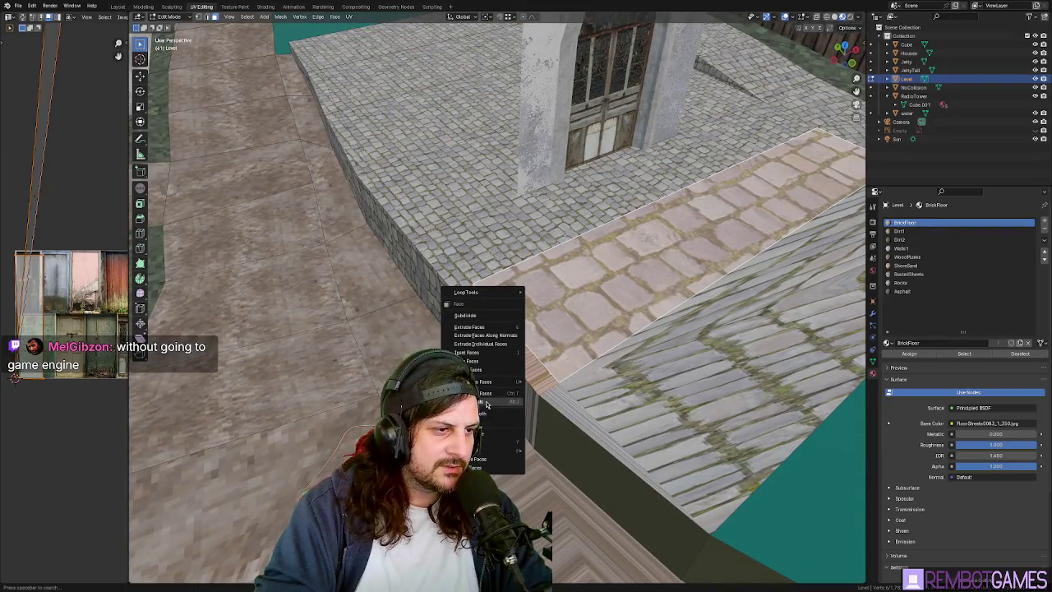
left_click(488, 464)
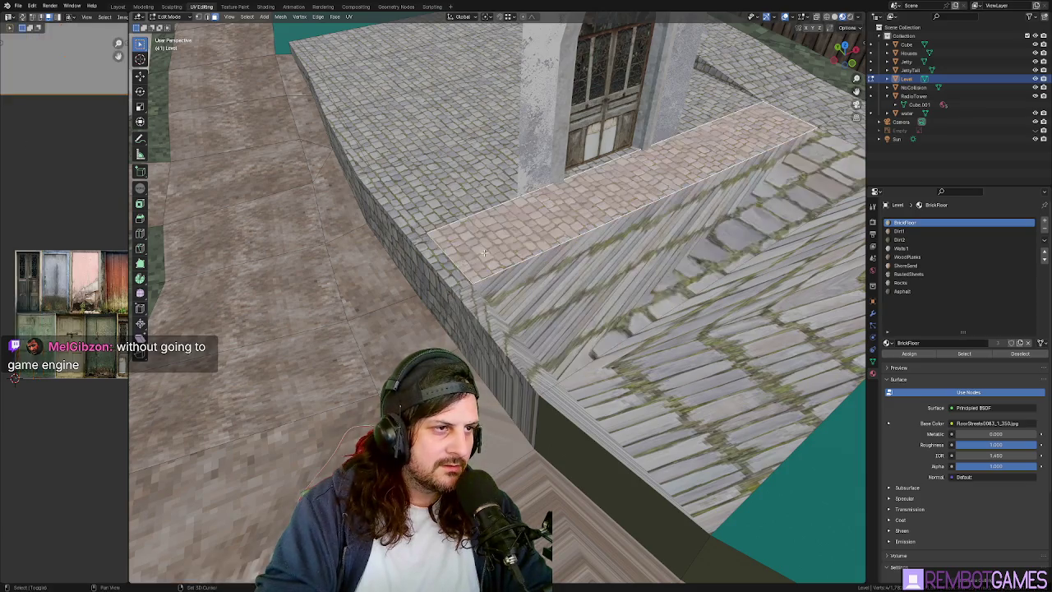
right_click(446, 296)
left_click(440, 276)
middle_click_drag(440, 277, 497, 322)
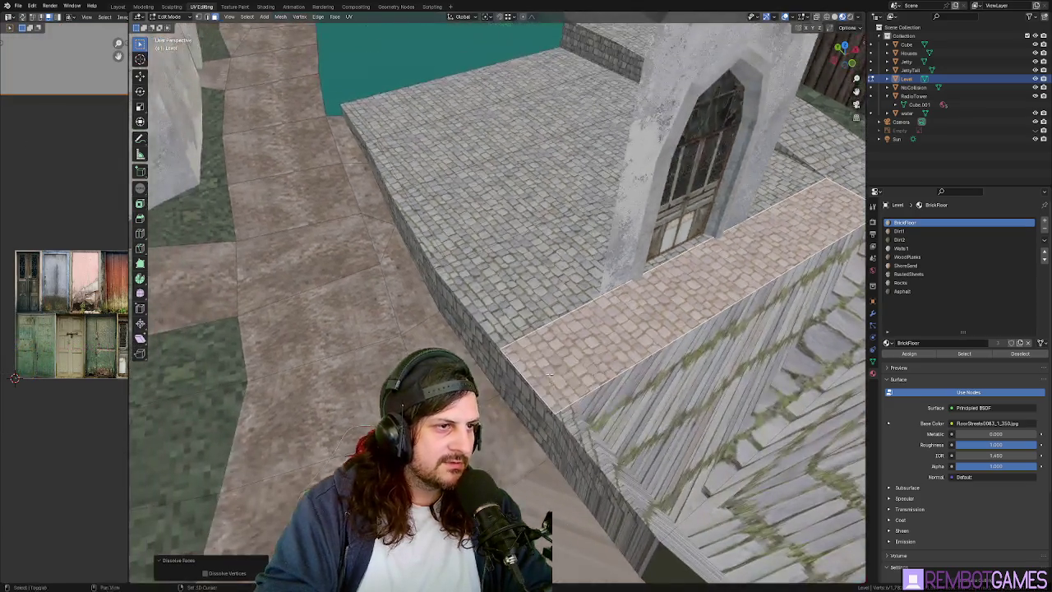
left_click(497, 322)
right_click(514, 298)
left_click(514, 297)
Dissolve the remaining face strips further back along the walkway.
left_click(432, 233)
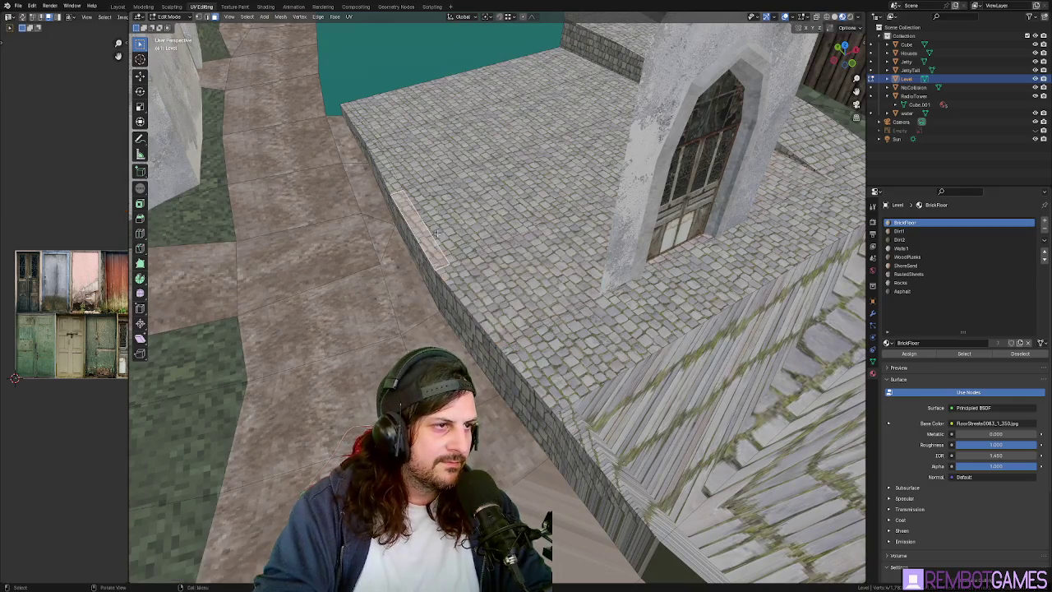
right_click(447, 229)
left_click(444, 227)
left_click(384, 155)
left_click(400, 157, "ctrl")
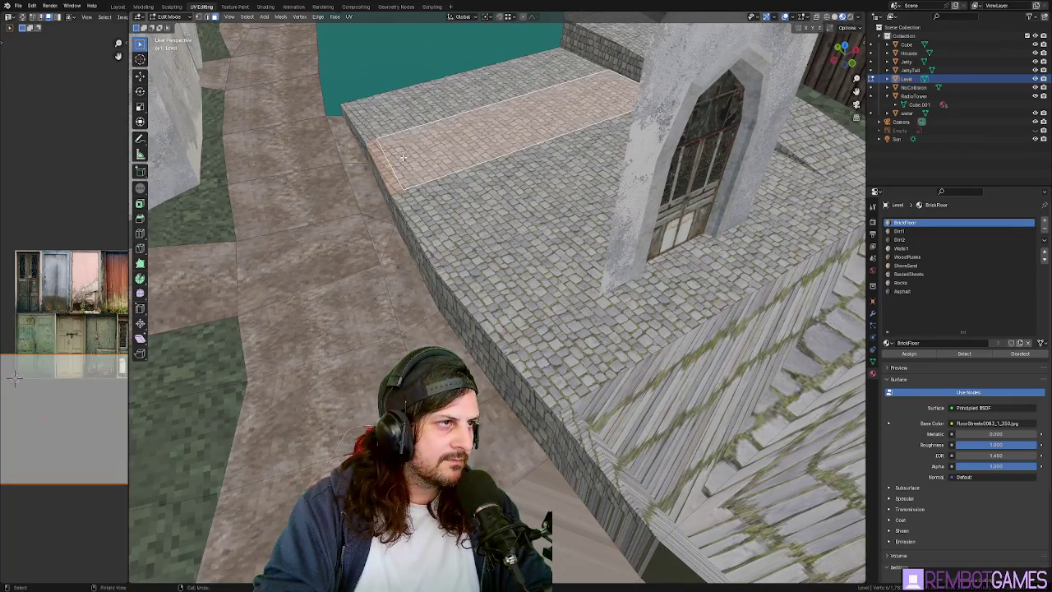
right_click(400, 176)
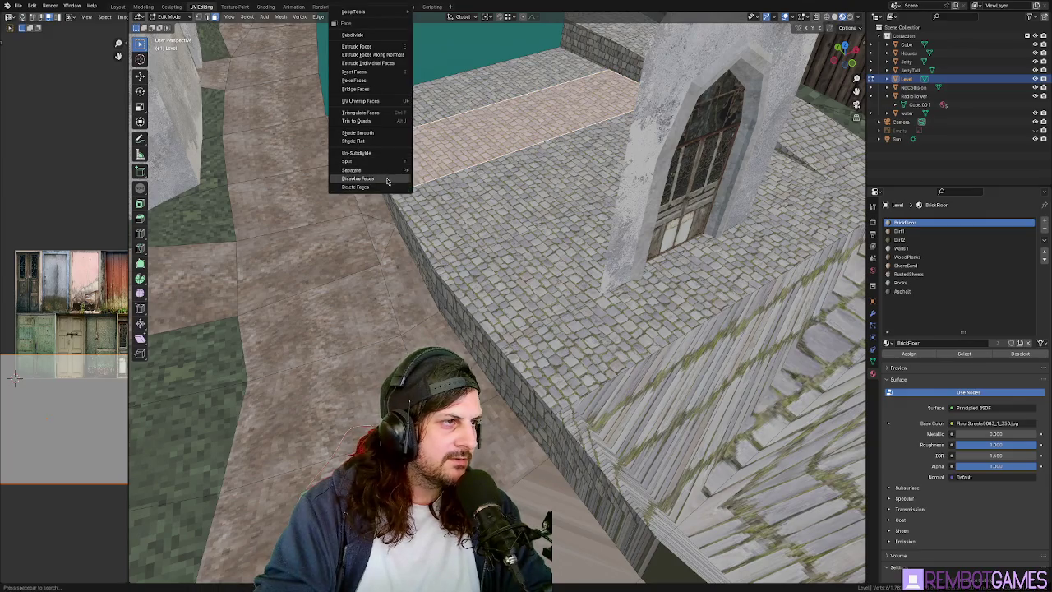
left_click(387, 179)
left_click(376, 166)
right_click(375, 169)
left_click(375, 171)
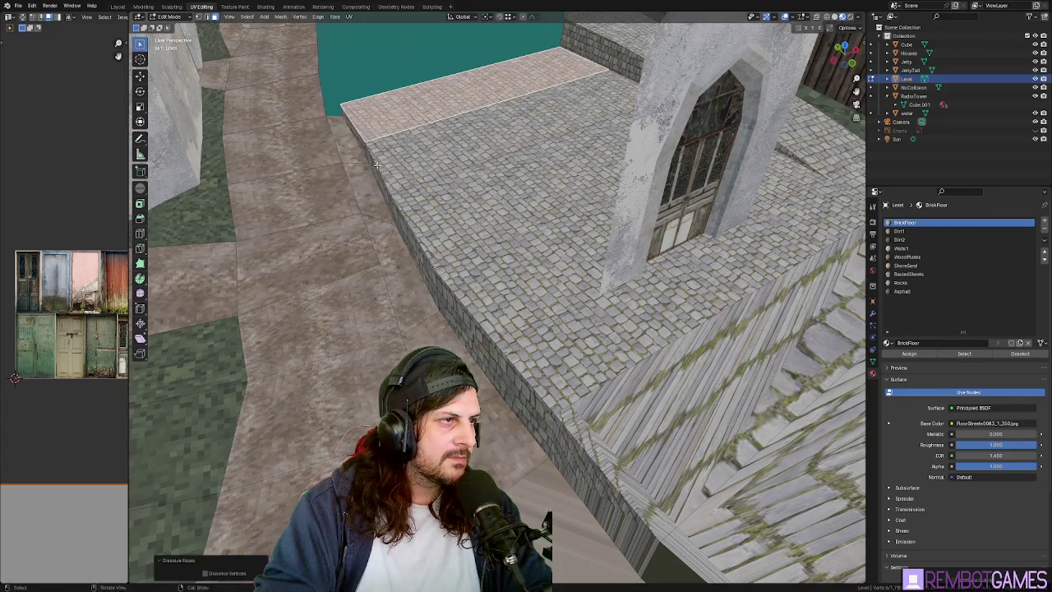
middle_click_drag(377, 164, 426, 171)
In vertex mode, dissolve the stray vertices along the walkway edge.
key("1")
right_click(426, 172)
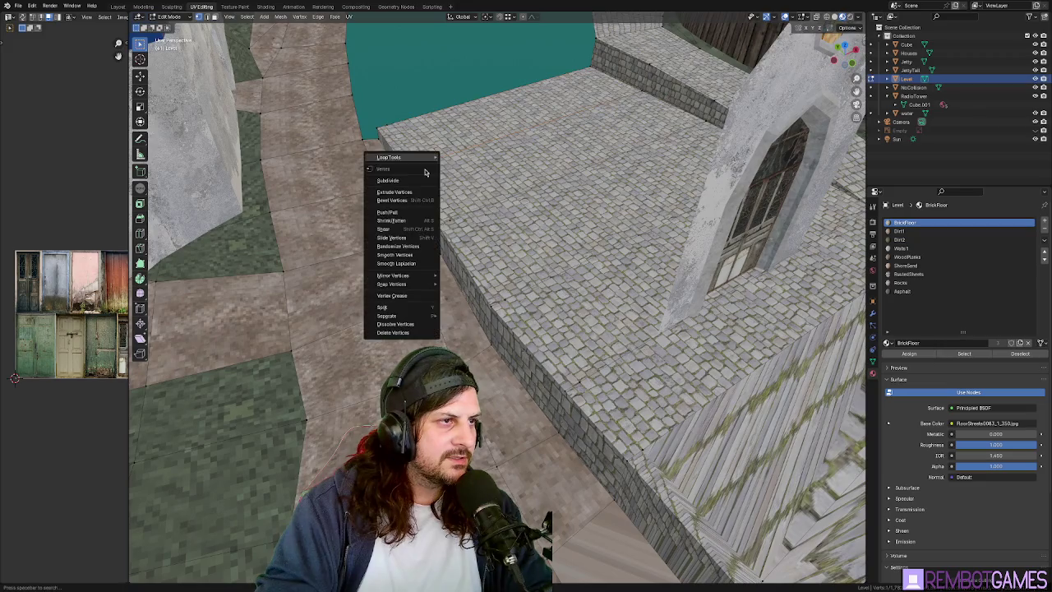
left_click(403, 323)
left_click(386, 120)
right_click(386, 120)
left_click(386, 178)
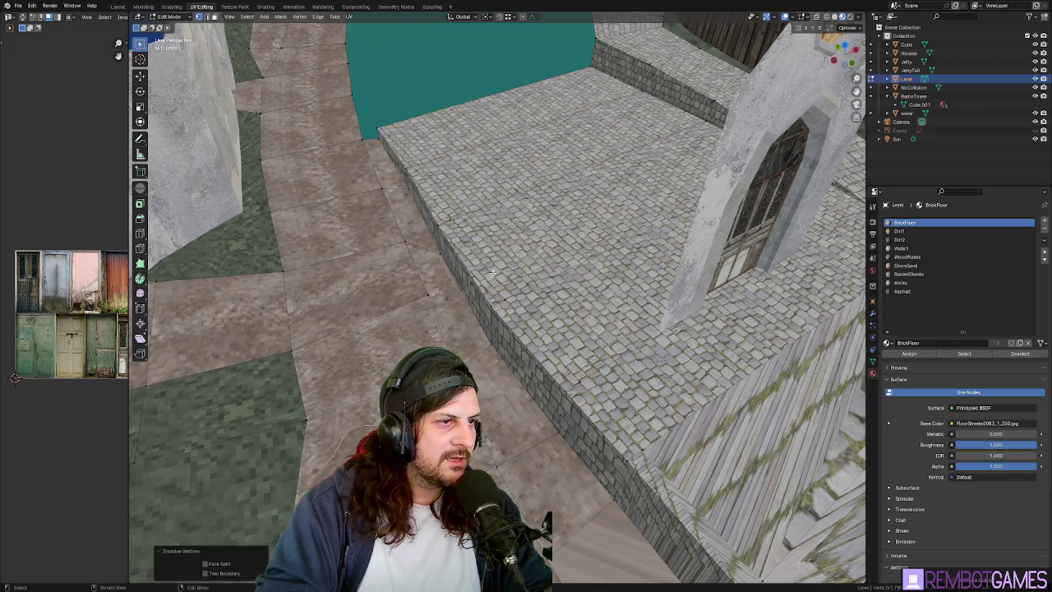
right_click(450, 218)
left_click(453, 228)
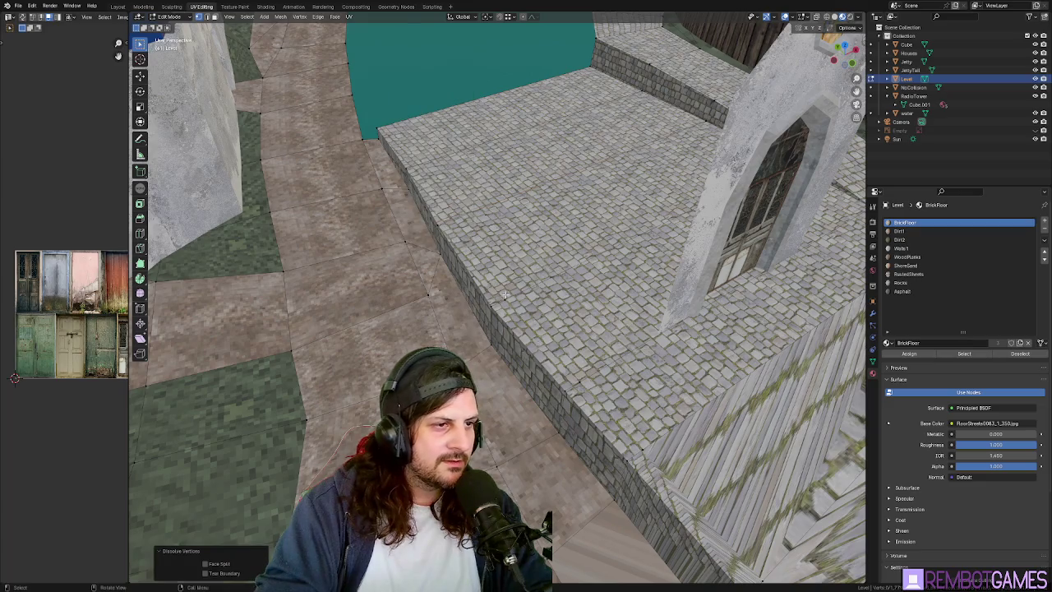
left_click(504, 295)
right_click(510, 302)
left_click(493, 300)
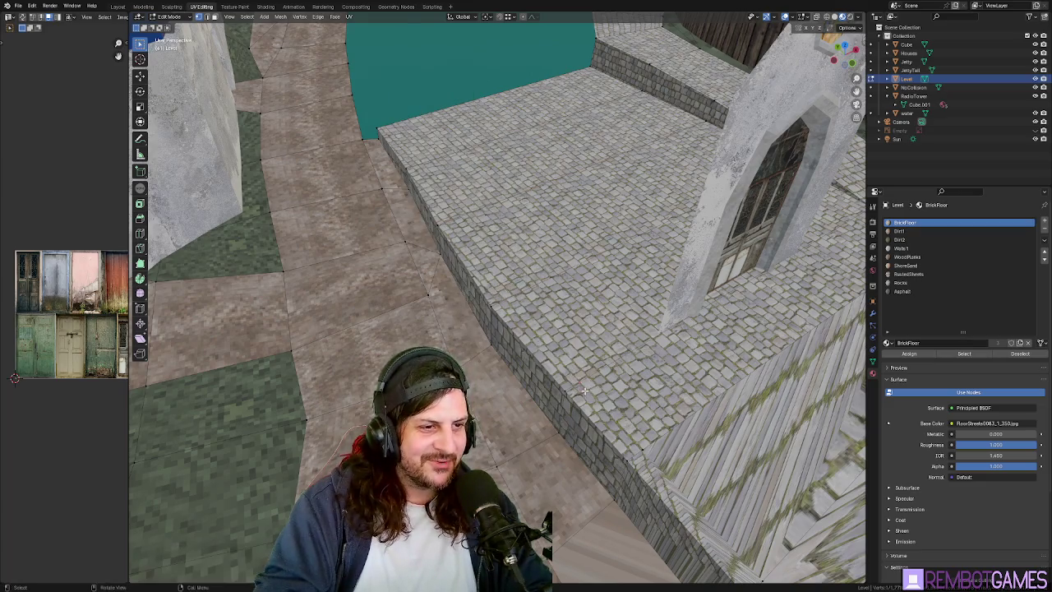
Dissolve the last leftover vertices near the ramp, leaving one merged face.
right_click(583, 390)
left_click(584, 389)
mouse_move(575, 386)
middle_mouse_down()
mouse_move(543, 353)
mouse_move(595, 365)
middle_mouse_up()
left_click(545, 356)
right_click(565, 382)
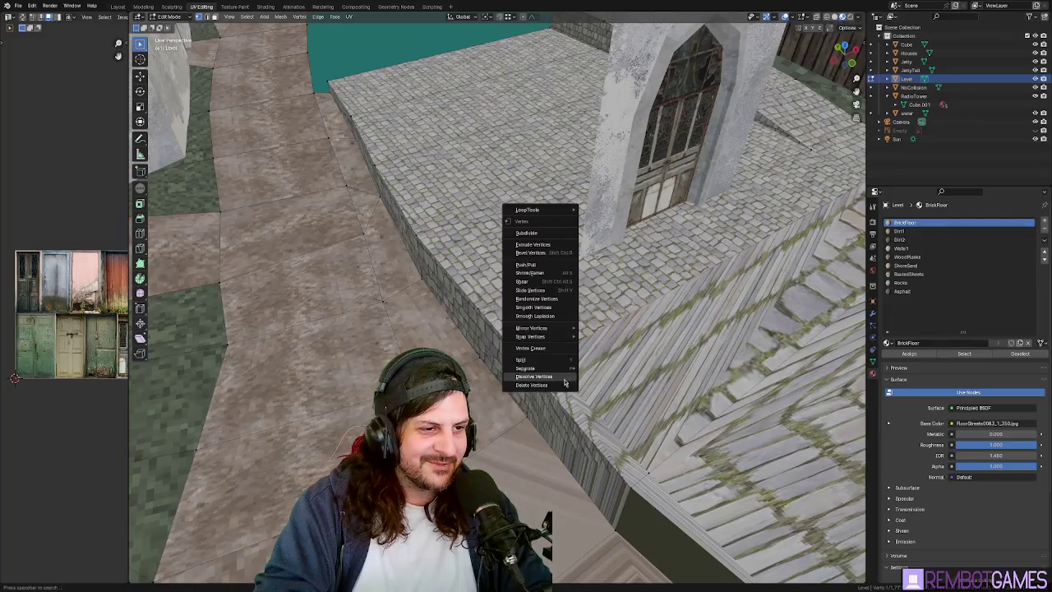
left_click(563, 378)
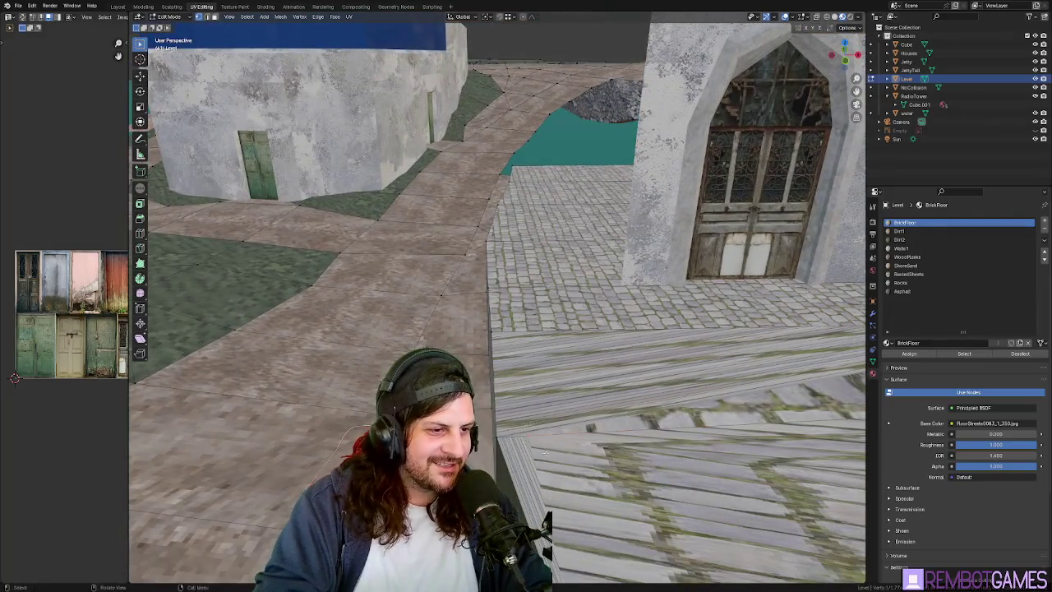
right_click(544, 452)
left_click(544, 444)
middle_click_drag(611, 376, 587, 314)
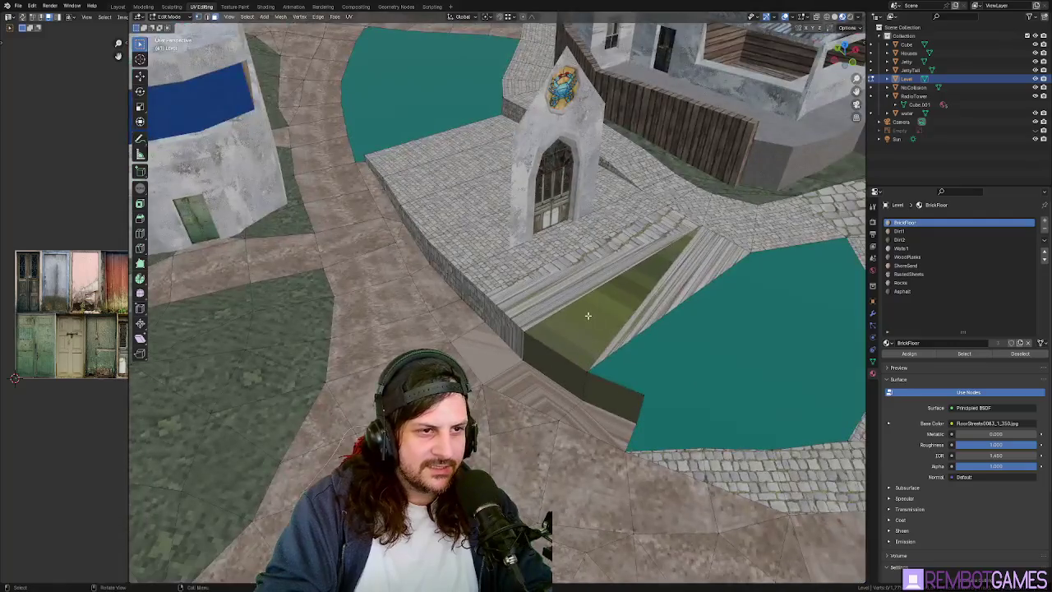
Unwrap the merged ramp face so its cobblestone texture maps properly.
left_click(697, 265, "shift")
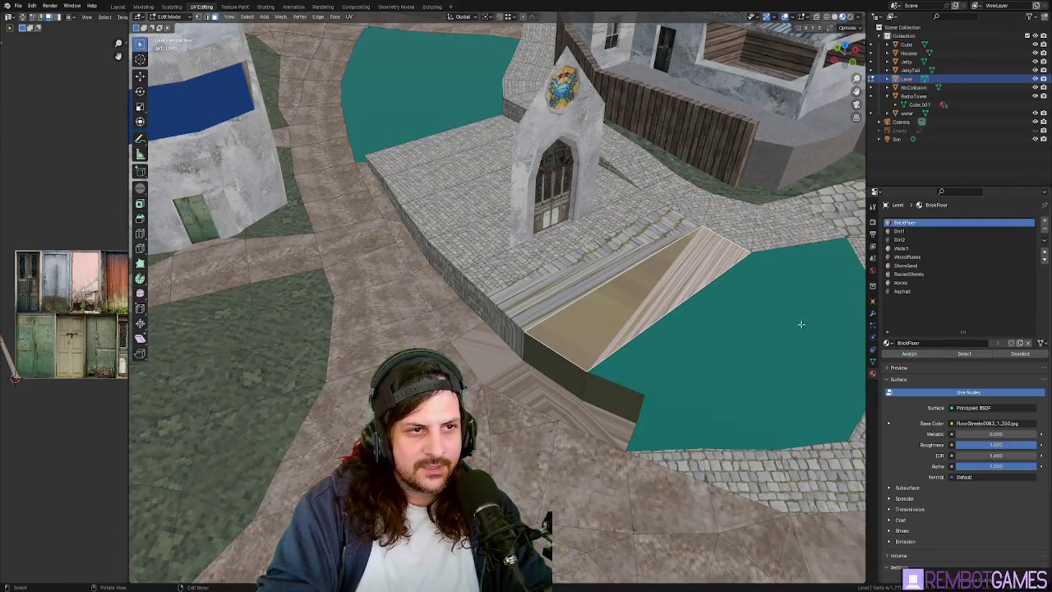
mouse_move(801, 324)
middle_mouse_down()
mouse_move(520, 288)
mouse_move(581, 376)
mouse_move(588, 328)
mouse_move(637, 367)
mouse_move(684, 354)
mouse_move(615, 356)
mouse_move(498, 284)
mouse_move(501, 355)
mouse_move(550, 305)
middle_mouse_up()
key("u")
left_click(735, 324)
key("Tab")
key("Tab")
In top orthographic view, reposition the selected vertex at the canal edge.
key("grave")
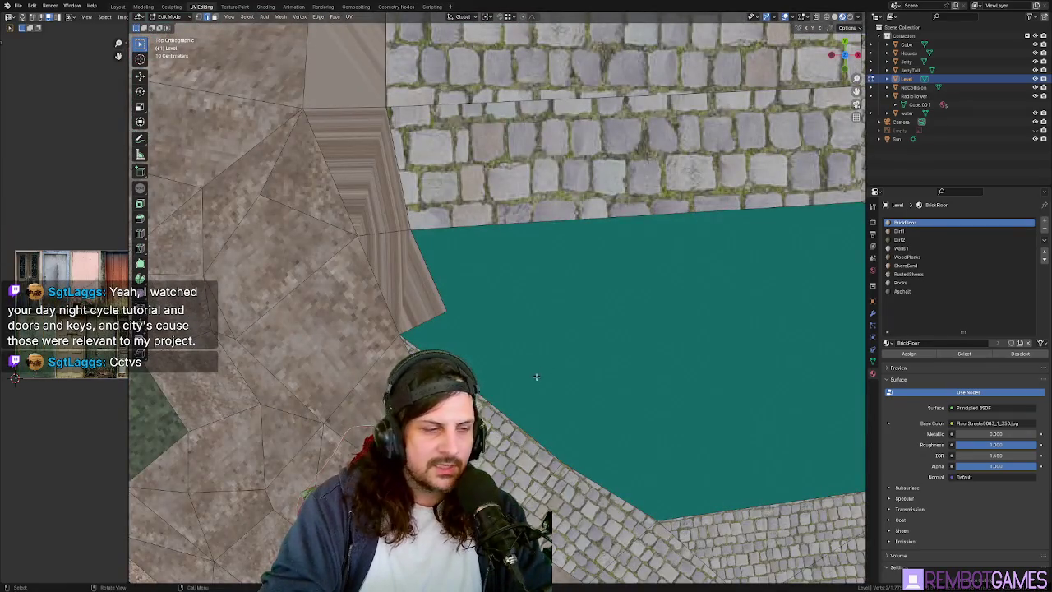
key("g")
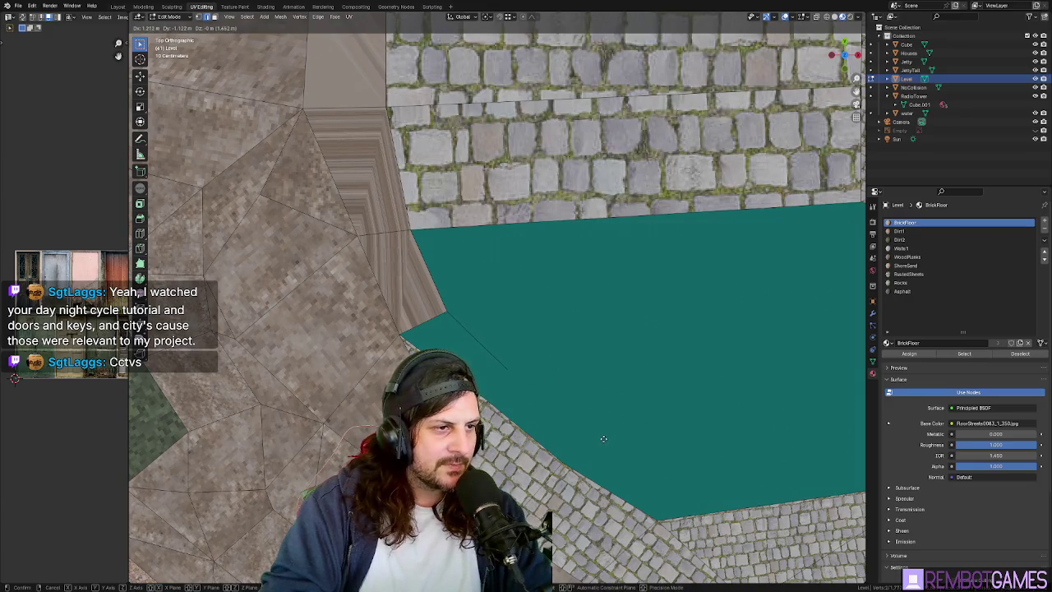
left_click(603, 439)
mouse_move(560, 451)
middle_mouse_down()
mouse_move(554, 369)
mouse_move(593, 369)
mouse_move(554, 413)
mouse_move(485, 318)
middle_mouse_up()
Extrude a chain of new edges along the canal edge to the corner.
key("g")
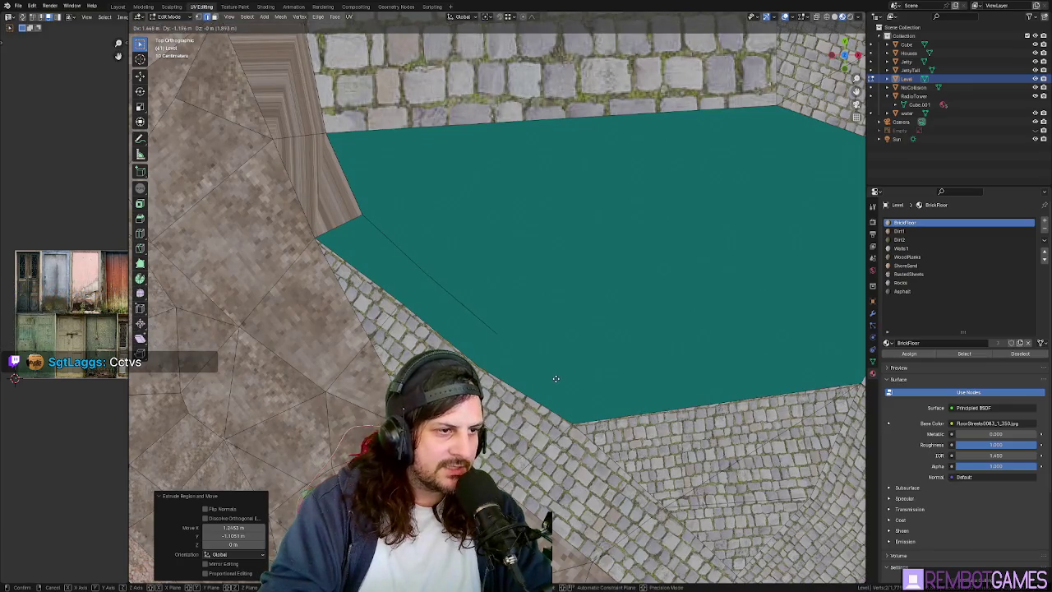
left_click(556, 378)
key("e")
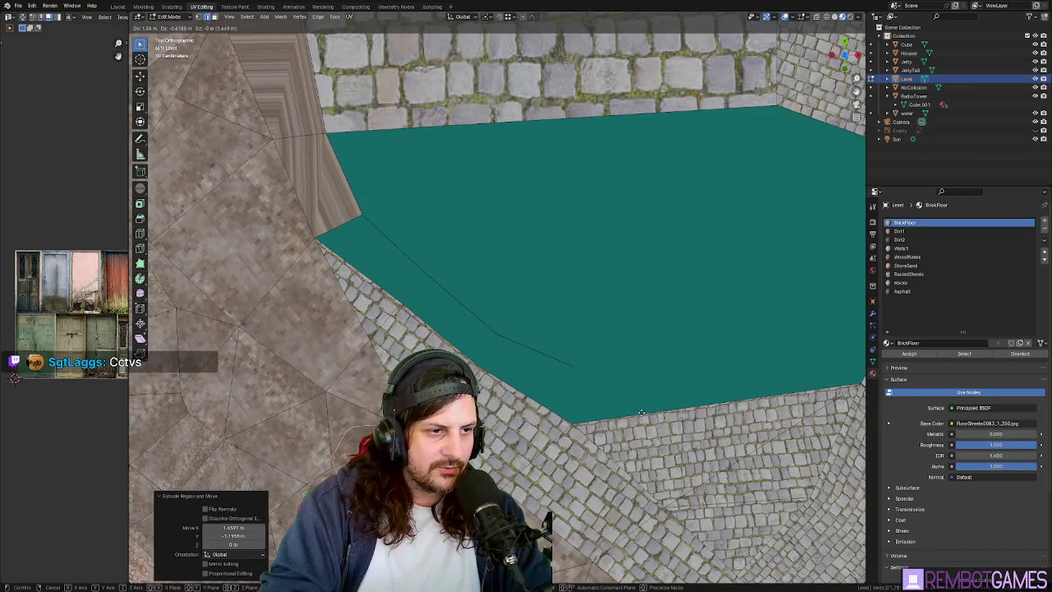
middle_click_drag(641, 412, 545, 350, "shift")
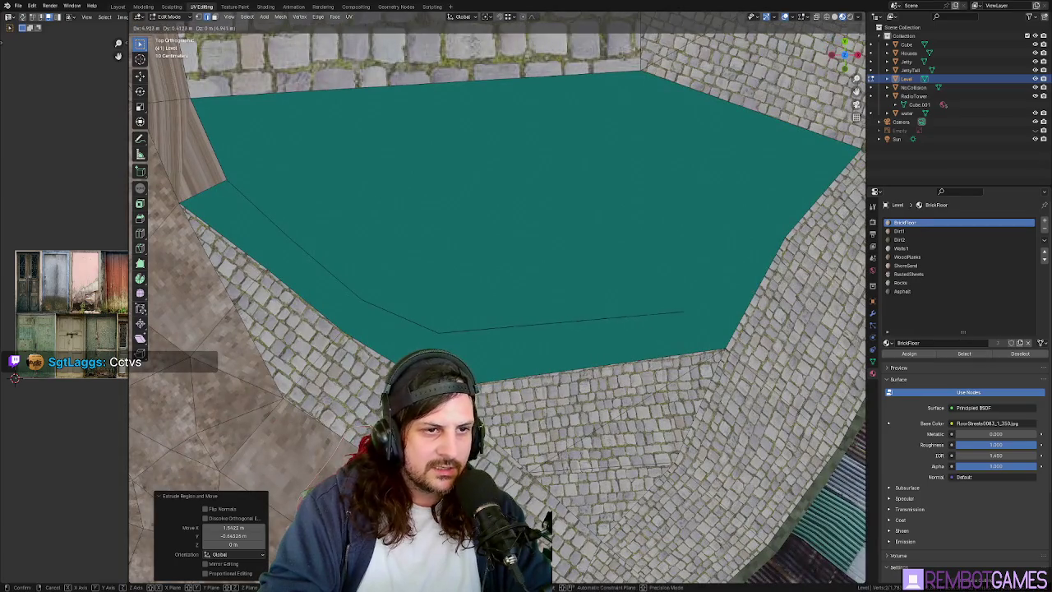
left_click(162, 312)
middle_click_drag(505, 314, 563, 340, "shift")
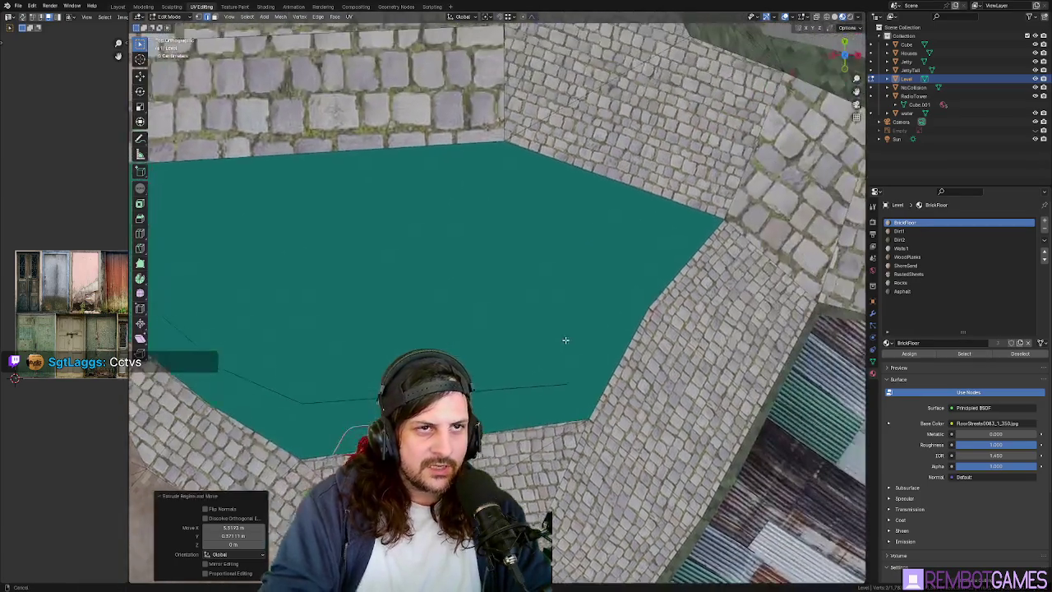
key("e")
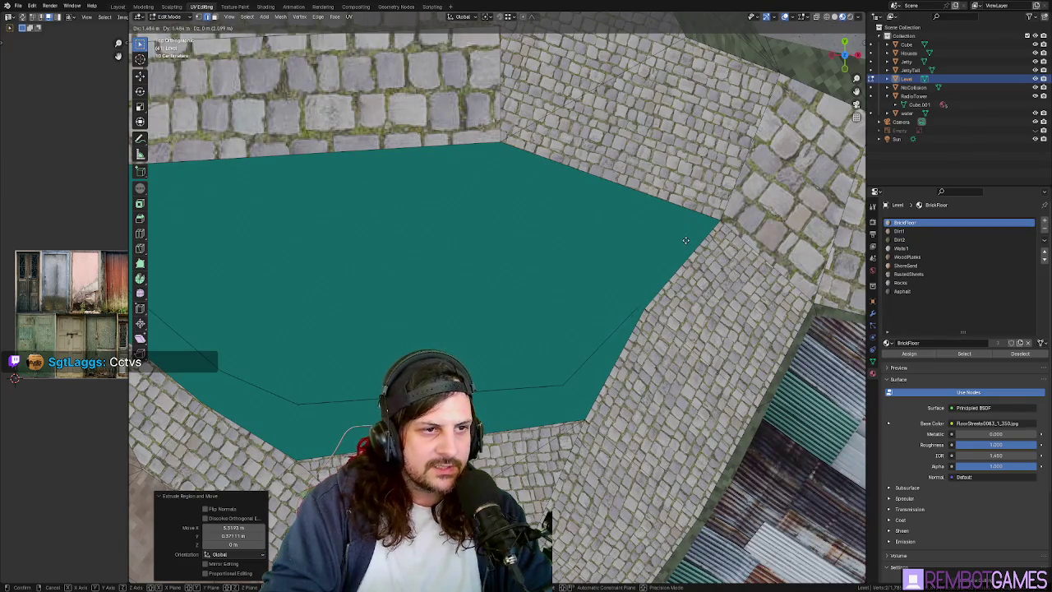
left_click(678, 237)
mouse_move(677, 235)
middle_mouse_down()
mouse_move(610, 243)
mouse_move(598, 314)
mouse_move(746, 316)
mouse_move(657, 296)
middle_mouse_up()
Raise the new canal edges 0.83 m along Z to form a wall.
key("g")
key("z")
left_click(708, 320)
key("g")
key("shift+z")
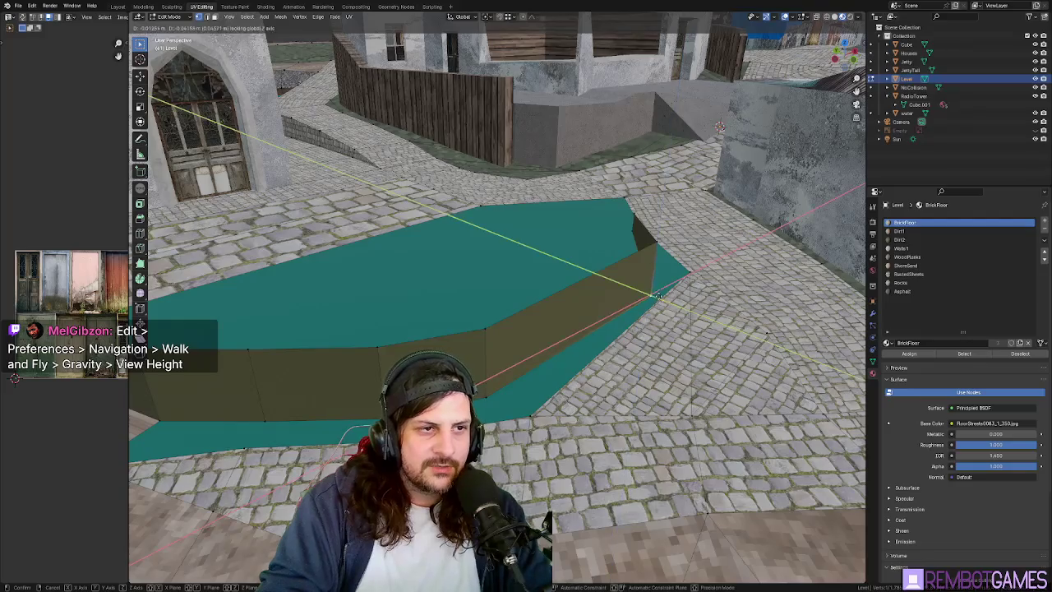
right_click(658, 271)
key("g")
key("z")
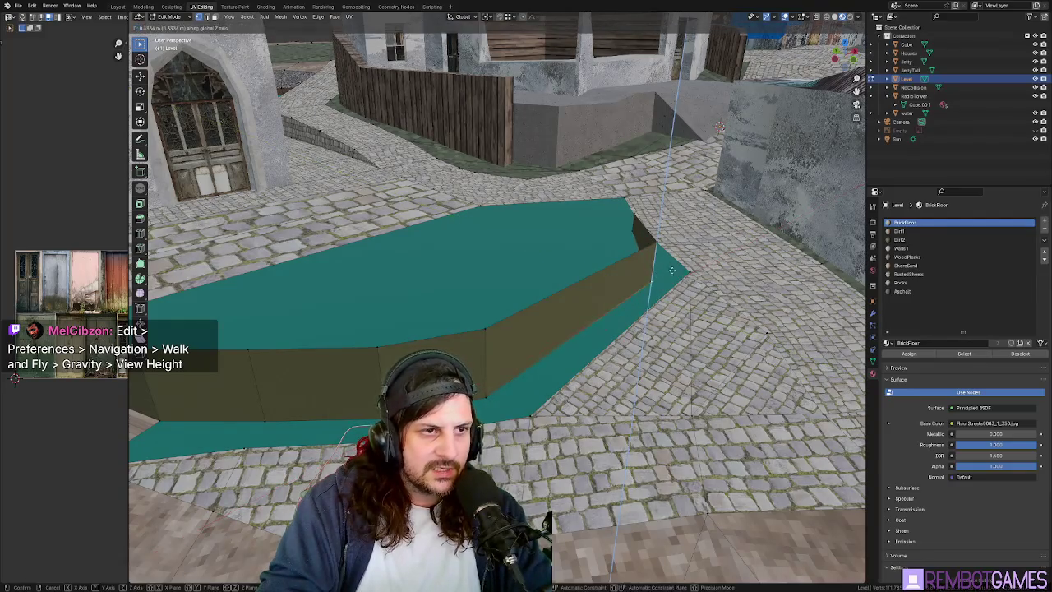
left_click(692, 272)
Fine-tune the canal wall's height with repeated vertical Z moves.
mouse_move(691, 272)
middle_mouse_down()
mouse_move(518, 335)
mouse_move(446, 329)
mouse_move(372, 355)
mouse_move(434, 328)
mouse_move(460, 370)
middle_mouse_up()
key("g")
key("z")
left_click(555, 335)
key("g")
key("z")
left_click(435, 336)
key("g")
key("z")
left_click(373, 355)
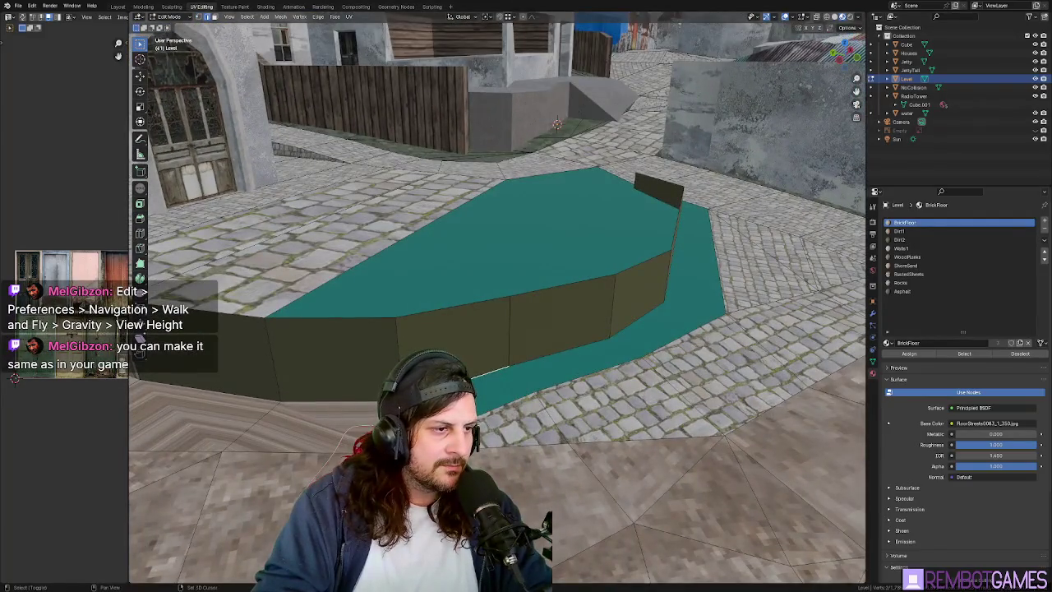
mouse_move(520, 418)
middle_mouse_down()
mouse_move(665, 382)
mouse_move(646, 393)
middle_mouse_up()
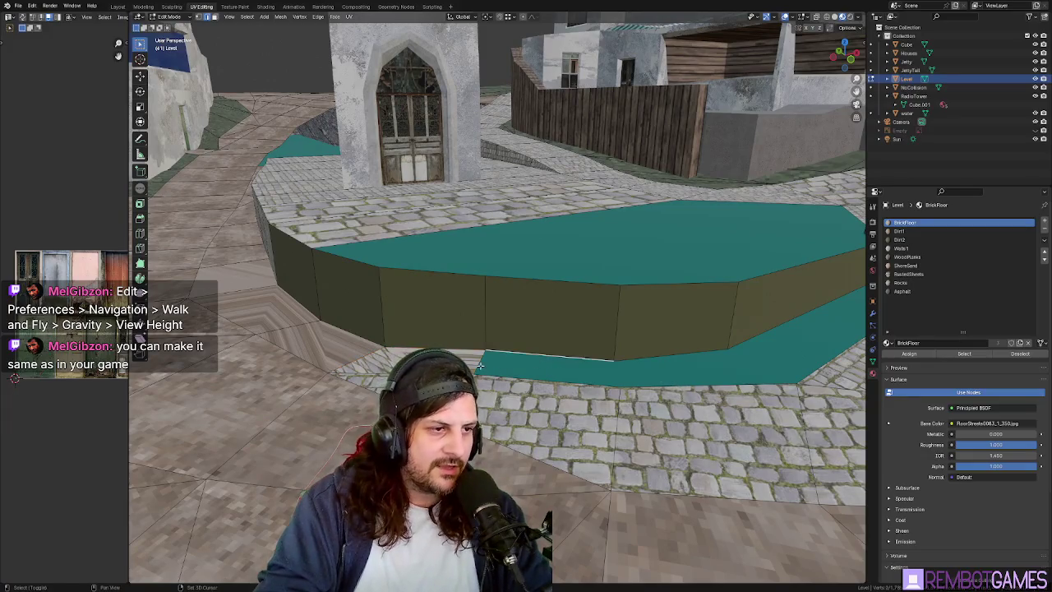
Select the canal floor's top edge and knife-cut it near the fence.
left_click(646, 367)
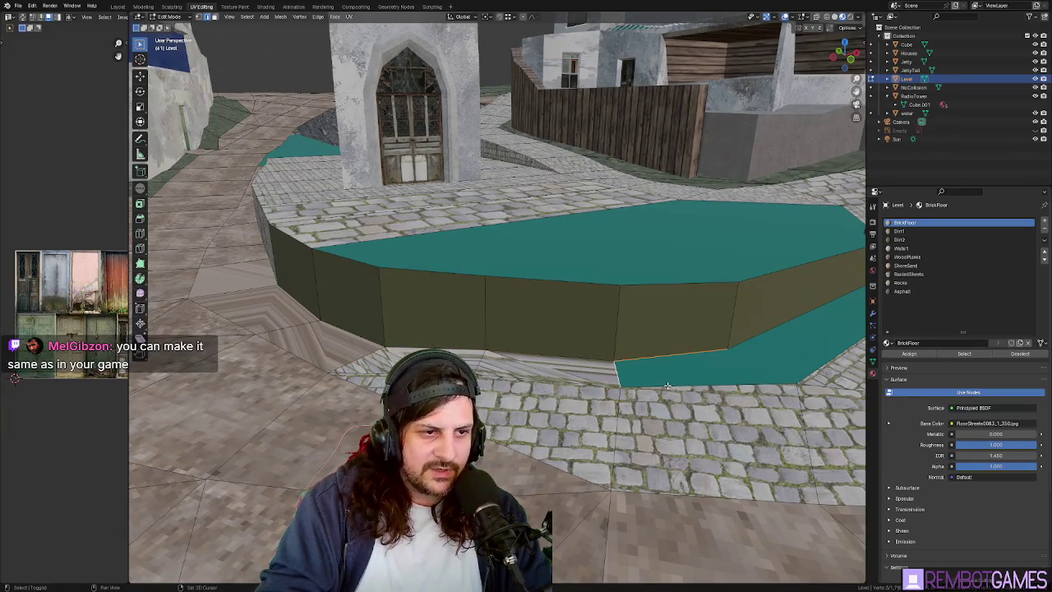
middle_click_drag(667, 386, 530, 386)
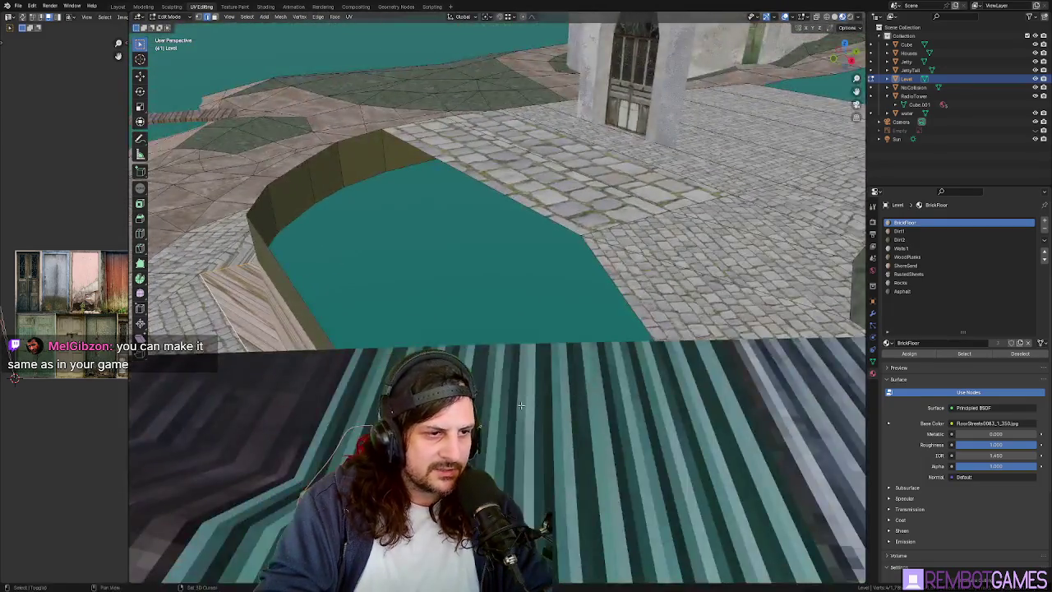
middle_click_drag(529, 386, 586, 443)
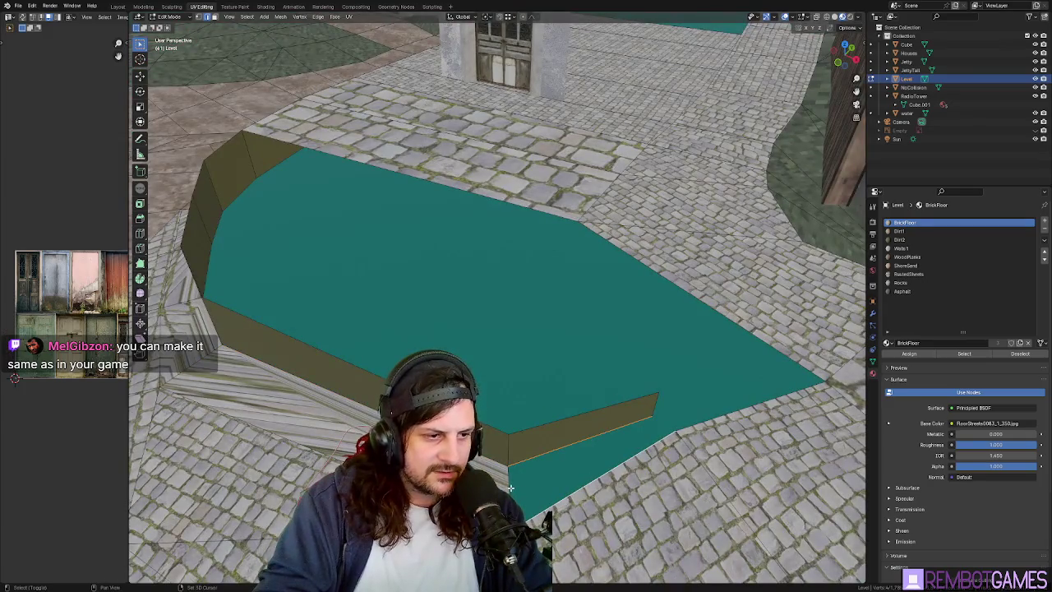
mouse_move(509, 488)
middle_mouse_down()
mouse_move(497, 441)
mouse_move(665, 293)
mouse_move(579, 289)
mouse_move(617, 331)
middle_mouse_up()
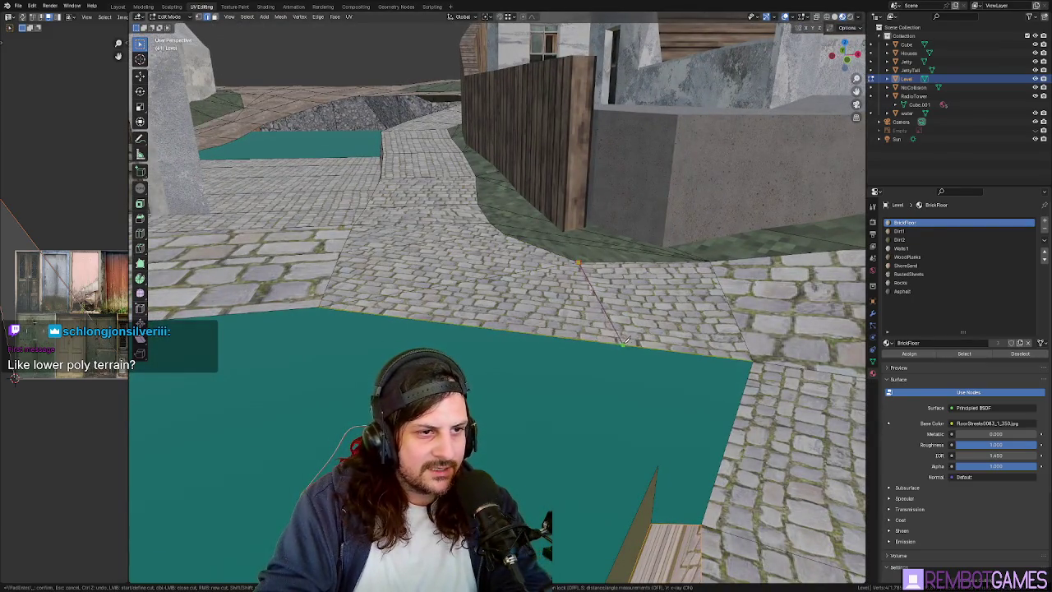
mouse_move(630, 343)
middle_mouse_down()
mouse_move(611, 347)
mouse_move(630, 367)
middle_mouse_up()
key("Return")
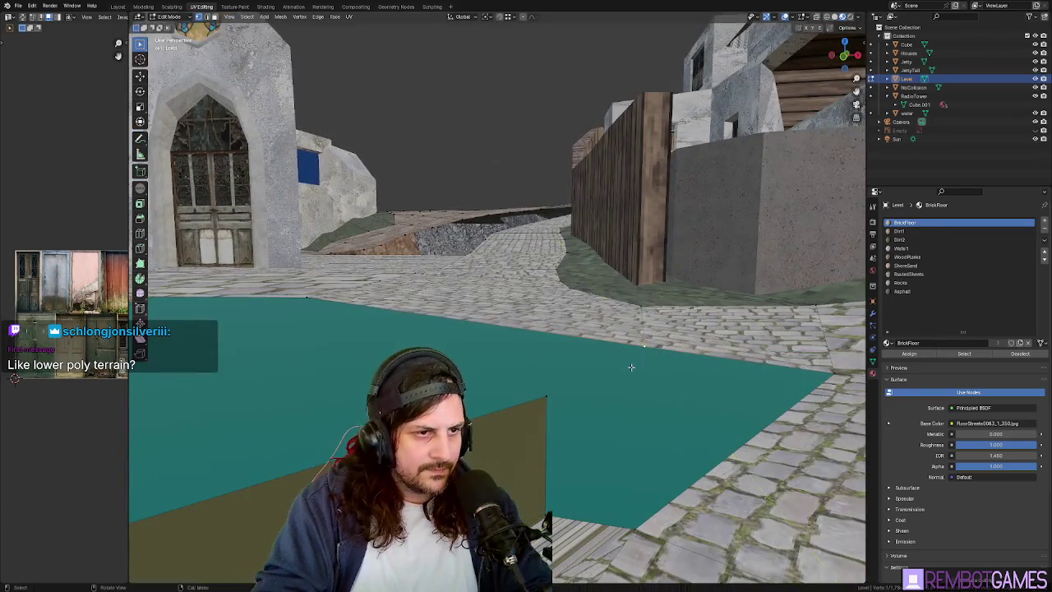
Lift the cut floor section 0.178 m along Z, then view the whole island.
key("g")
key("z")
left_click(646, 374)
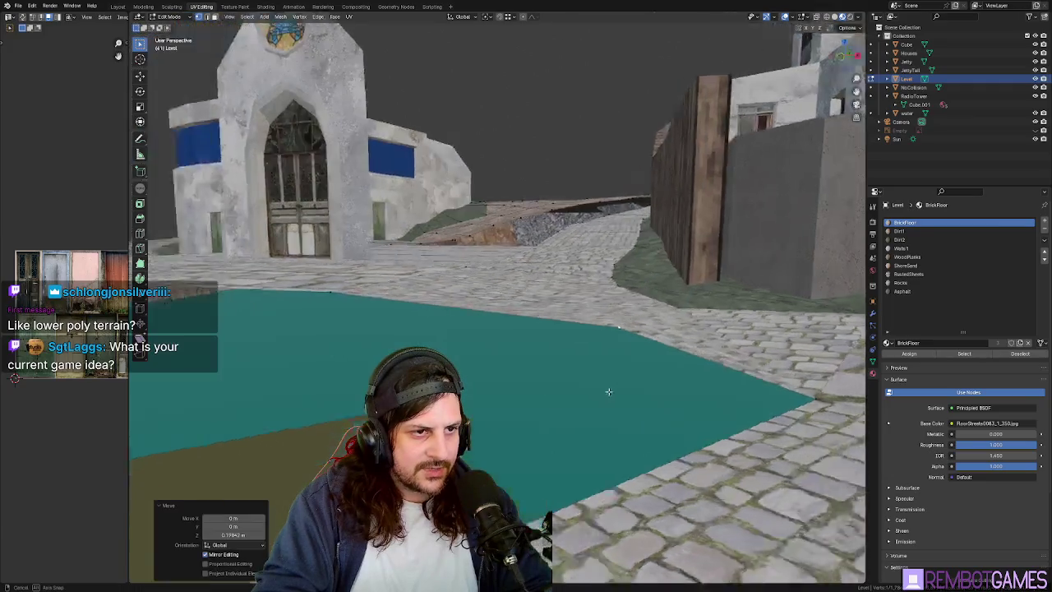
mouse_move(646, 373)
middle_mouse_down()
mouse_move(590, 391)
mouse_move(642, 404)
middle_mouse_up()
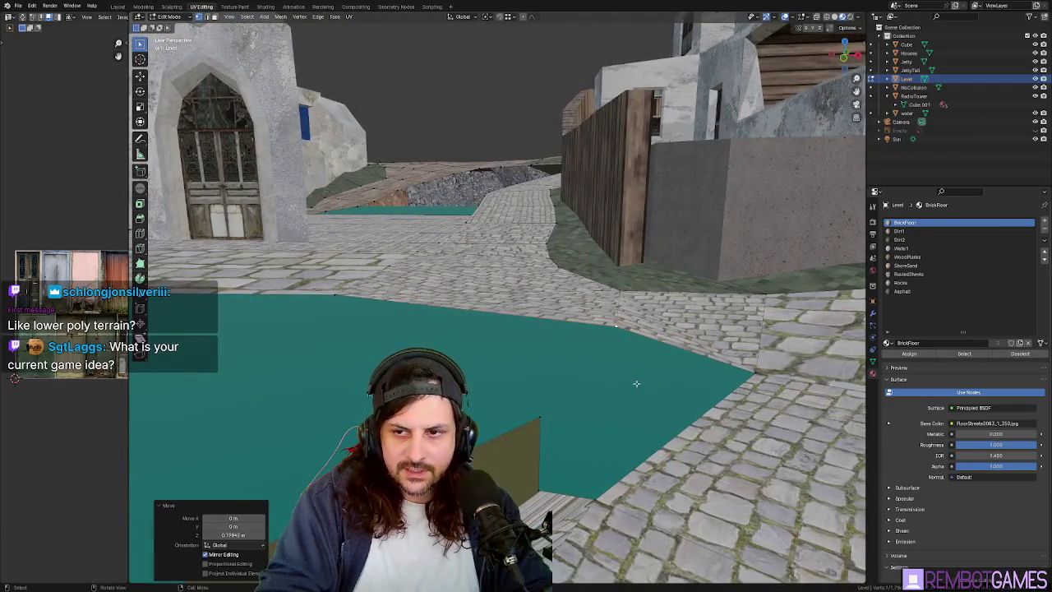
left_click(626, 408)
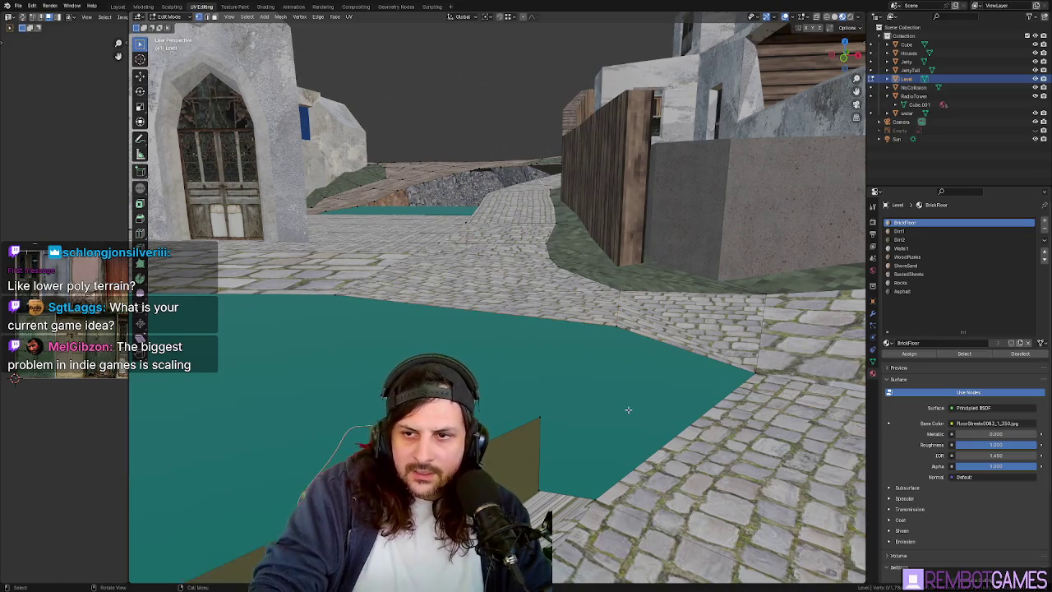
mouse_move(627, 409)
middle_mouse_down()
mouse_move(597, 356)
mouse_move(570, 382)
mouse_move(397, 288)
mouse_move(607, 441)
middle_mouse_up()
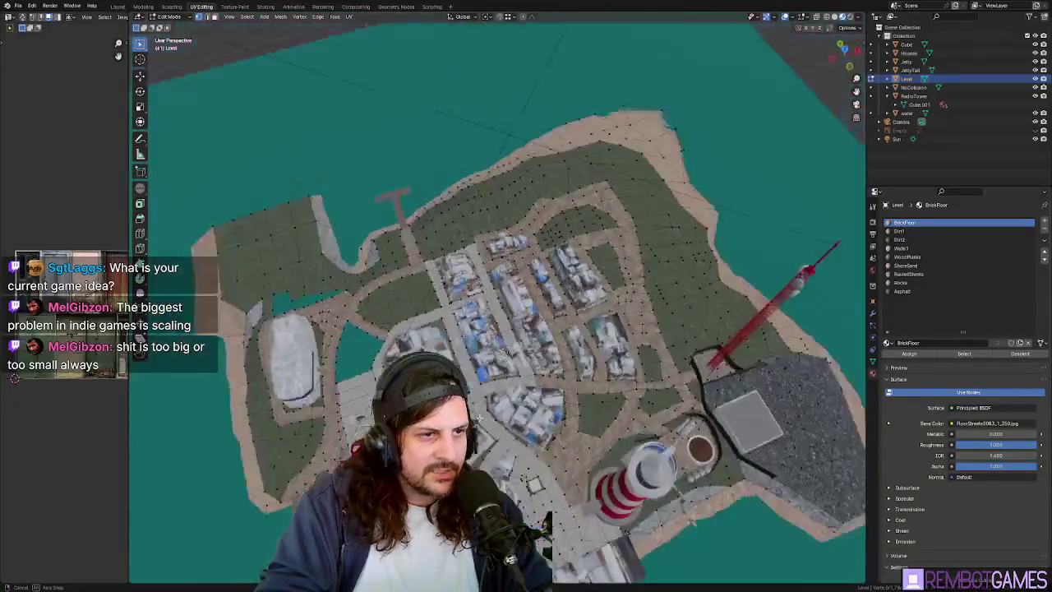
mouse_move(607, 441)
middle_mouse_down()
mouse_move(492, 374)
mouse_move(622, 268)
mouse_move(563, 178)
middle_mouse_up()
scroll(492, 374, "up", 5)
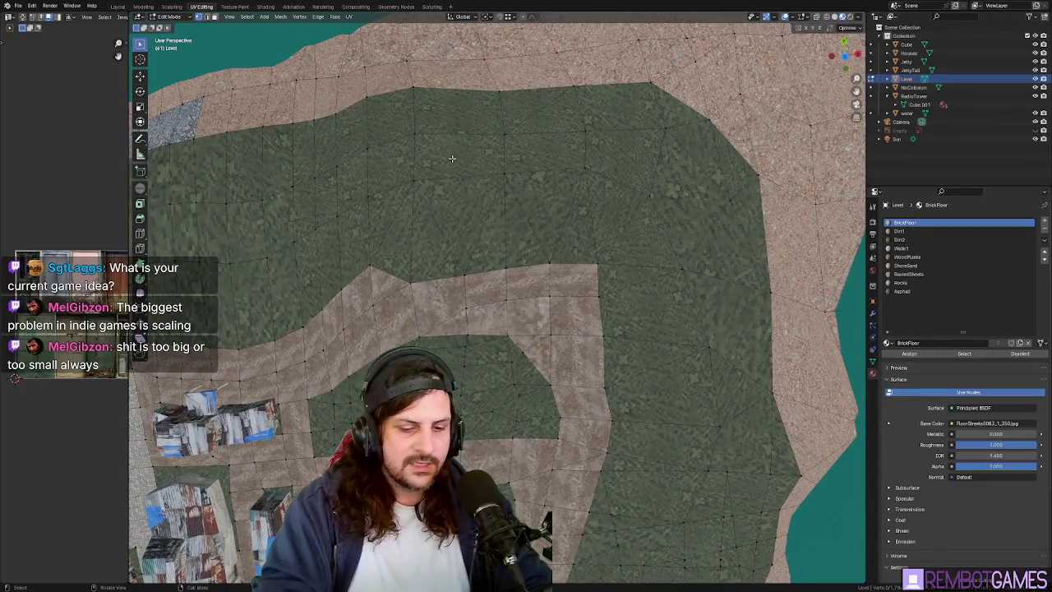
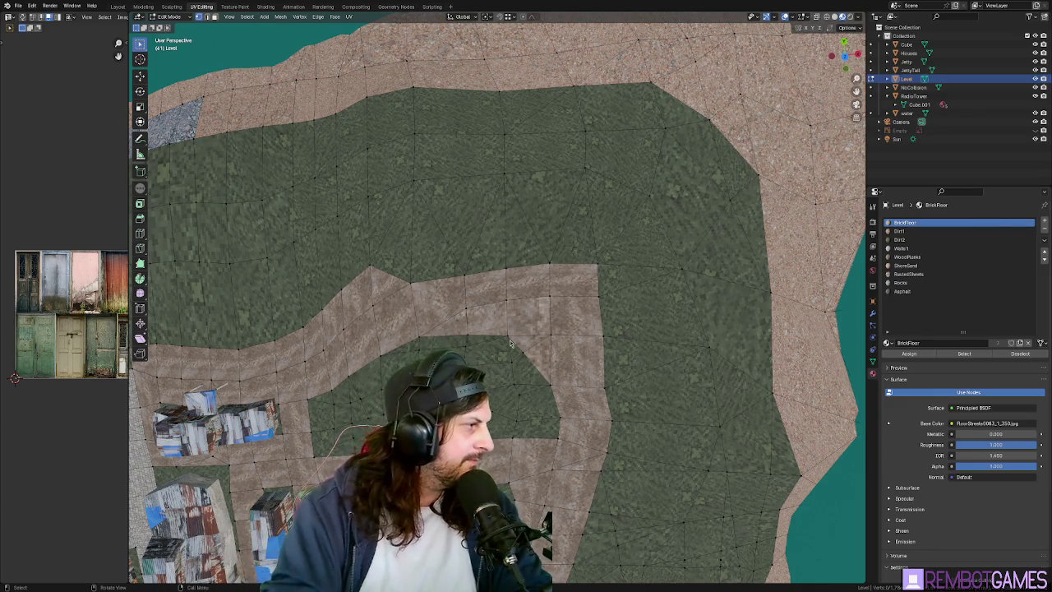
Render the map from the overhead camera and zoom around the render.
key("KP_0")
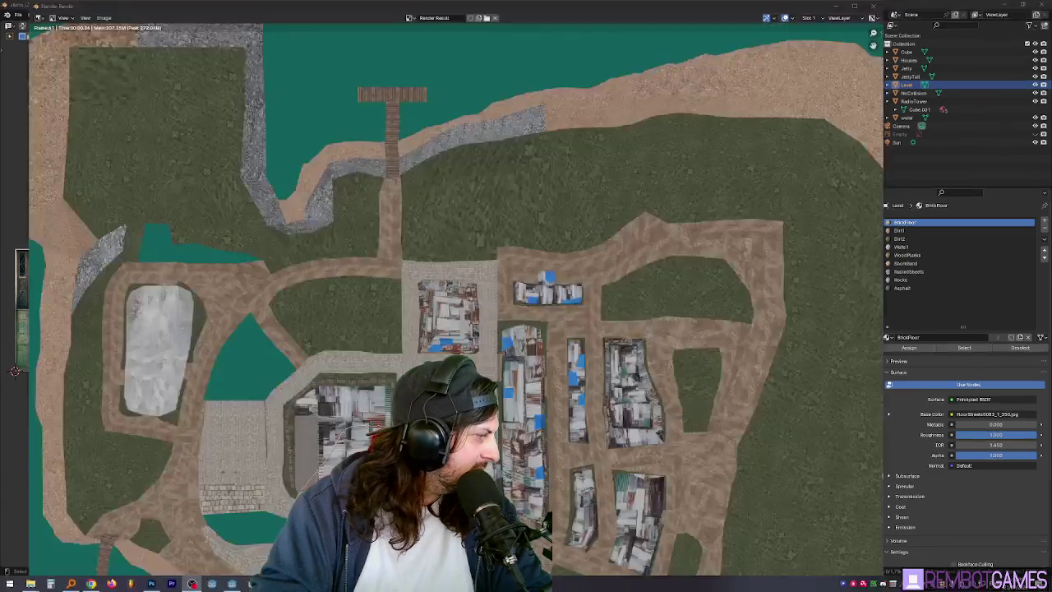
key("F12")
scroll(509, 361, "up", 2)
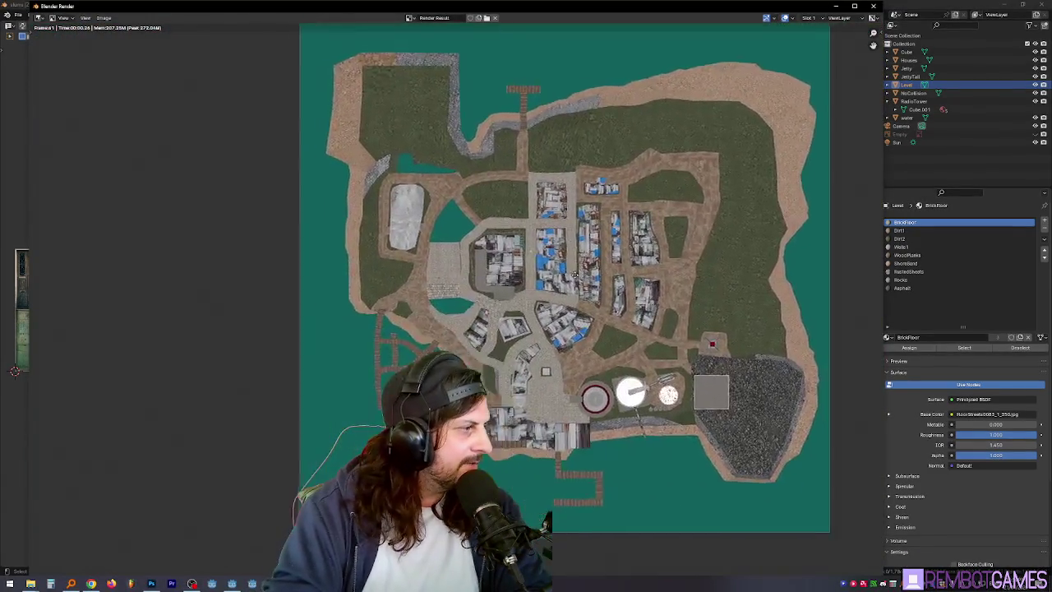
scroll(466, 271, "down", 2)
scroll(448, 250, "up", 4)
scroll(462, 271, "down", 3)
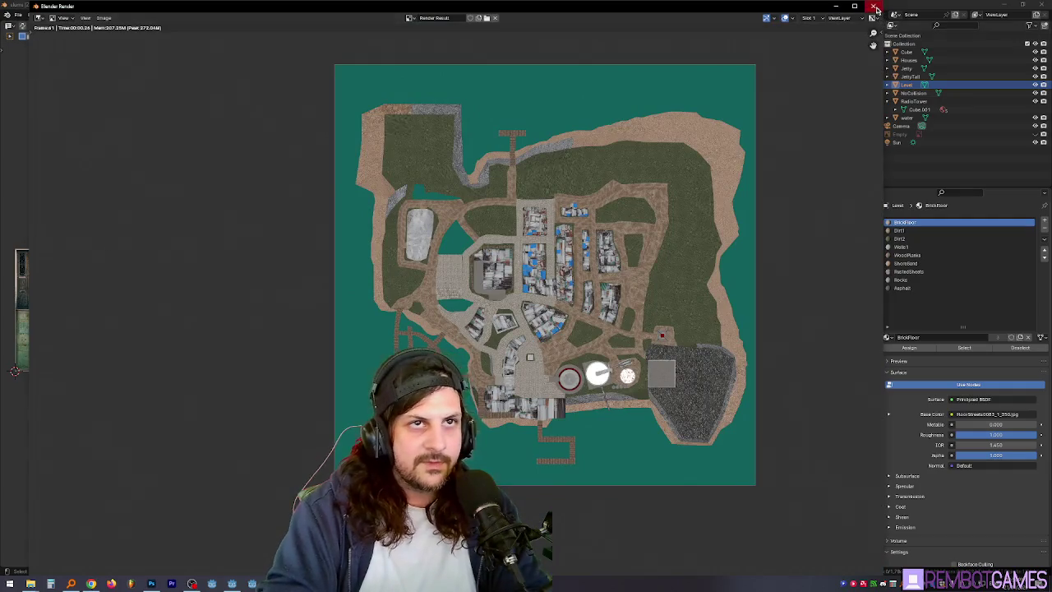
left_click(873, 6)
key("F12")
scroll(524, 400, "down", 4)
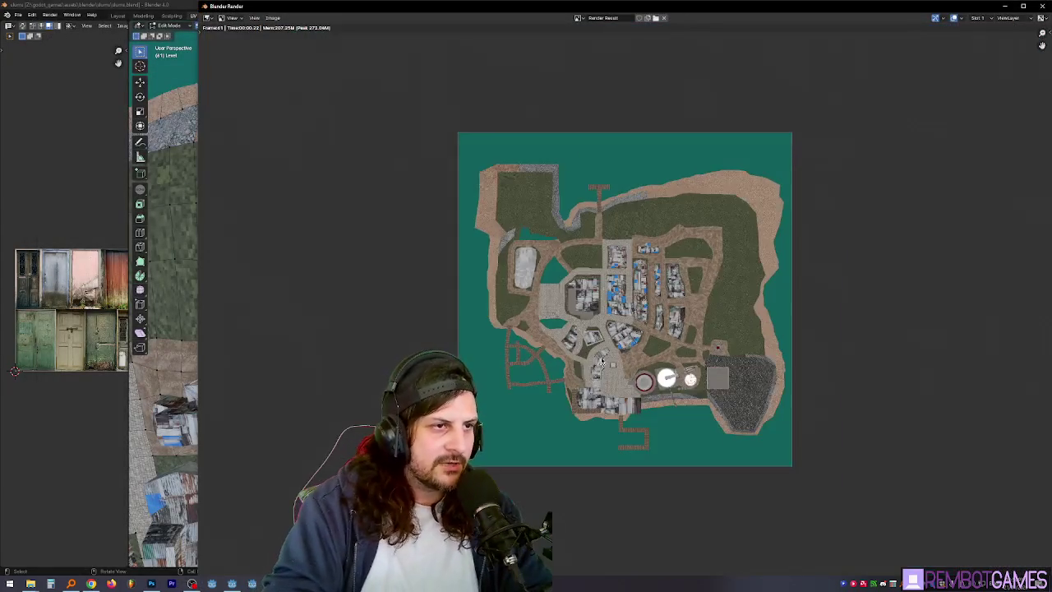
scroll(624, 326, "up", 3)
scroll(623, 326, "down", 2)
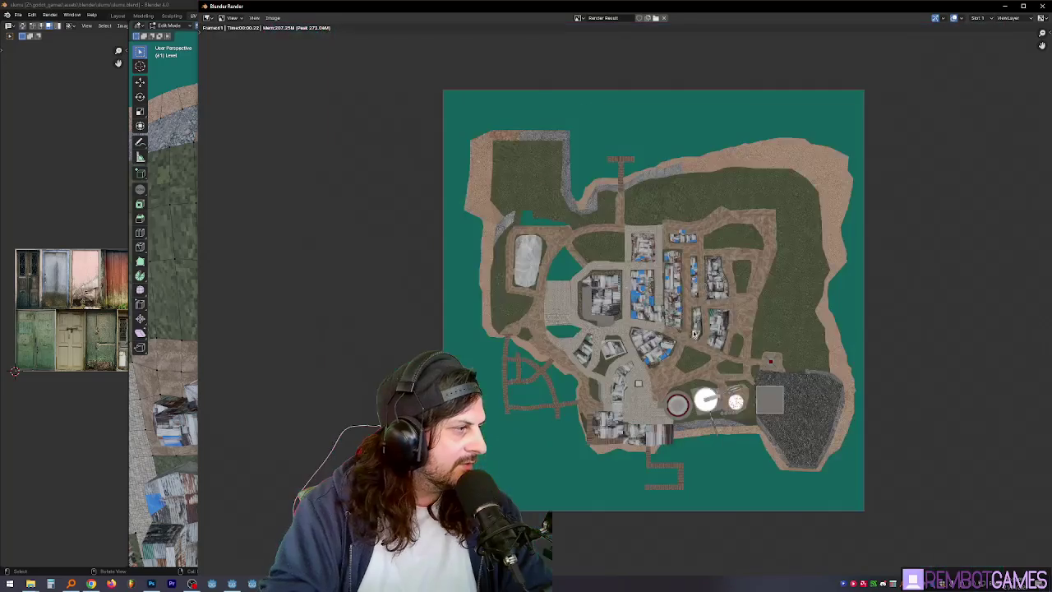
Pan the render over the road loops and buildings, then close it.
middle_click_drag(723, 325, 694, 338)
scroll(672, 243, "up", 1)
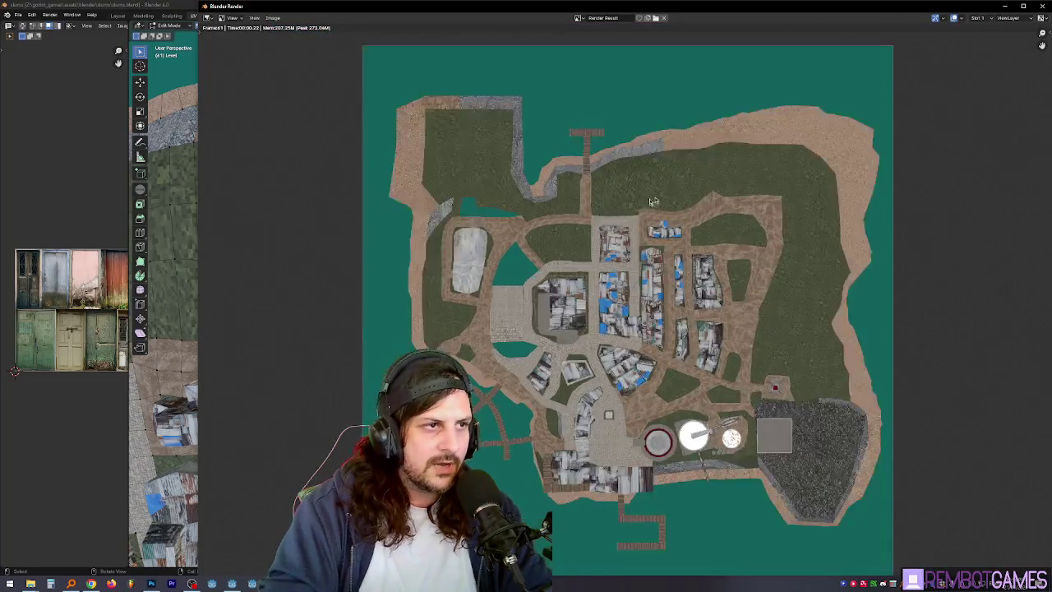
scroll(657, 262, "up", 3)
scroll(634, 301, "up", 3)
scroll(514, 384, "up", 1)
mouse_move(513, 385)
middle_mouse_down()
mouse_move(623, 318)
mouse_move(583, 143)
mouse_move(642, 327)
mouse_move(806, 105)
middle_mouse_up()
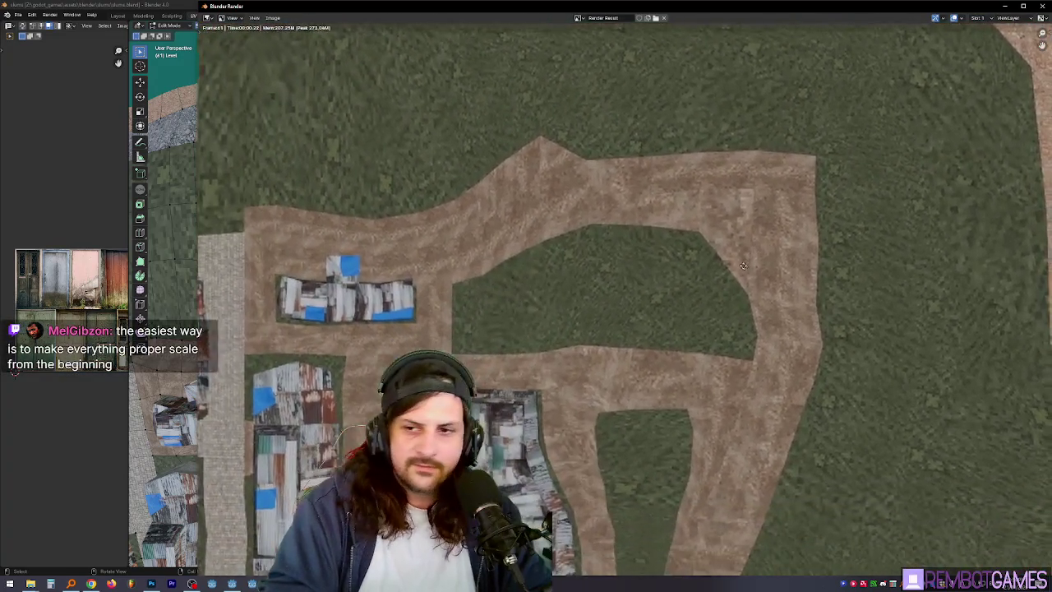
left_click(1023, 6)
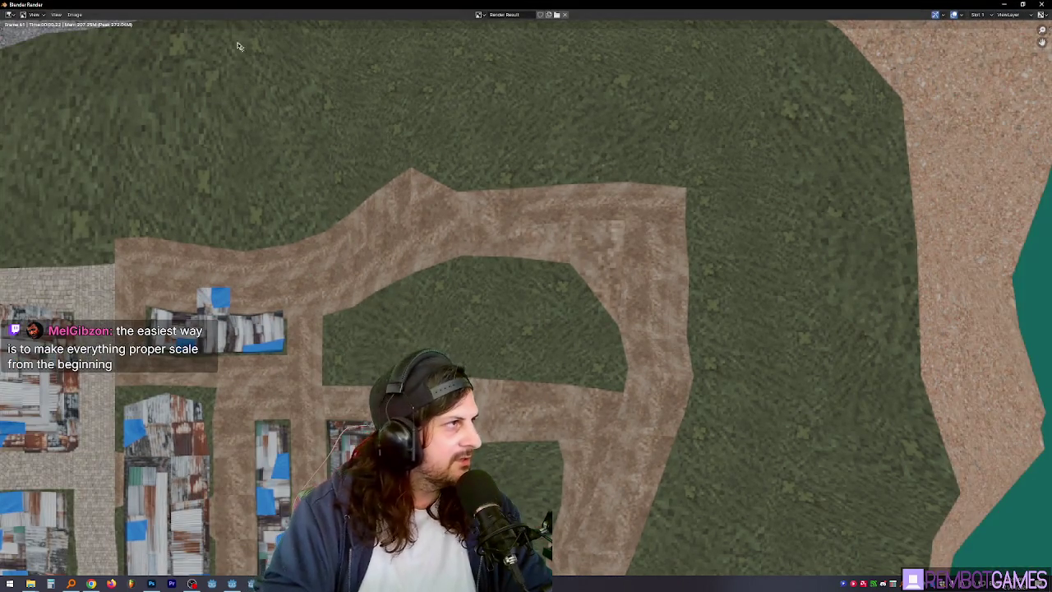
key("Escape")
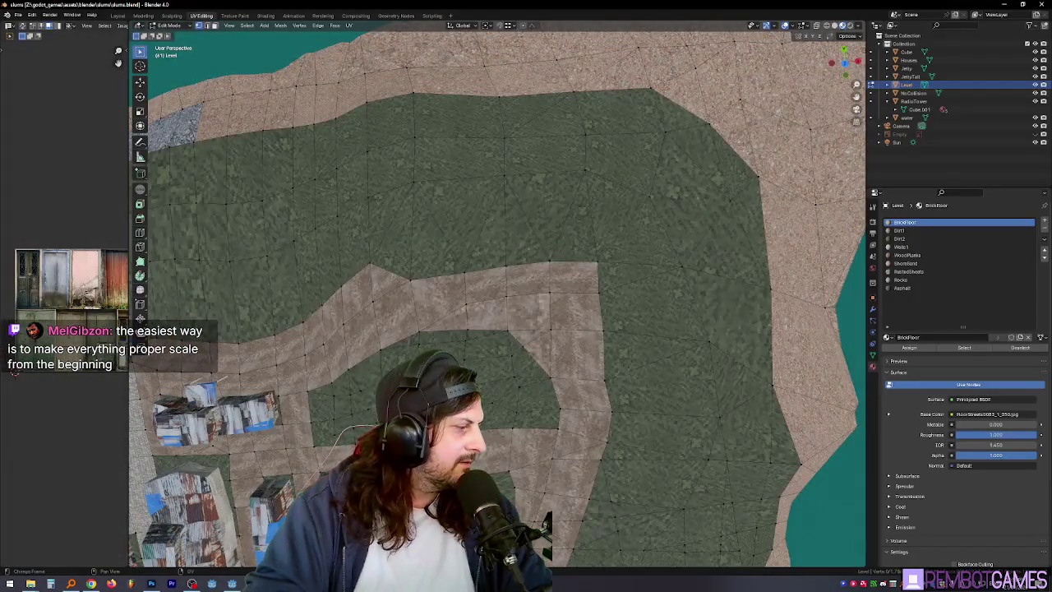
Orbit from an oblique town overview to a higher view of the chapel plaza.
mouse_move(471, 328)
middle_mouse_down()
mouse_move(471, 234)
mouse_move(518, 498)
mouse_move(540, 409)
middle_mouse_up()
middle_click_drag(557, 322, 567, 330, "shift")
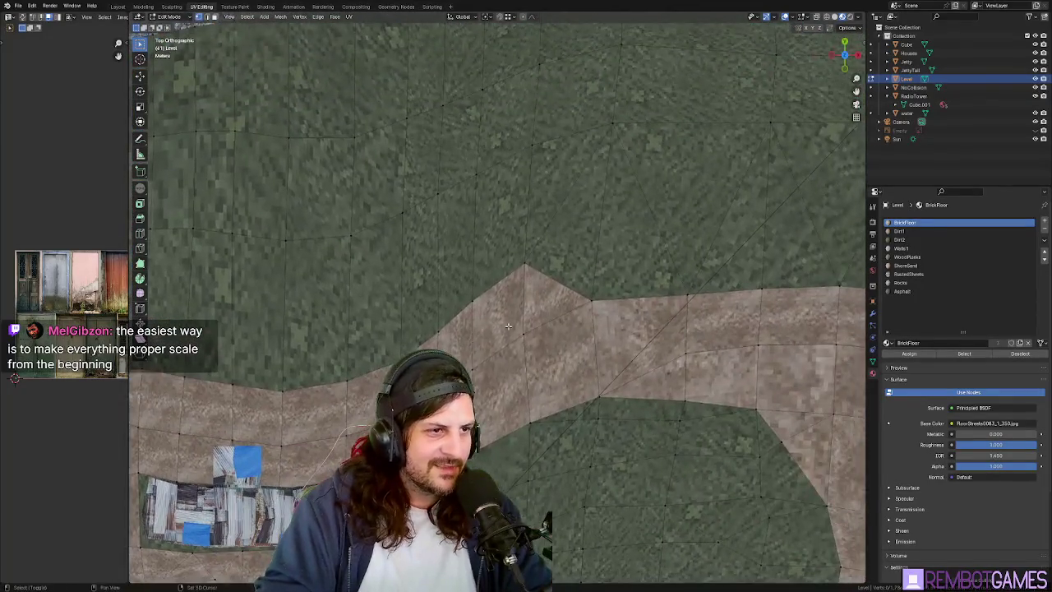
middle_click_drag(315, 328, 208, 292)
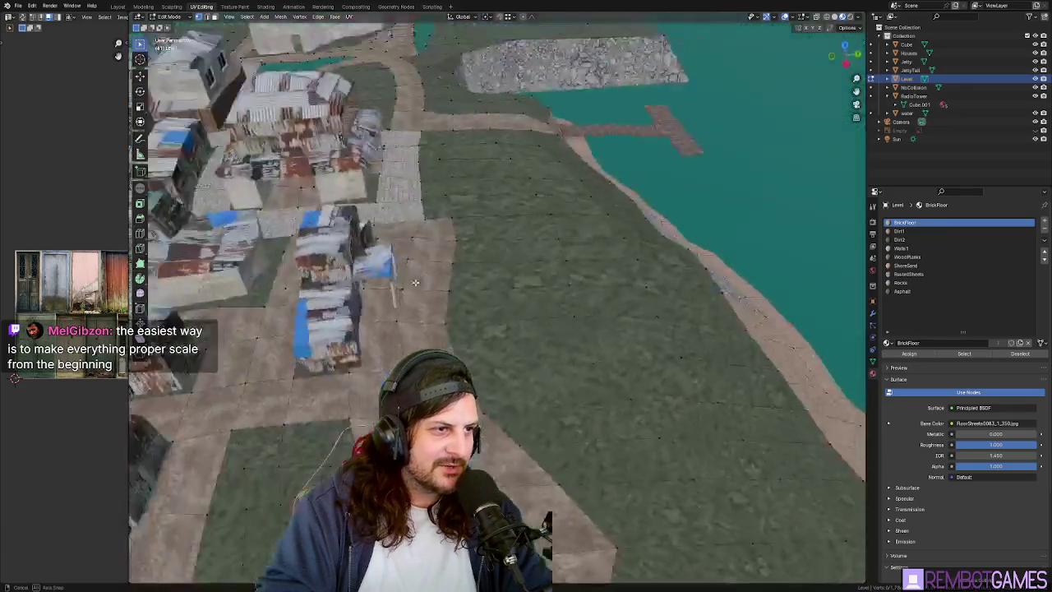
middle_click_drag(525, 413, 526, 339, "shift")
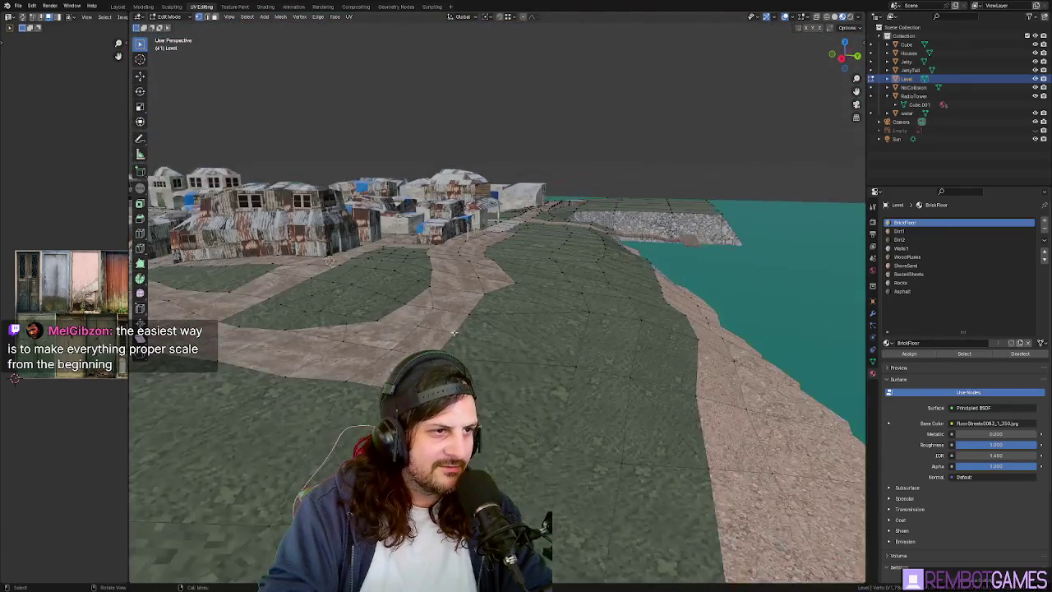
middle_click_drag(454, 333, 545, 350)
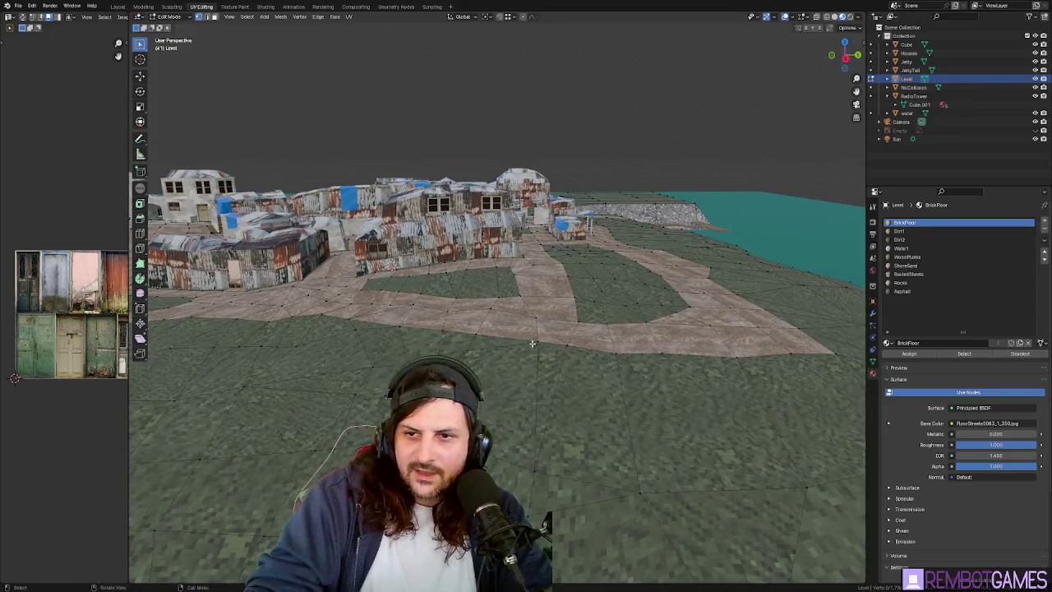
mouse_move(560, 331)
middle_mouse_down()
mouse_move(537, 400)
mouse_move(567, 386)
mouse_move(521, 383)
mouse_move(510, 342)
middle_mouse_up()
scroll(567, 386, "up", 5)
scroll(509, 342, "up", 5)
scroll(492, 337, "down", 2)
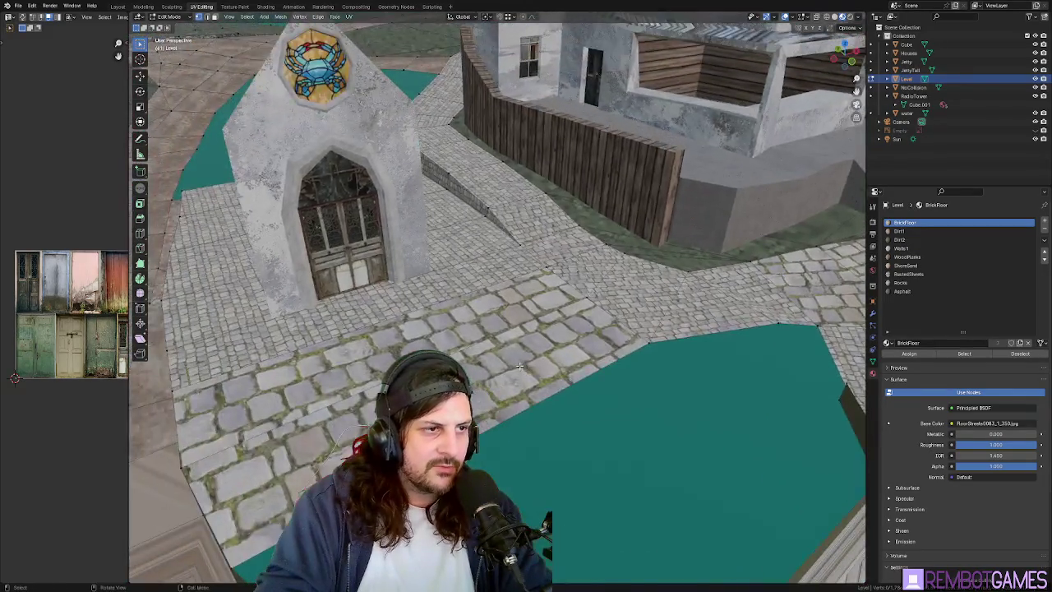
scroll(475, 329, "down", 2)
Select the shortest path of floor faces between two cobblestone faces beside the chapel.
left_click(475, 330)
scroll(484, 335, "up", 4)
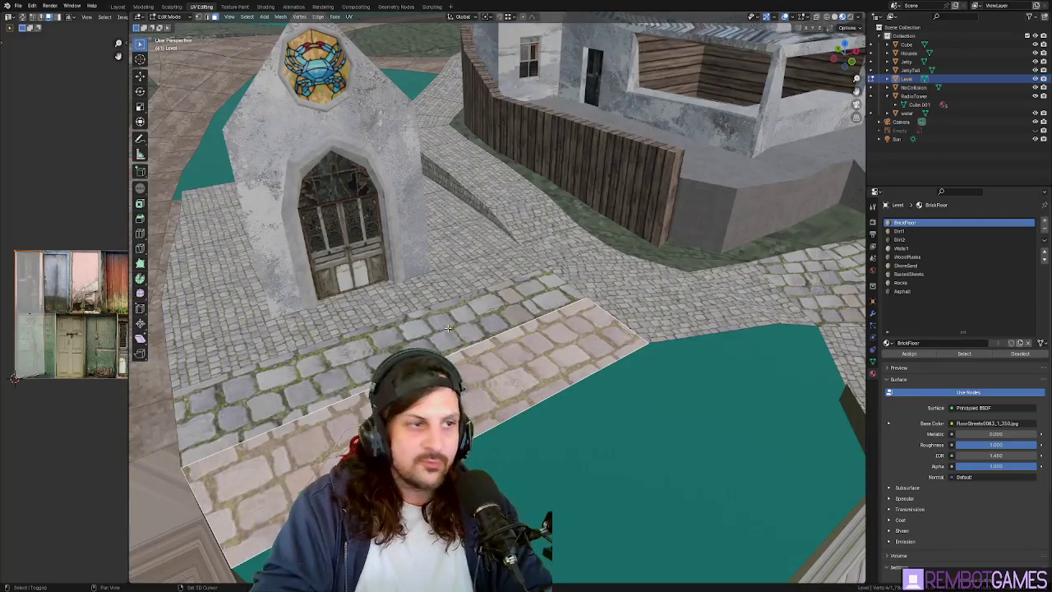
scroll(448, 327, "down", 2)
middle_click_drag(447, 327, 415, 216)
left_click(434, 246)
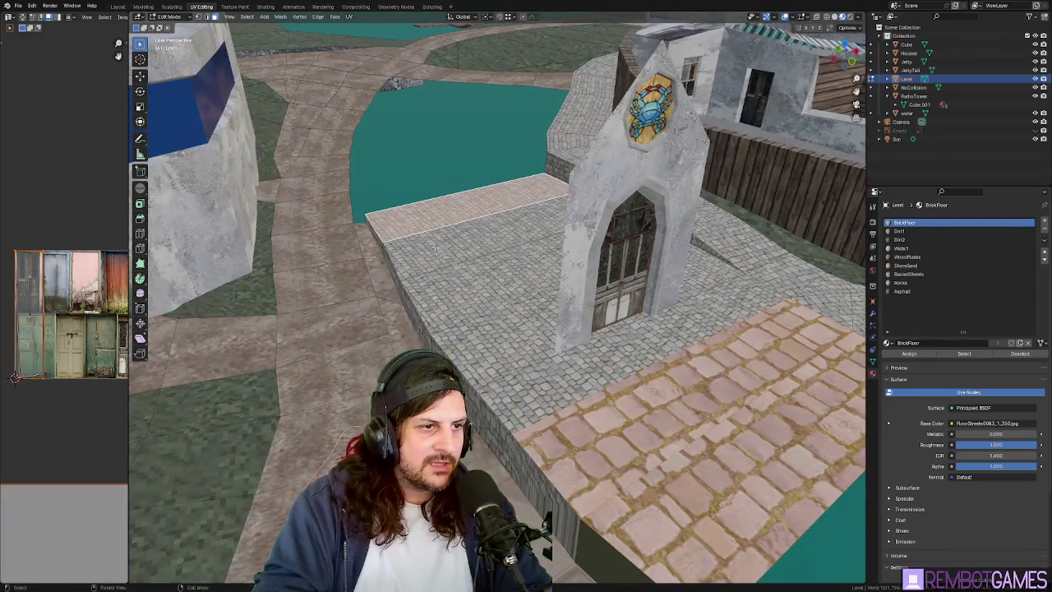
left_click(722, 476, "ctrl+shift")
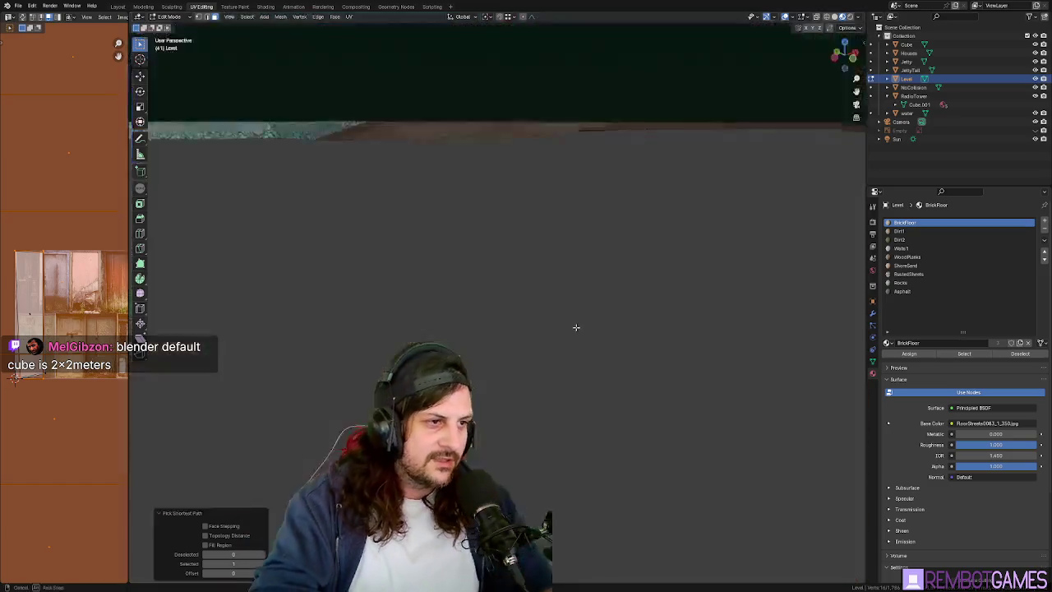
Extrude the selected plaza faces downward into a sunken area beside the teal pool.
mouse_move(581, 359)
middle_mouse_down()
mouse_move(663, 217)
mouse_move(526, 251)
mouse_move(644, 258)
mouse_move(677, 295)
mouse_move(674, 329)
mouse_move(699, 301)
mouse_move(714, 309)
mouse_move(473, 376)
middle_mouse_up()
scroll(581, 359, "down", 3)
scroll(663, 218, "up", 4)
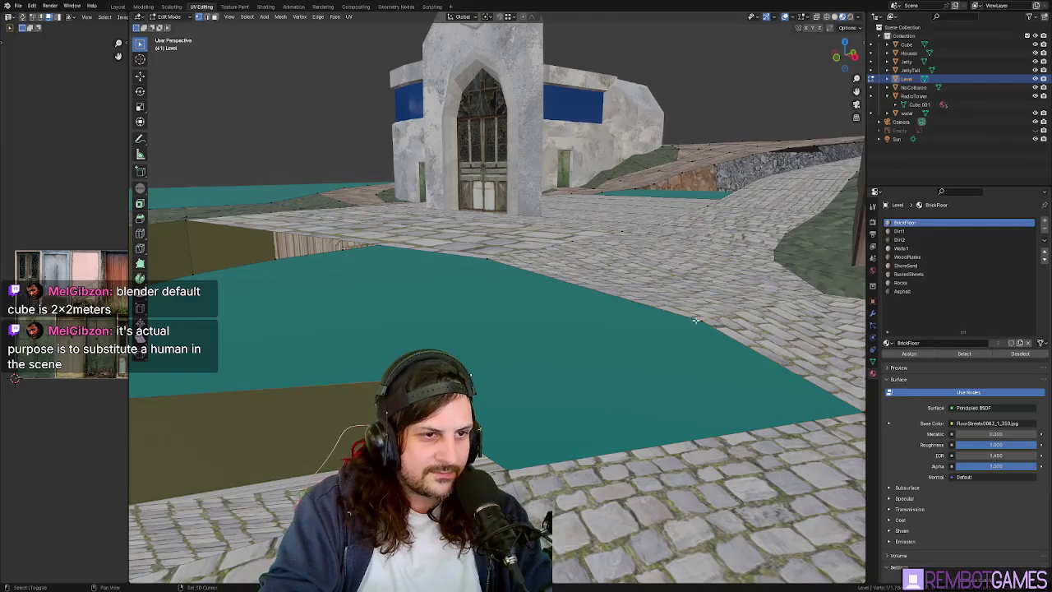
mouse_move(695, 320)
middle_mouse_down()
mouse_move(685, 340)
mouse_move(721, 342)
mouse_move(742, 364)
mouse_move(695, 327)
mouse_move(592, 350)
middle_mouse_up()
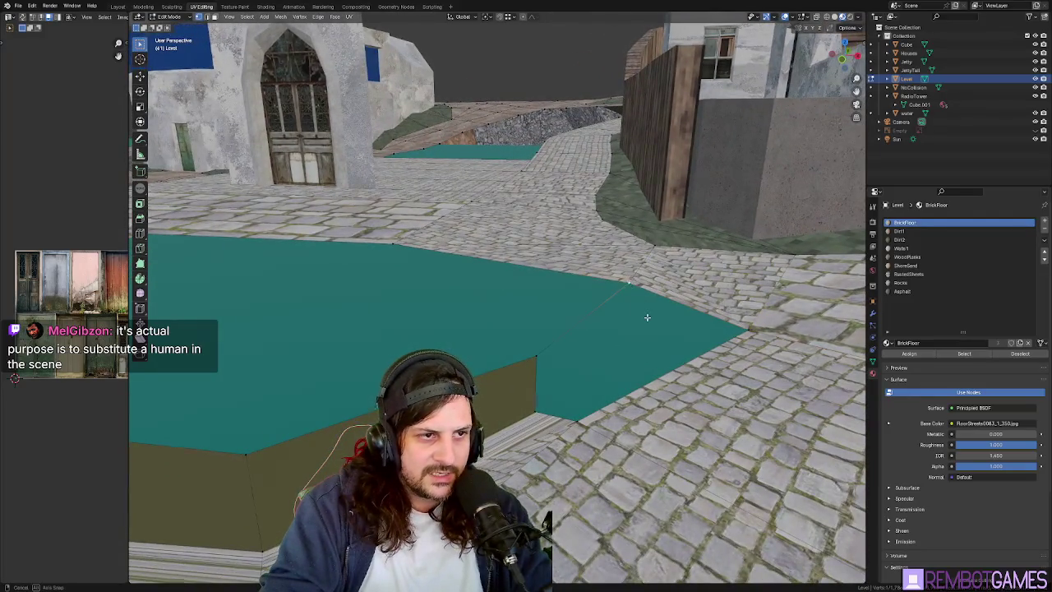
middle_click_drag(646, 318, 641, 301)
key("g")
left_click(744, 314)
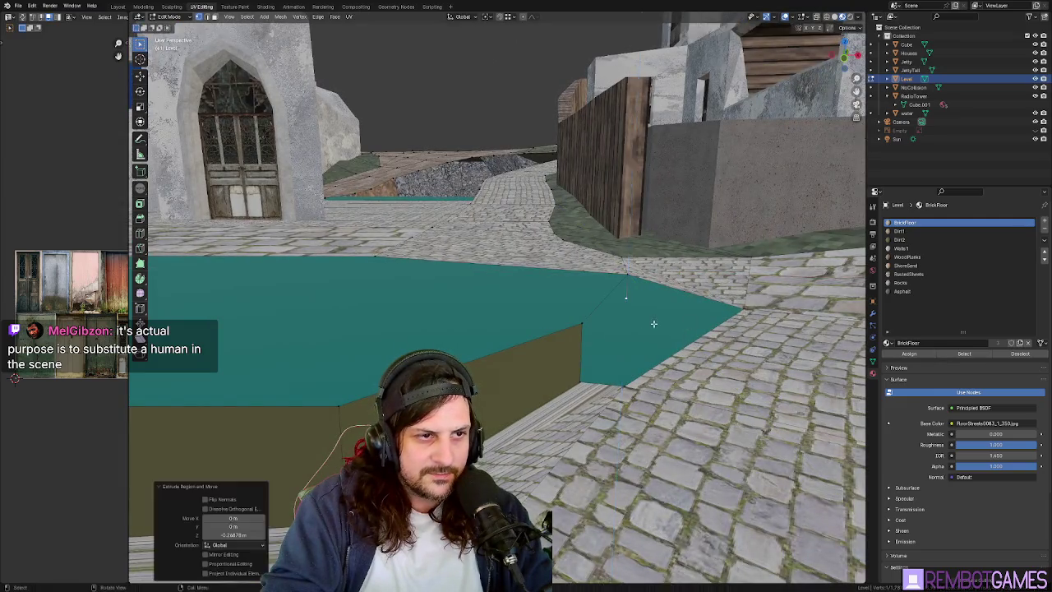
mouse_move(743, 313)
middle_mouse_down()
mouse_move(626, 307)
mouse_move(736, 143)
middle_mouse_up()
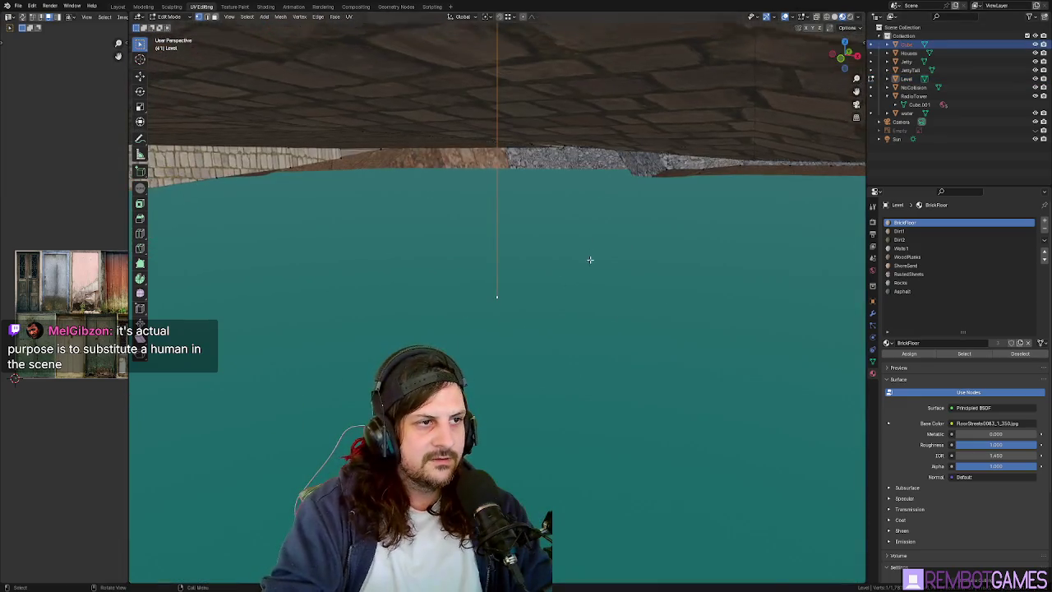
Select the Cube pillar in Object Mode and inspect it down the alley.
left_click(908, 52)
key("Tab")
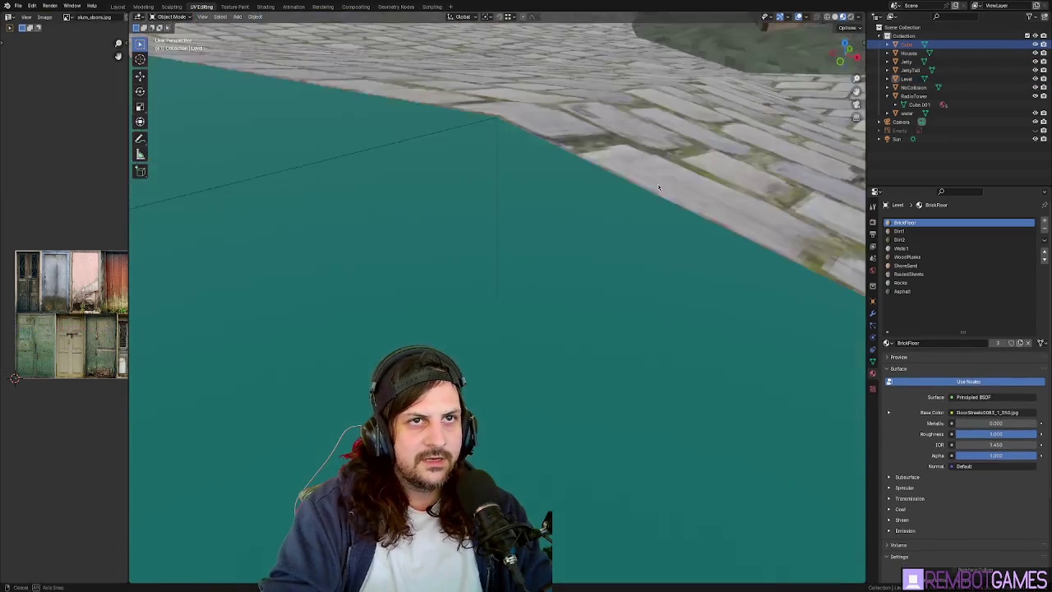
mouse_move(672, 170)
middle_mouse_down()
mouse_move(515, 337)
mouse_move(518, 358)
middle_mouse_up()
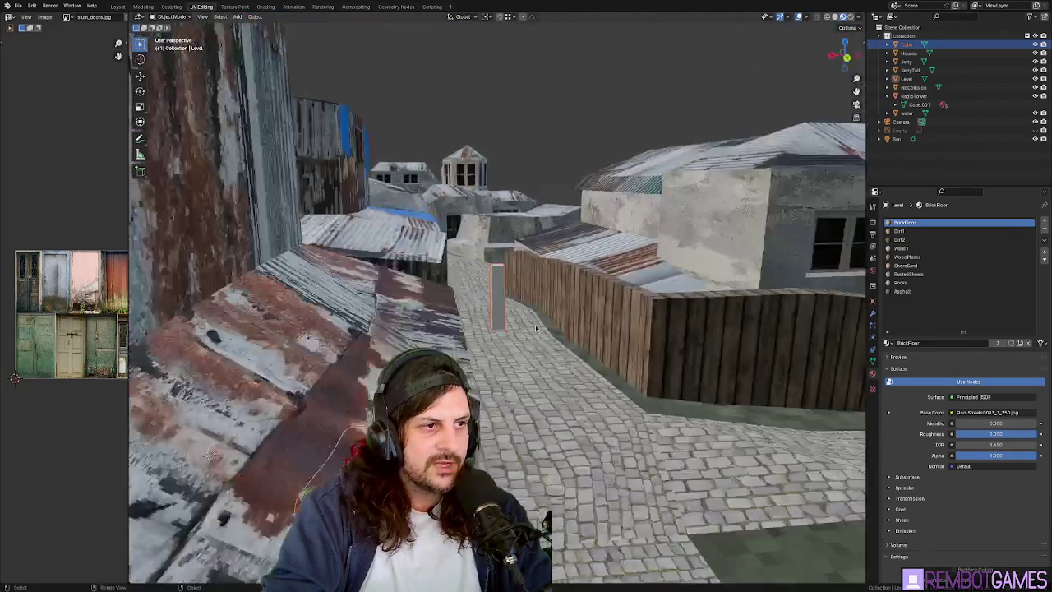
scroll(518, 358, "down", 5)
scroll(509, 349, "down", 4)
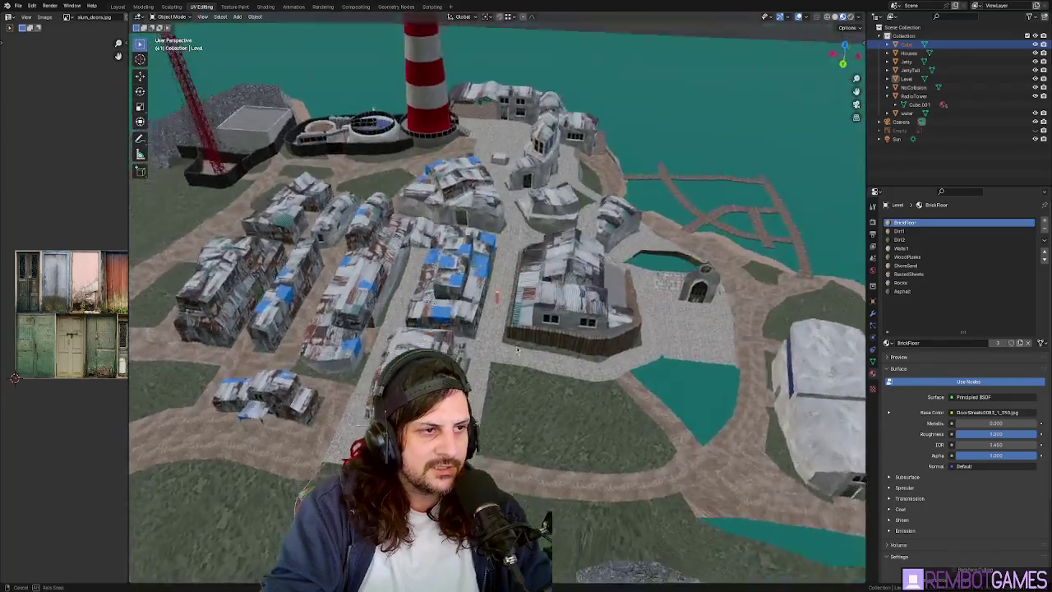
scroll(500, 336, "up", 10)
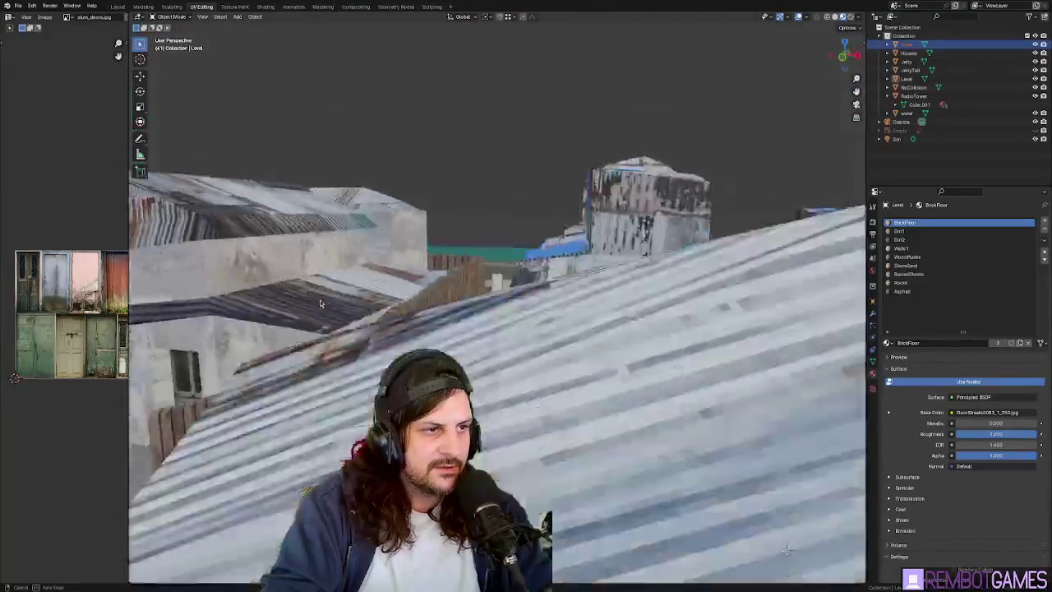
middle_click_drag(320, 300, 339, 290)
scroll(503, 274, "up", 3)
mouse_move(503, 274)
middle_mouse_down()
mouse_move(667, 397)
mouse_move(576, 298)
mouse_move(589, 302)
mouse_move(551, 314)
mouse_move(701, 358)
mouse_move(584, 285)
middle_mouse_up()
key("Tab")
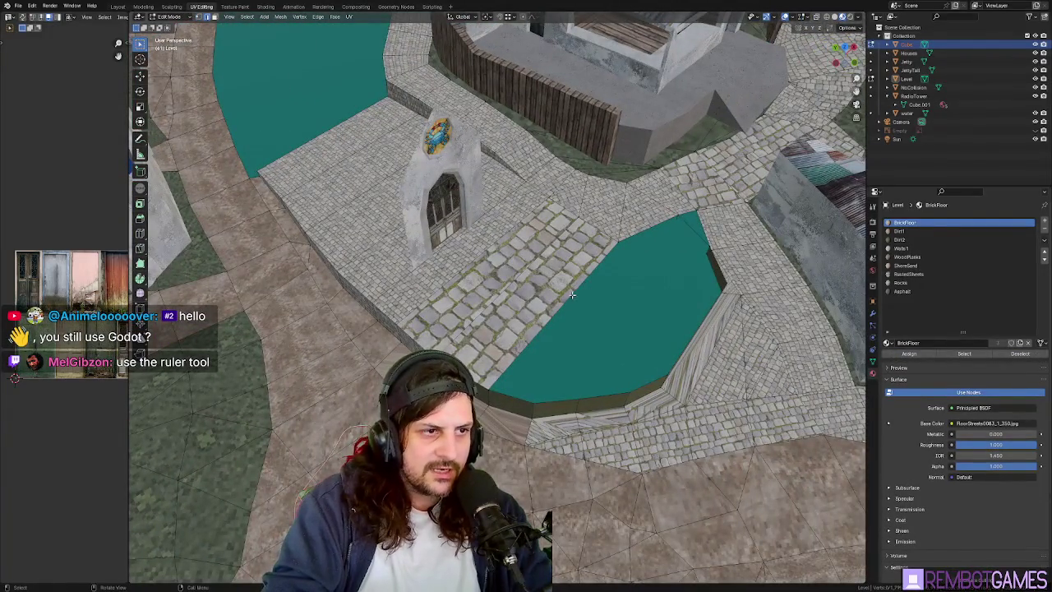
Deselect the platform's middle face and thin triangle, keeping only its two outer side faces.
middle_click_drag(601, 357, 548, 331)
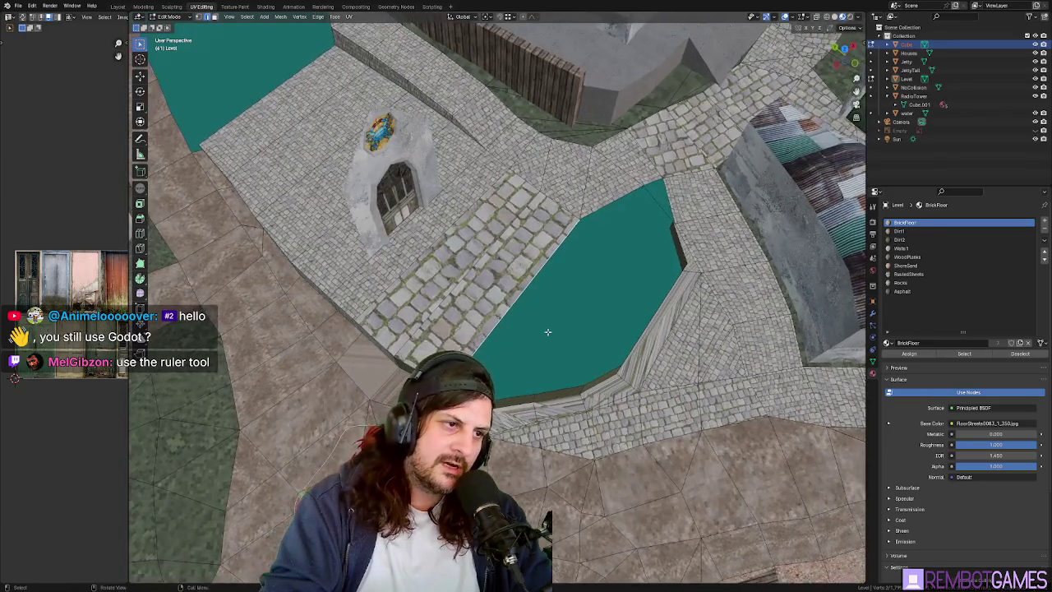
middle_click_drag(538, 294, 458, 286)
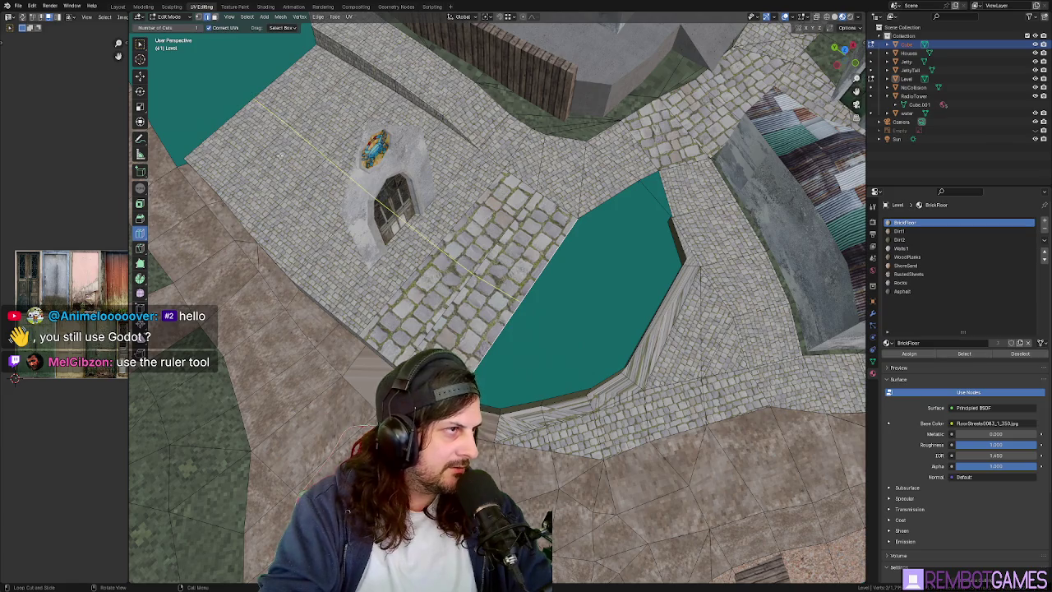
left_click(279, 154)
mouse_move(369, 262)
middle_mouse_down()
mouse_move(476, 278)
mouse_move(484, 340)
middle_mouse_up()
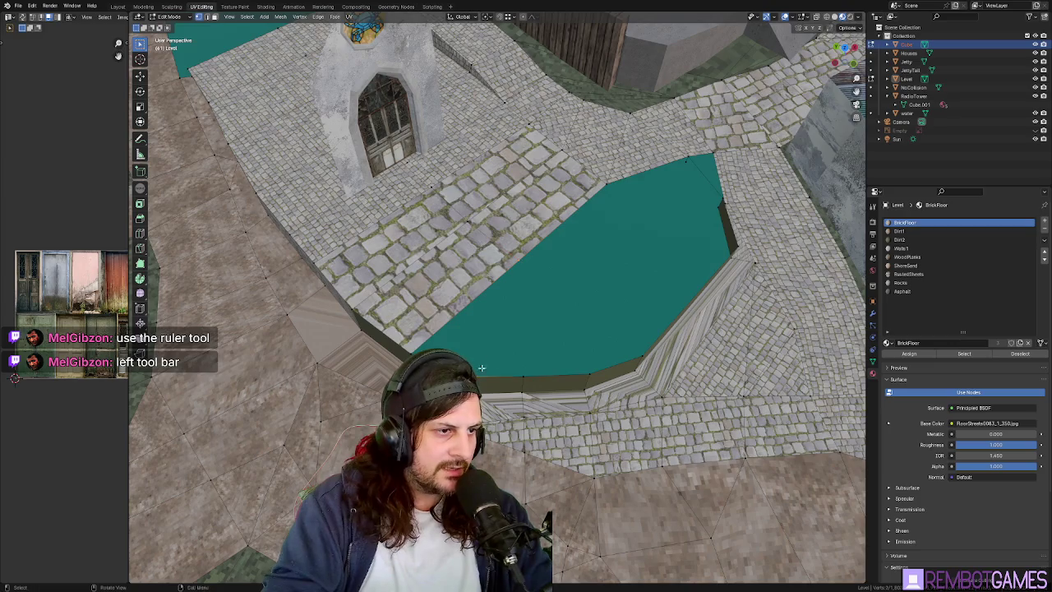
left_click_drag(481, 367, 520, 256)
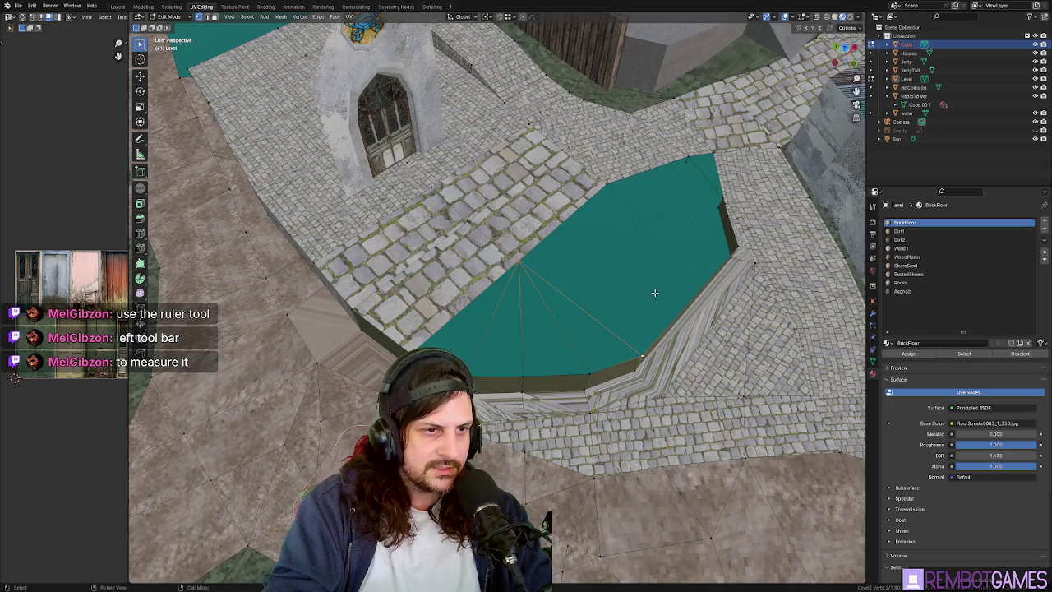
middle_click_drag(655, 293, 587, 271)
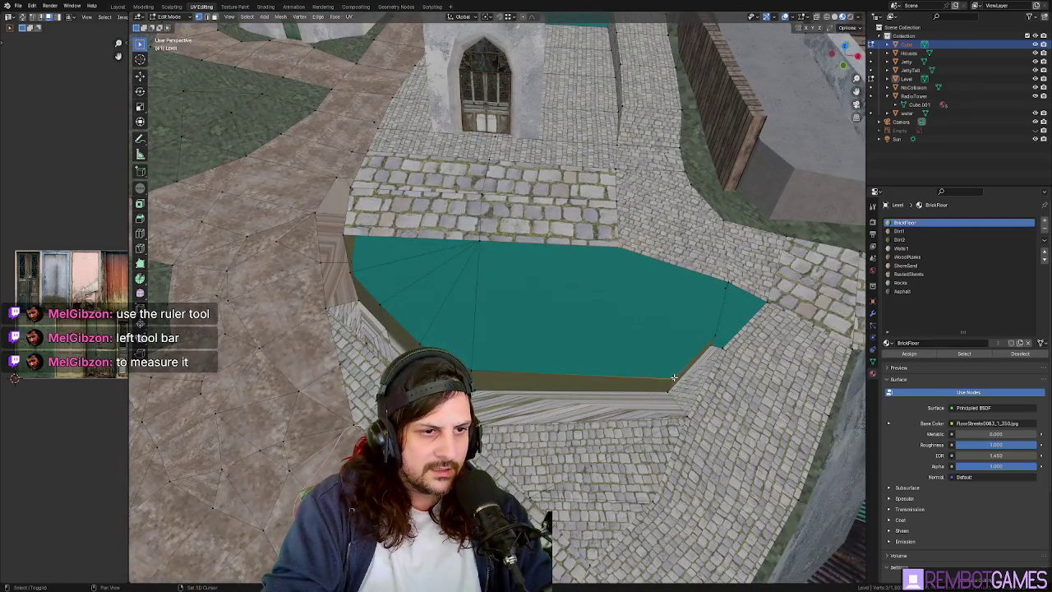
left_click(634, 289)
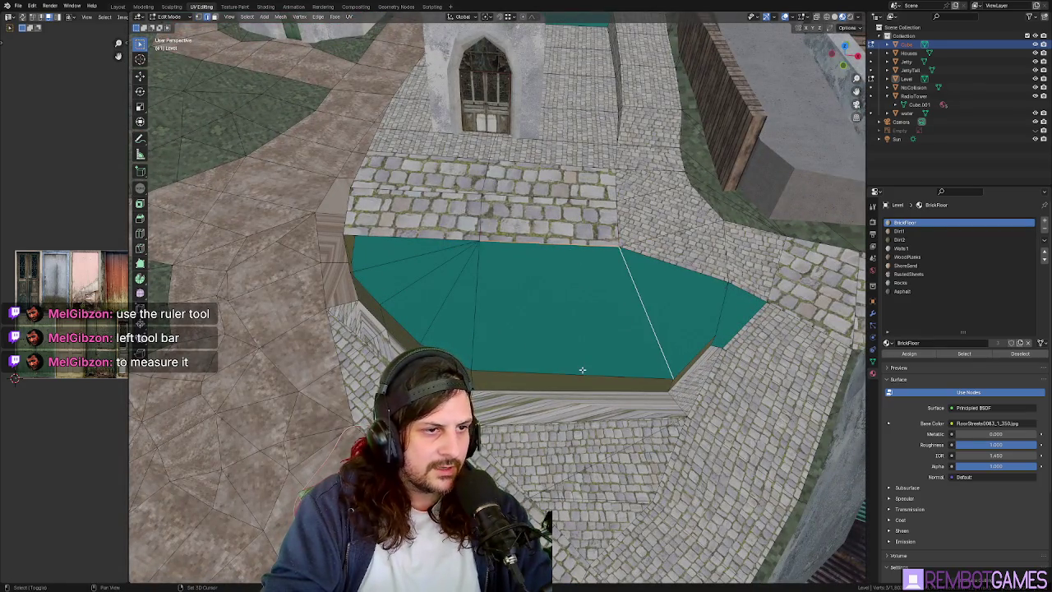
left_click(476, 318, "shift")
left_click(463, 298, "shift")
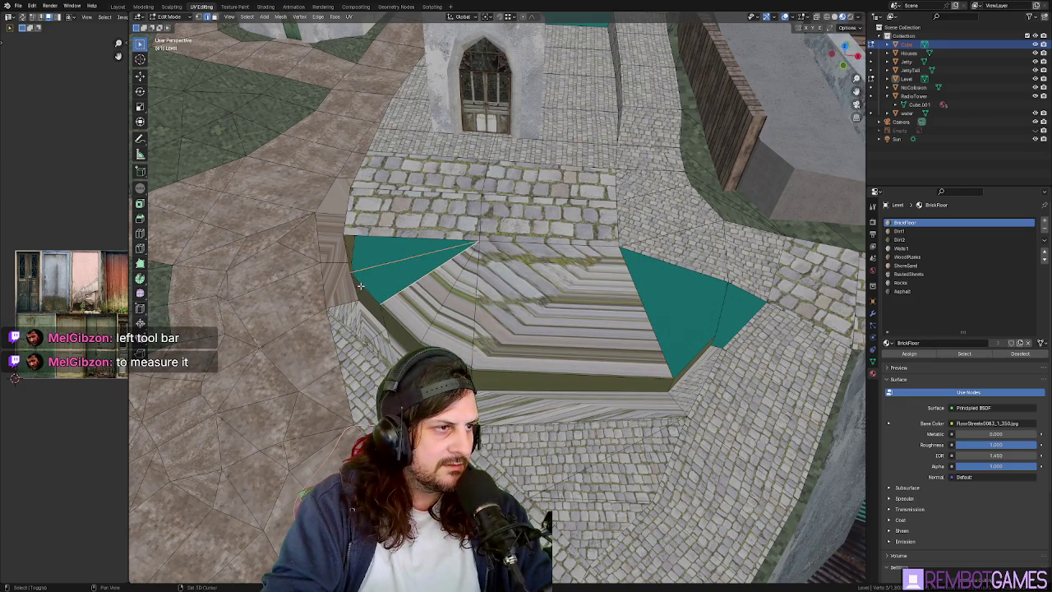
middle_click_drag(368, 267, 437, 252)
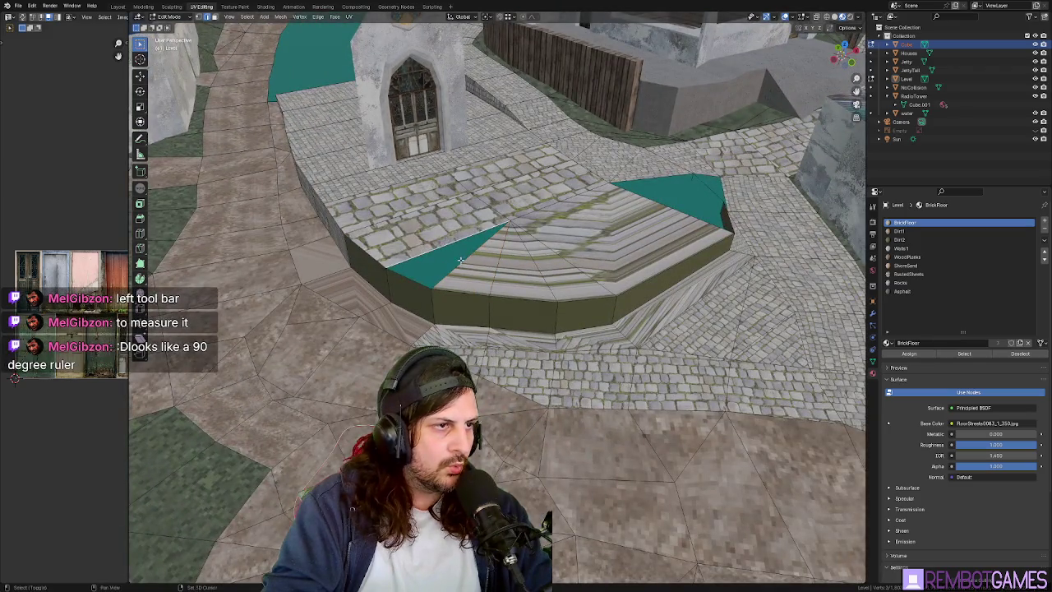
middle_click_drag(553, 232, 682, 309)
Knife-cut across the side face next to the stairs.
scroll(592, 255, "up", 2)
scroll(609, 265, "up", 2)
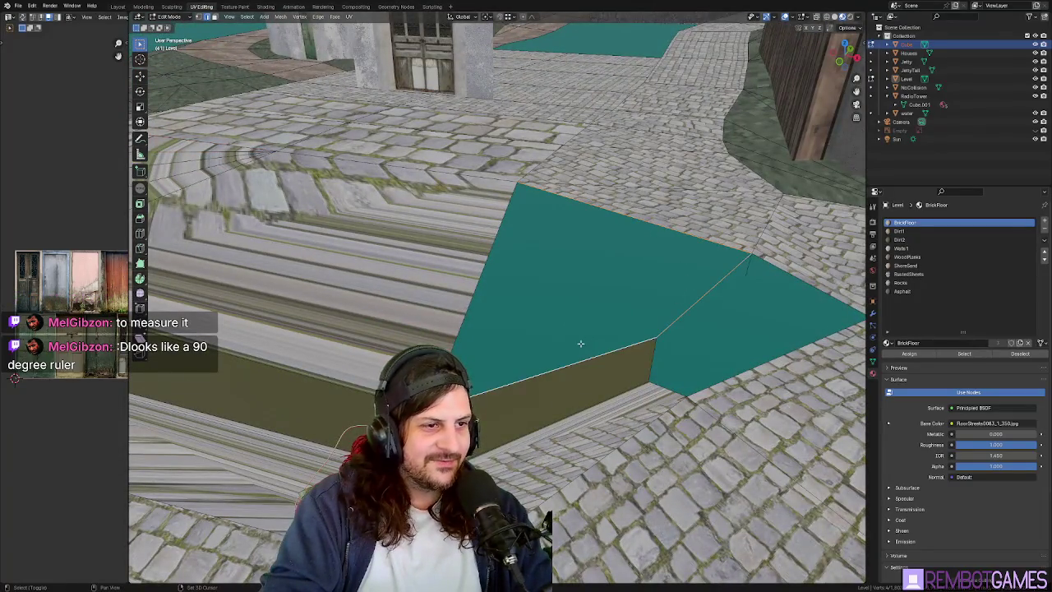
left_click(580, 344, "shift")
middle_click_drag(580, 344, 661, 289)
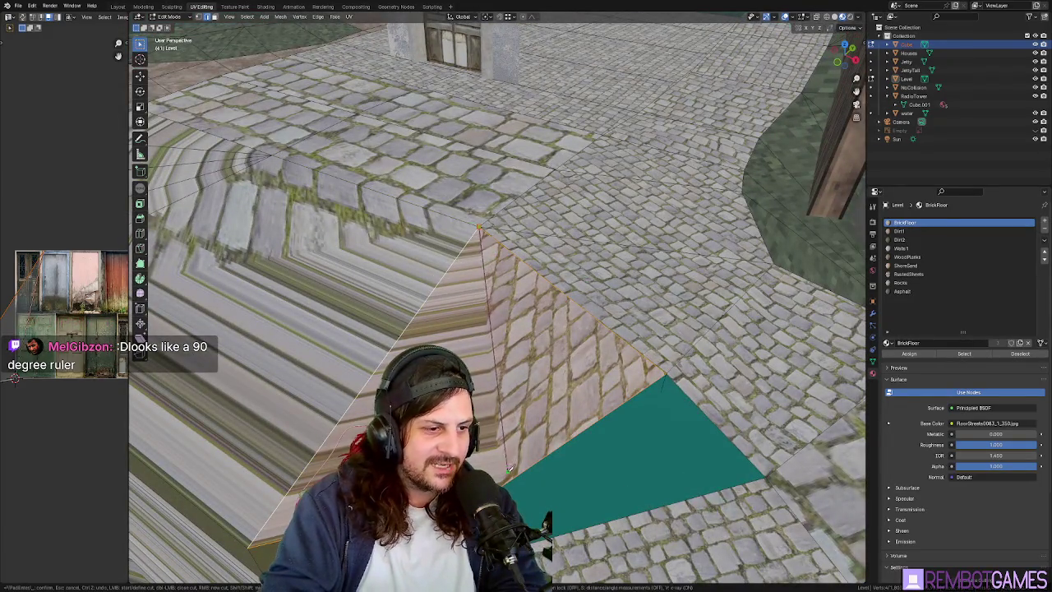
key("Return")
middle_click_drag(575, 395, 625, 381)
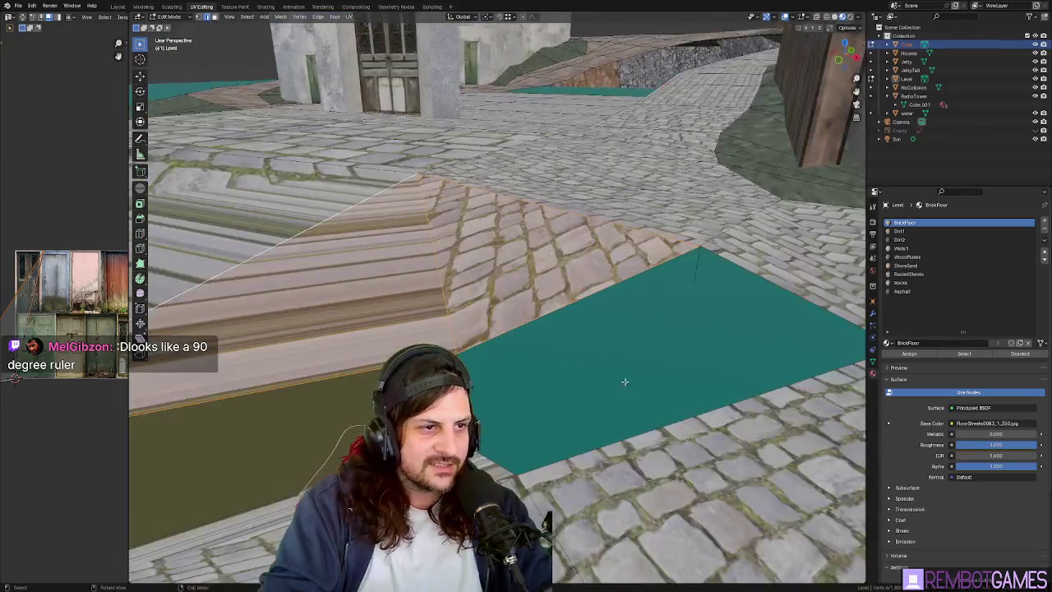
Lower the cut-off part of the side face along Z.
left_click(691, 283, "shift")
middle_click_drag(562, 429, 712, 303)
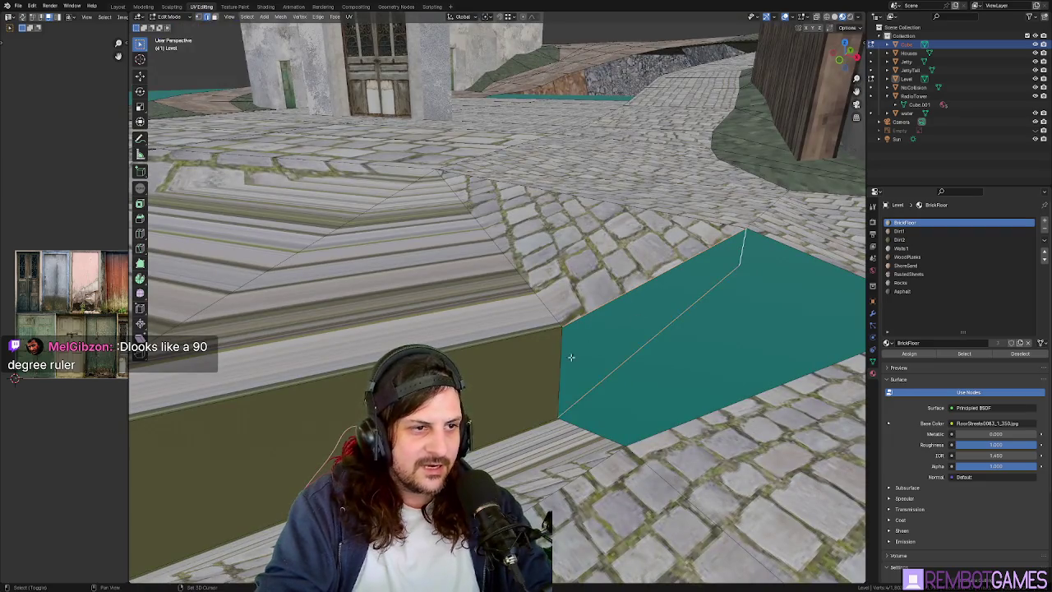
mouse_move(631, 365)
middle_mouse_down()
mouse_move(704, 281)
mouse_move(559, 247)
mouse_move(492, 263)
mouse_move(484, 247)
middle_mouse_up()
key("g")
key("z")
left_click(554, 260)
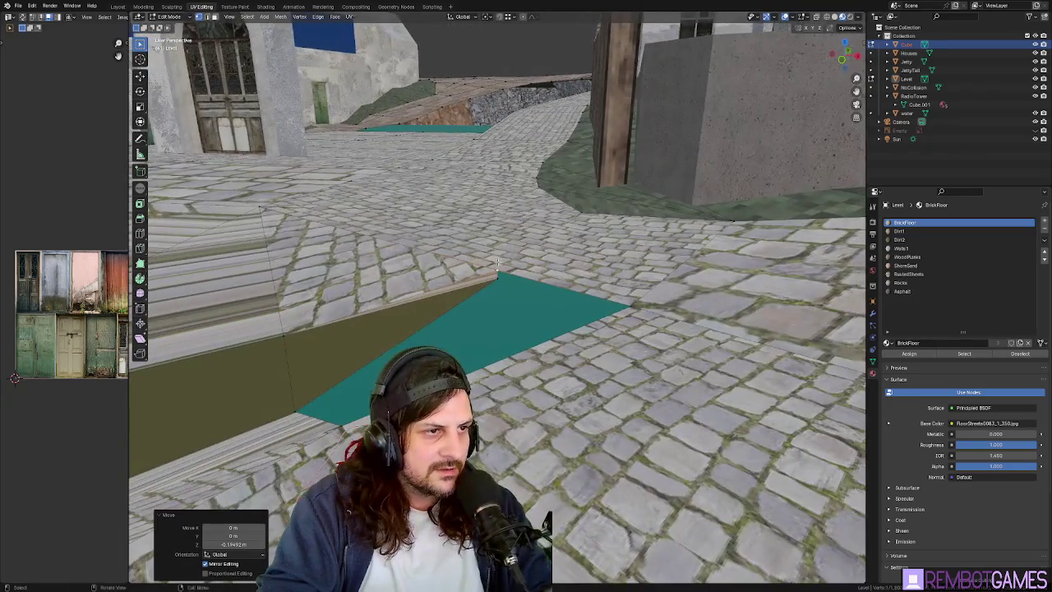
Merge the stray corner vertices at center and lower the vertex about 0.15 m.
middle_click_drag(504, 298, 523, 254)
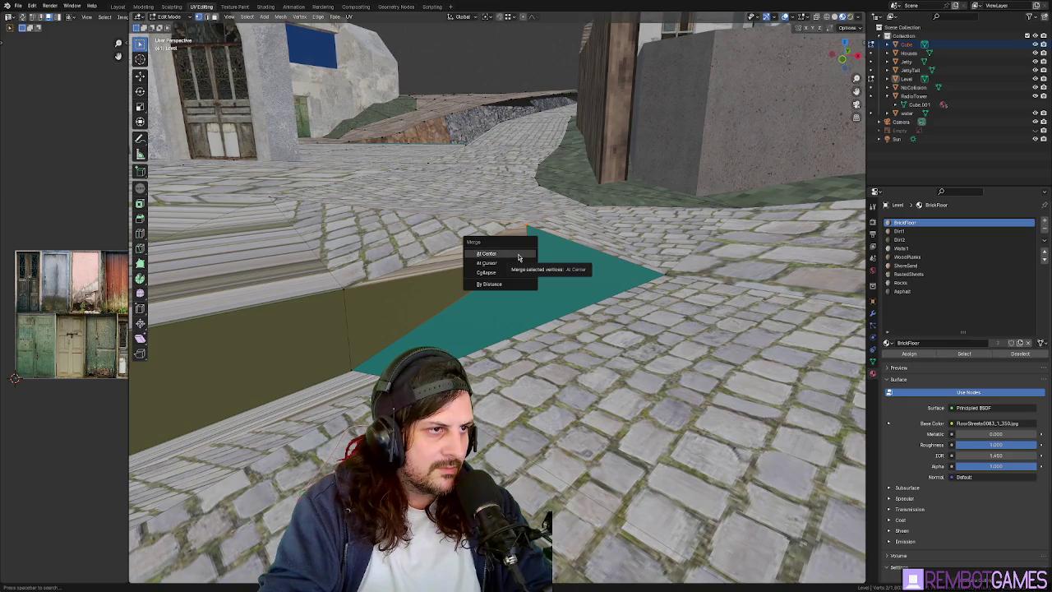
left_click(519, 256)
key("g")
left_click(529, 245)
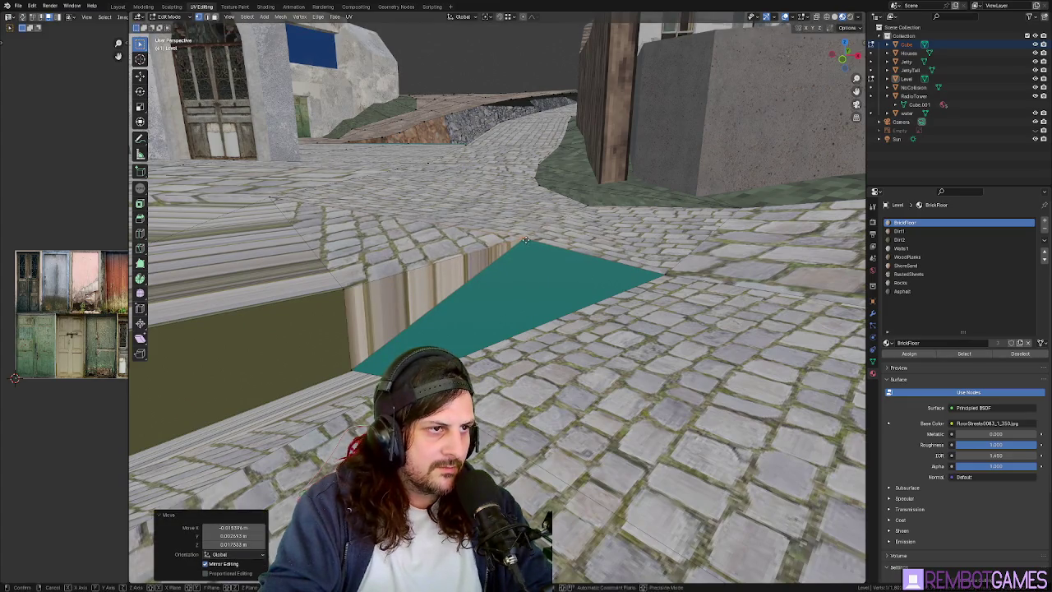
left_click(629, 280)
In Top Ortho view, slide the selected vertex 1.4452 m along X.
scroll(526, 272, "up", 4)
scroll(493, 267, "up", 4)
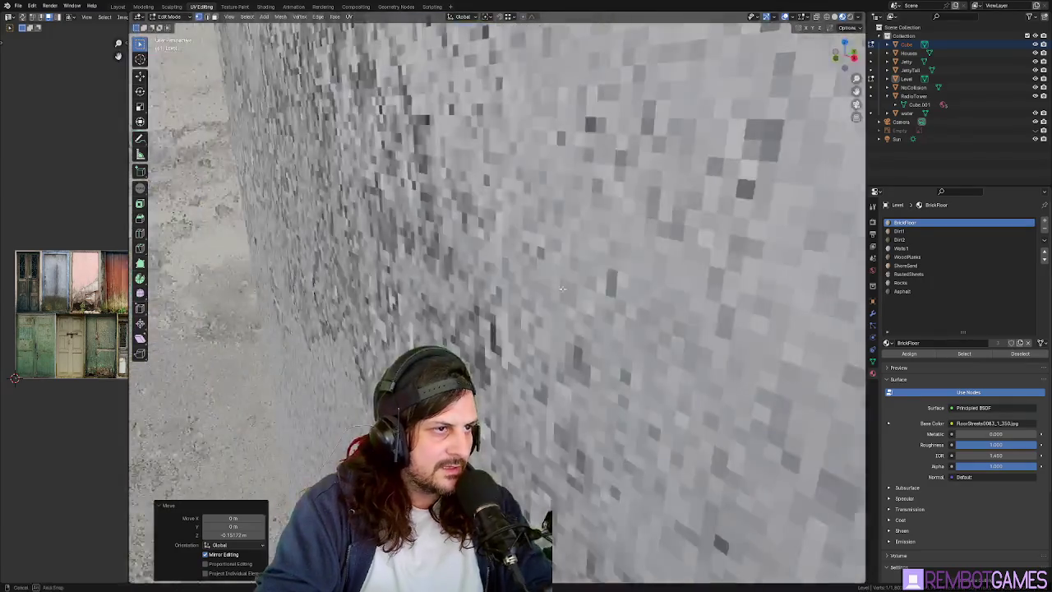
scroll(477, 262, "up", 3)
scroll(478, 262, "down", 5)
middle_click_drag(478, 262, 526, 296)
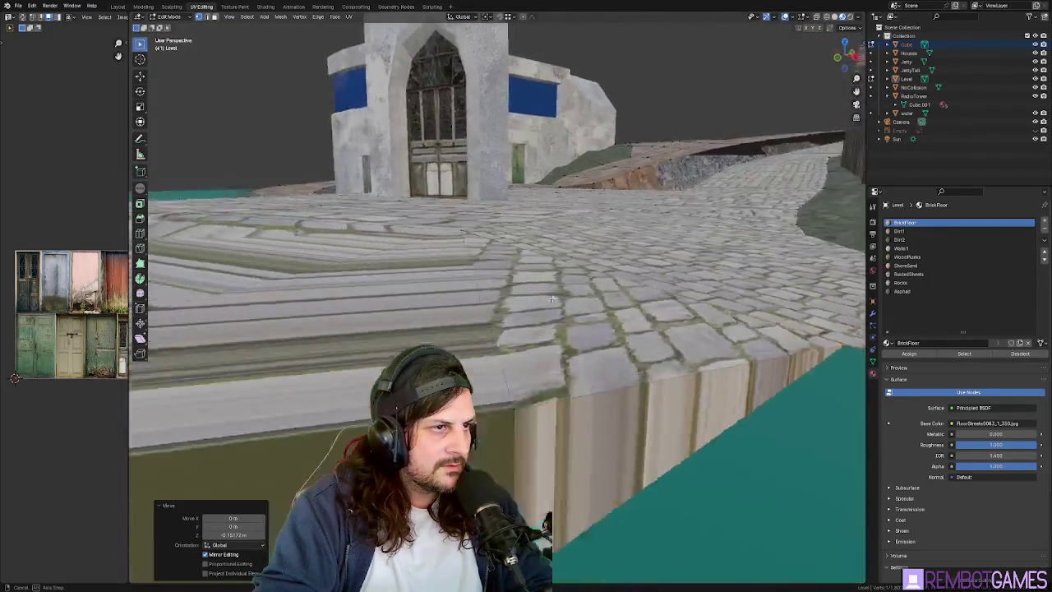
left_click(524, 241)
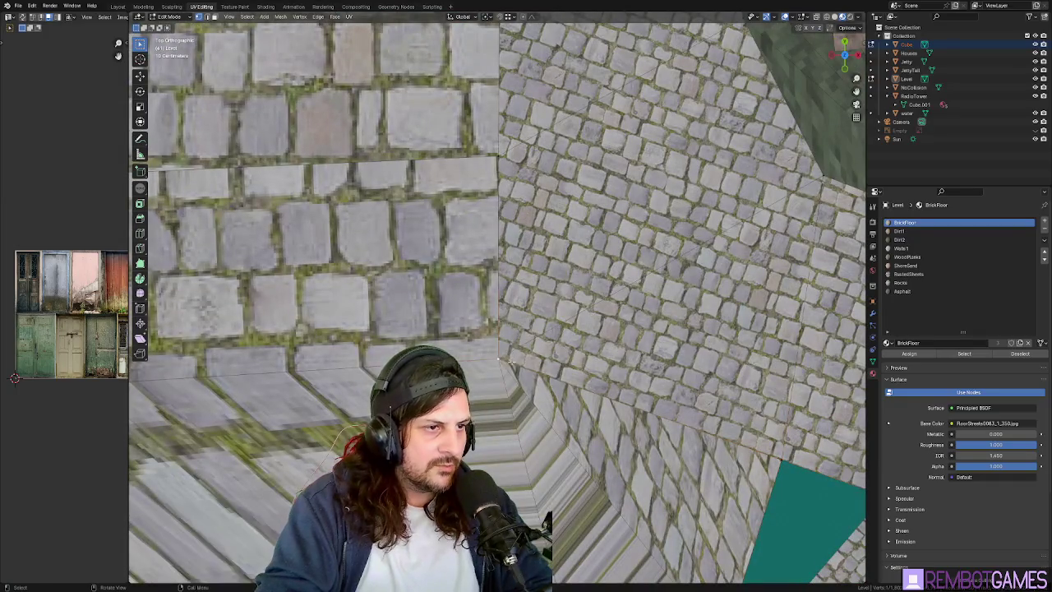
key("g")
left_click(645, 370)
Select a wall face of the stepped platform.
mouse_move(646, 370)
middle_mouse_down()
mouse_move(539, 300)
mouse_move(586, 309)
middle_mouse_up()
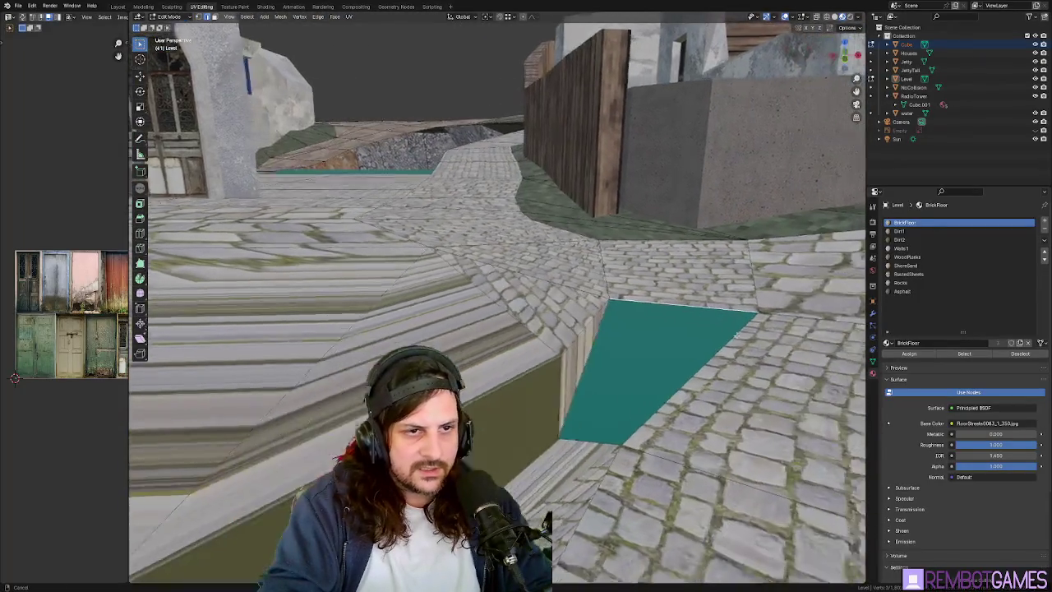
middle_click_drag(585, 309, 677, 351)
middle_click_drag(564, 426, 622, 405)
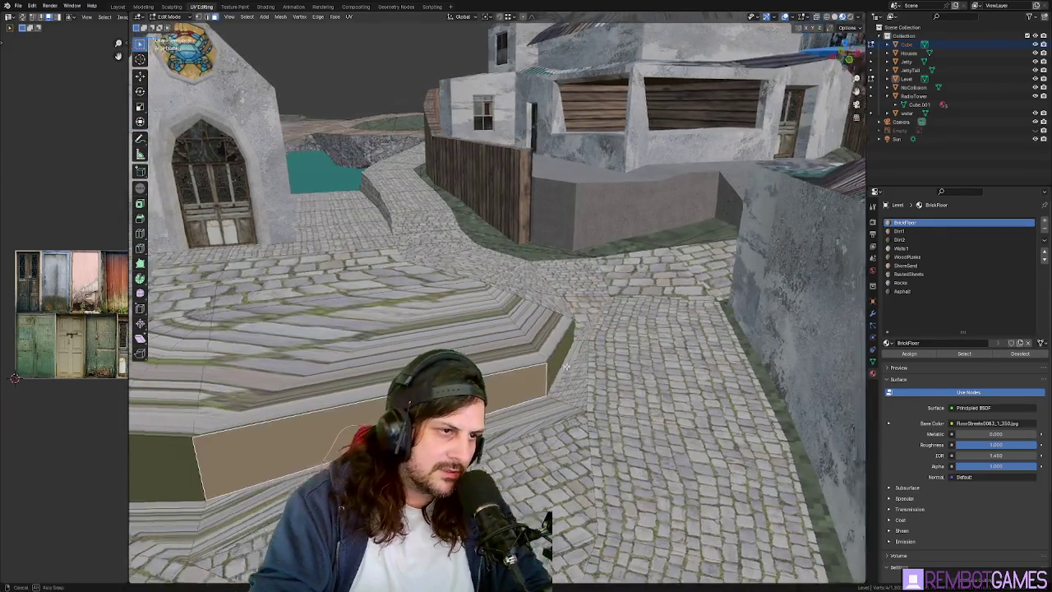
middle_click_drag(533, 407, 538, 359)
left_click(539, 359)
middle_click_drag(365, 364, 357, 349)
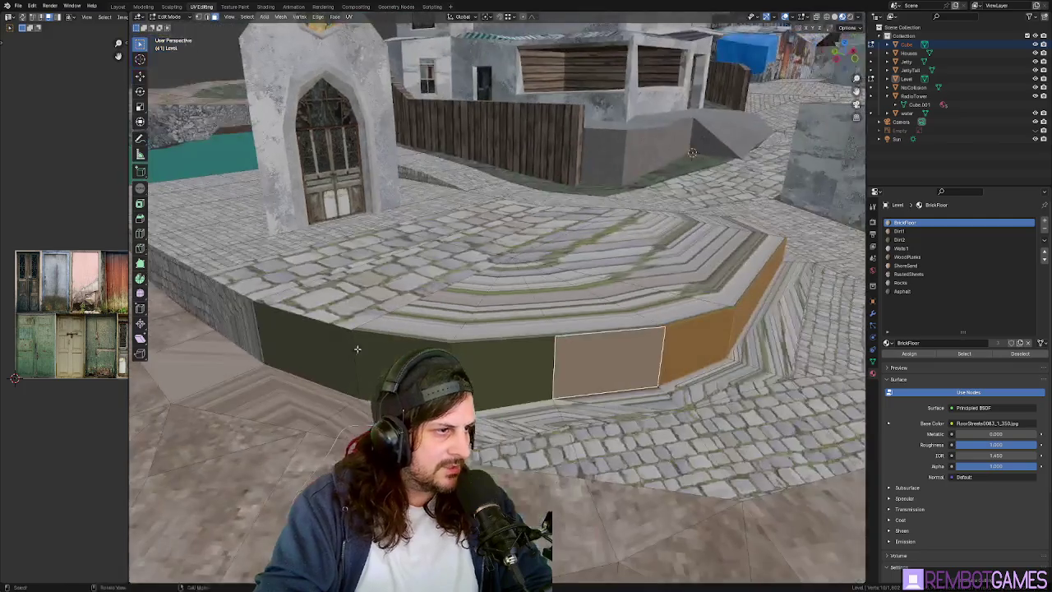
Unwrap the platform's wall faces, rescale the brick UVs evenly, and return to Object Mode.
mouse_move(256, 346)
middle_mouse_down()
mouse_move(604, 372)
mouse_move(472, 450)
mouse_move(606, 416)
middle_mouse_up()
left_click(529, 437)
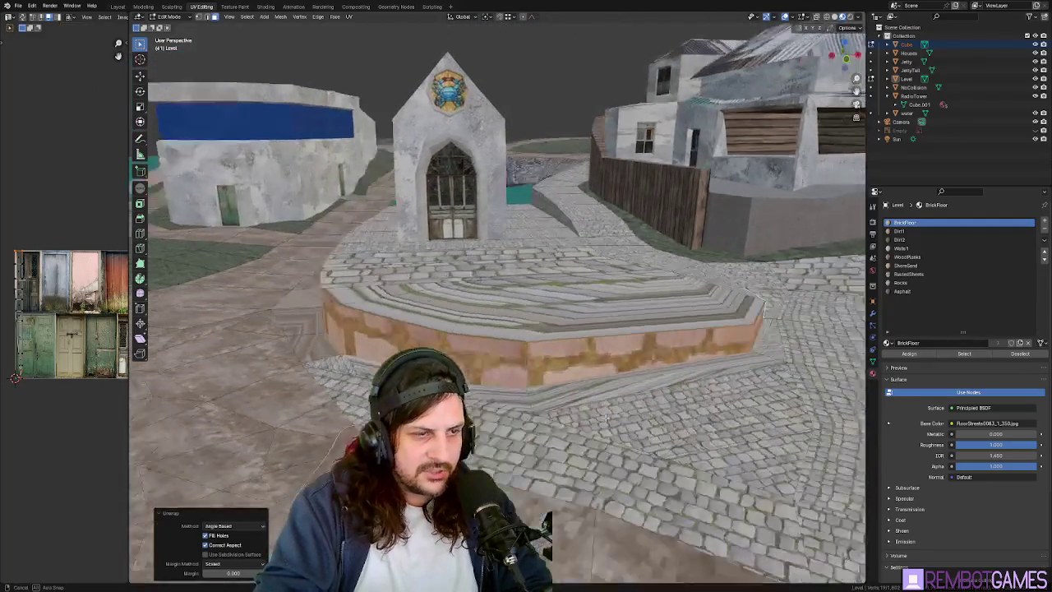
scroll(70, 288, "down", 1)
left_click(79, 293)
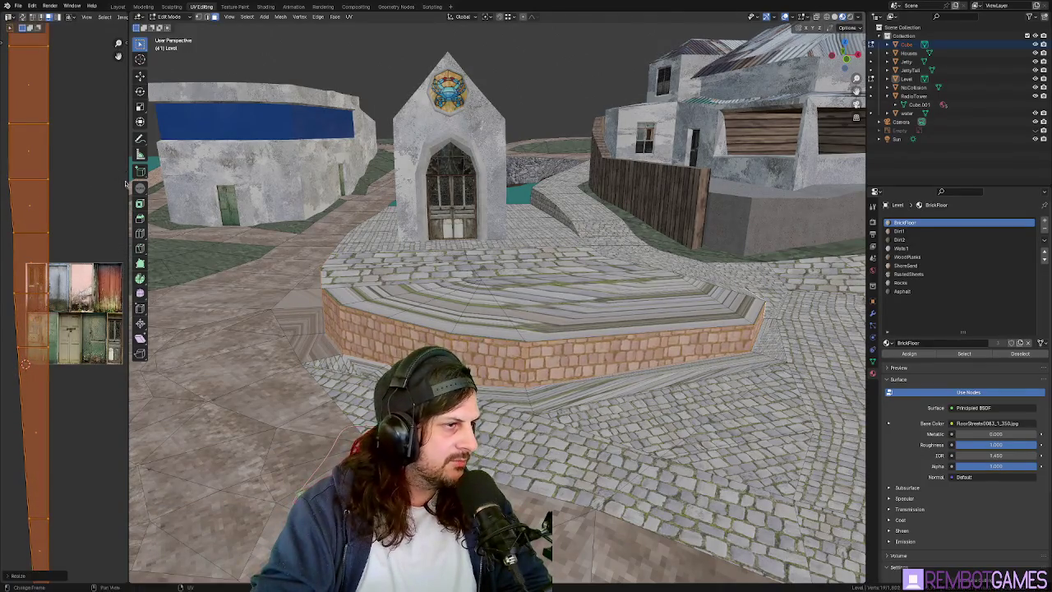
mouse_move(126, 184)
middle_mouse_down()
mouse_move(398, 284)
mouse_move(519, 343)
mouse_move(474, 348)
mouse_move(516, 348)
middle_mouse_up()
middle_click_drag(626, 308, 683, 299)
key("Tab")
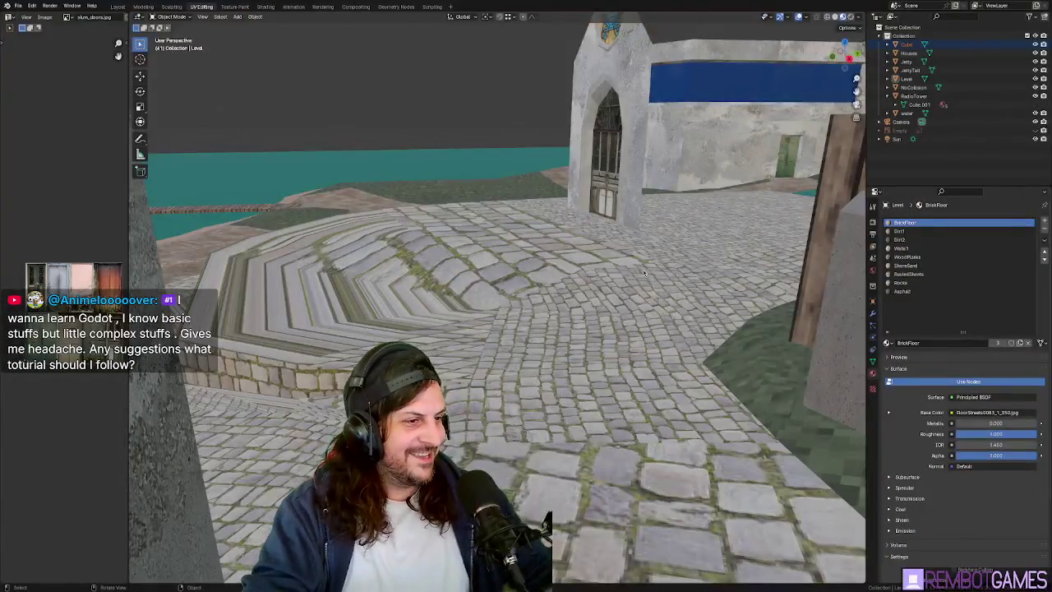
middle_click_drag(643, 273, 551, 327)
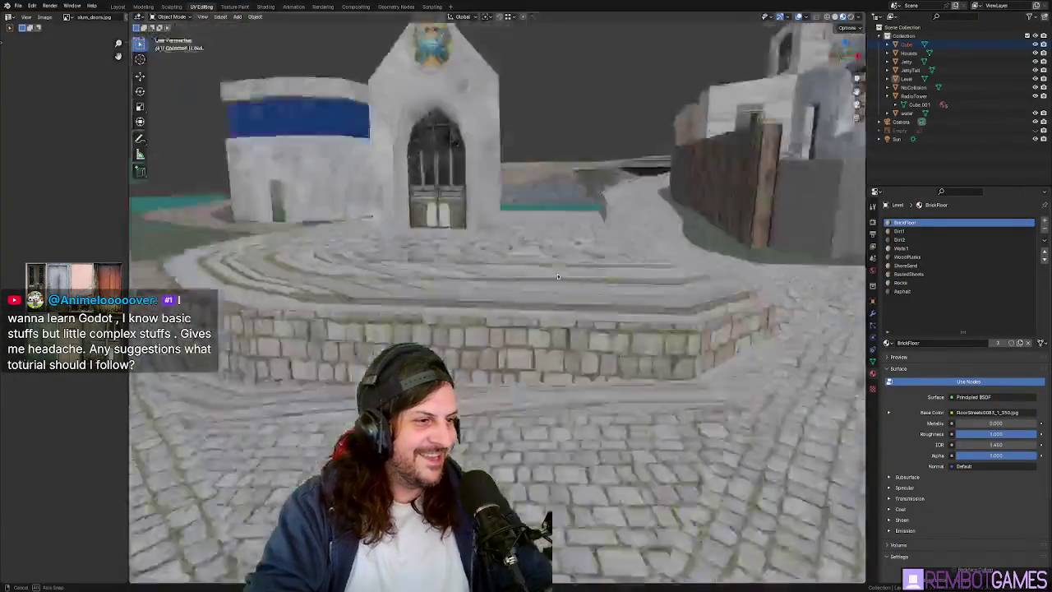
Select the floor faces before the chapel door plus the large stepped face.
key("Tab")
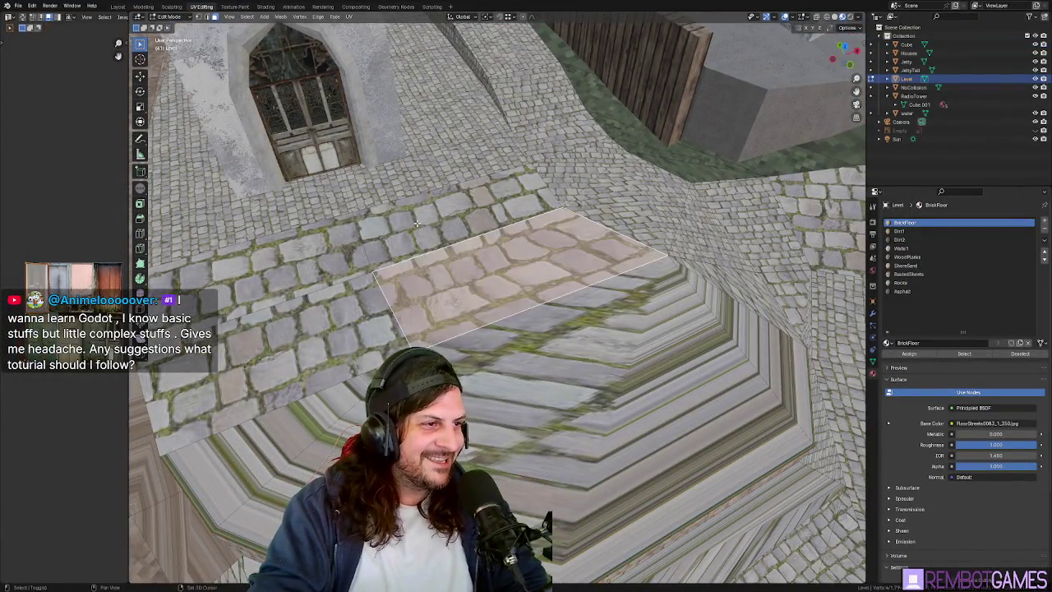
left_click(443, 271)
left_click(358, 394, "shift")
left_click(357, 394, "shift")
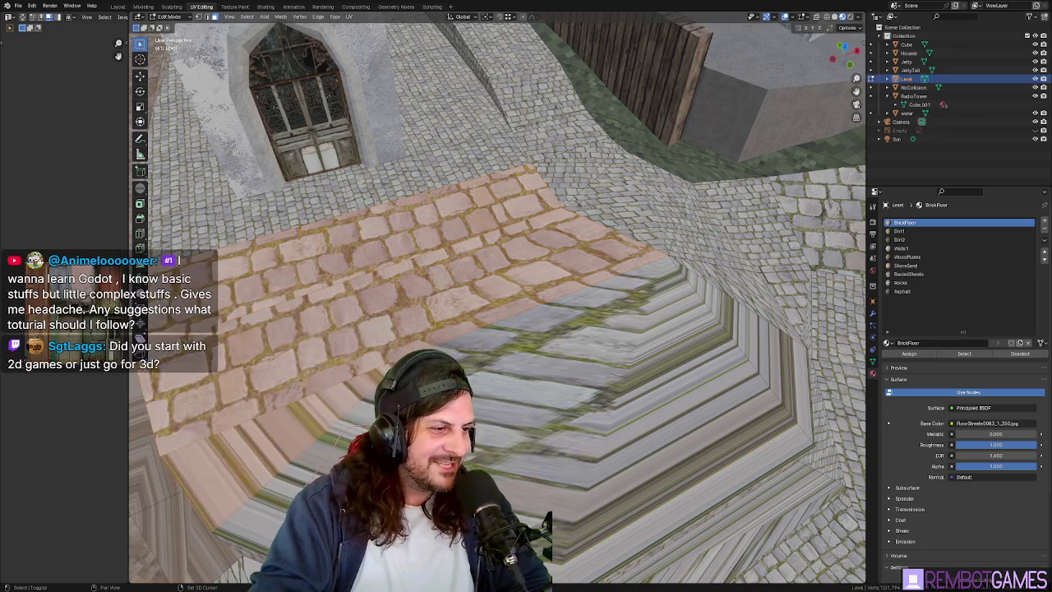
left_click(541, 286, "shift")
middle_click_drag(655, 332, 606, 413)
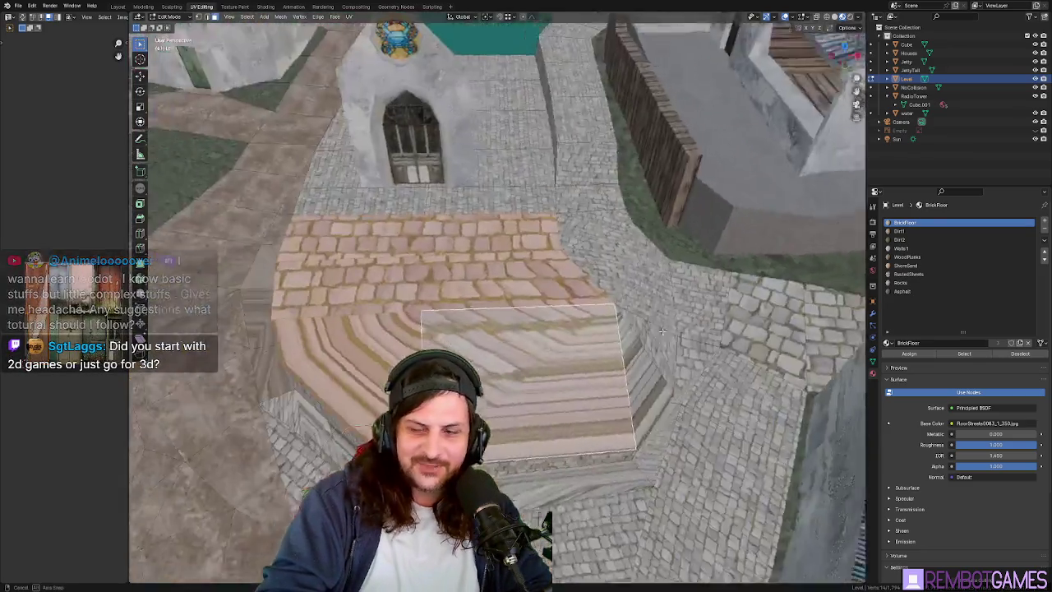
mouse_move(630, 380)
middle_mouse_down()
mouse_move(544, 317)
mouse_move(685, 367)
middle_mouse_up()
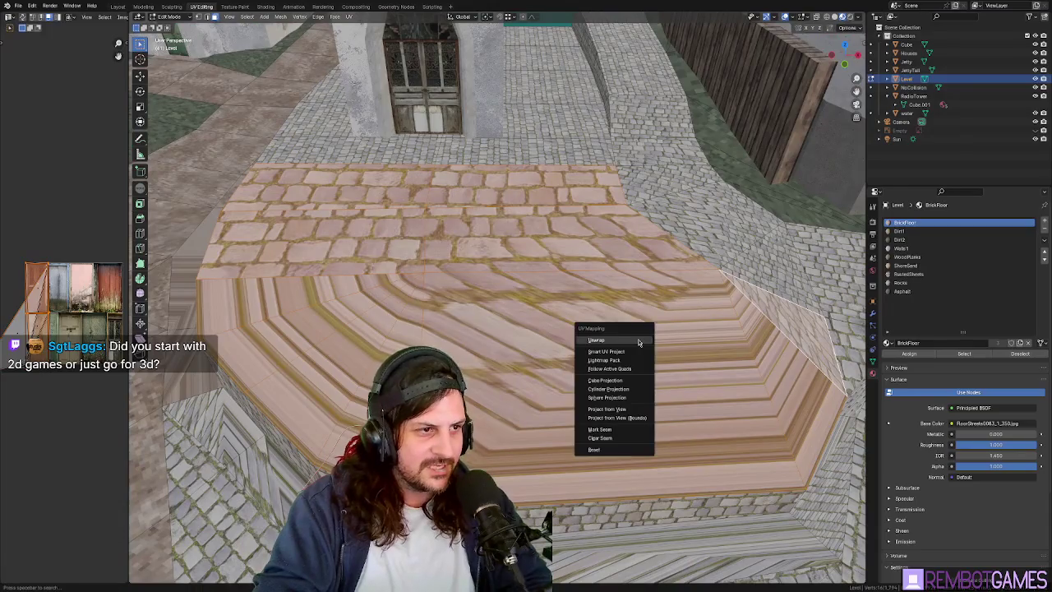
Unwrap the floor, rotate its UVs 90° and scale them for denser cobblestones.
left_click(639, 341)
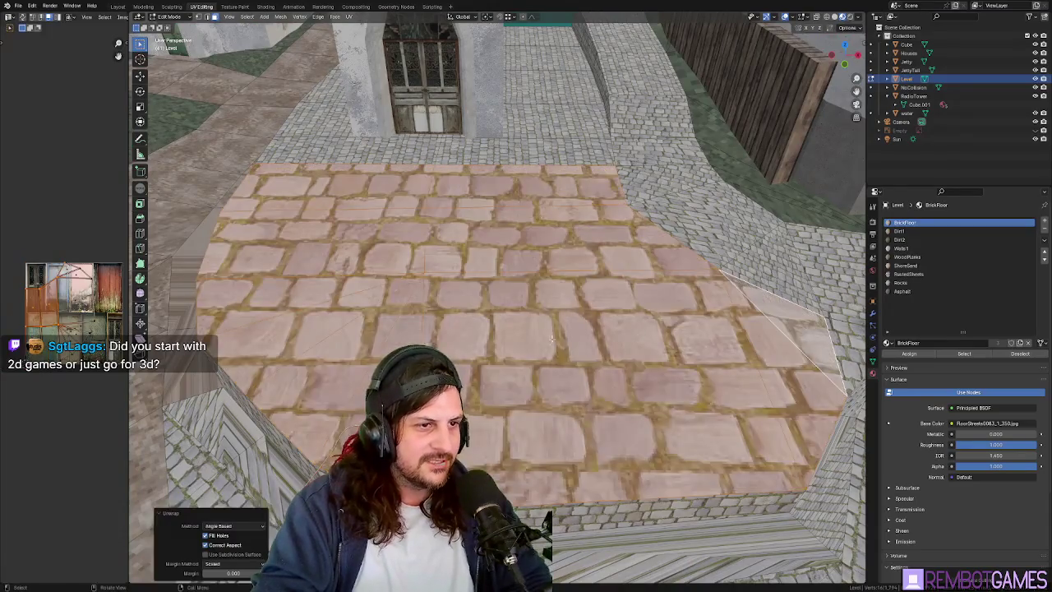
middle_click_drag(638, 341, 548, 347)
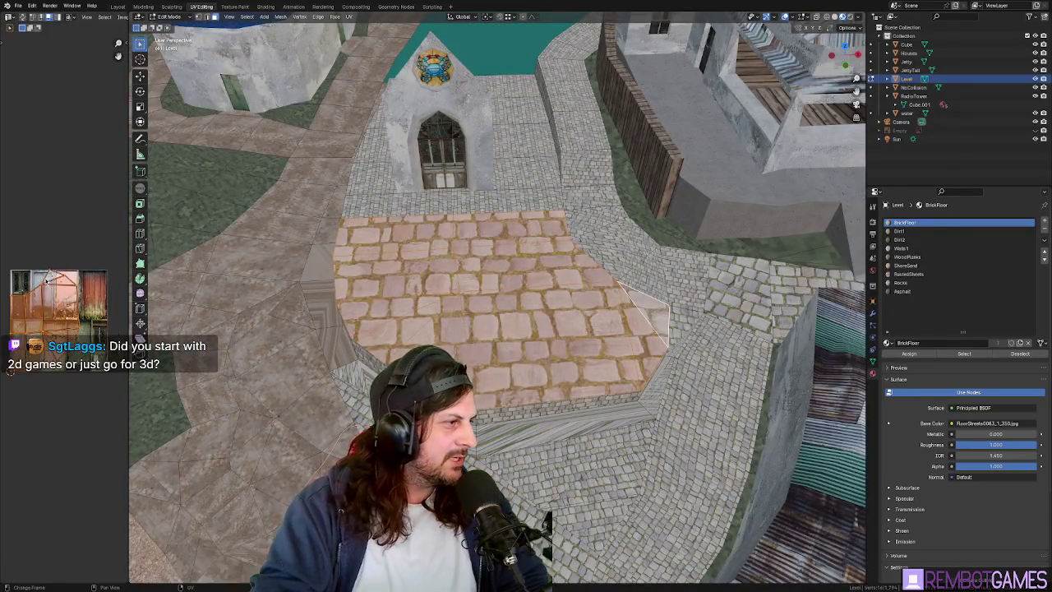
key("s")
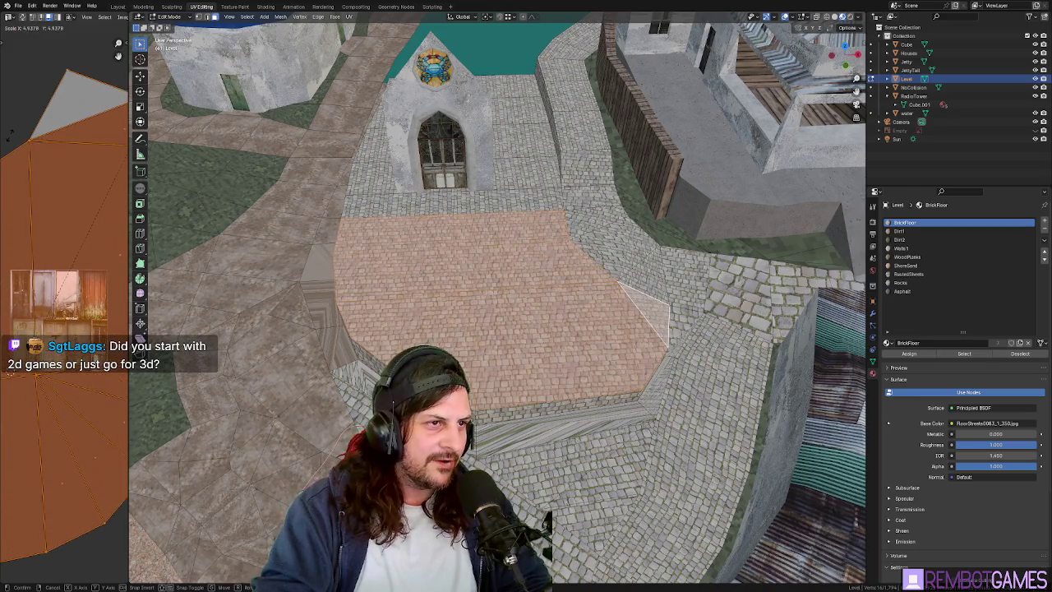
type("r90")
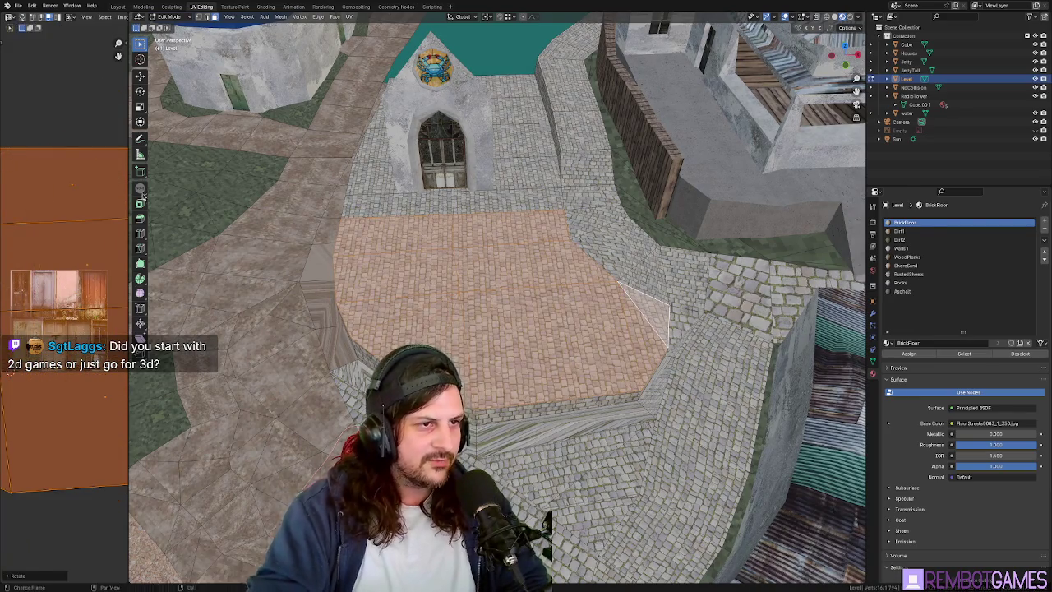
scroll(382, 256, "up", 1)
scroll(382, 256, "up", 3)
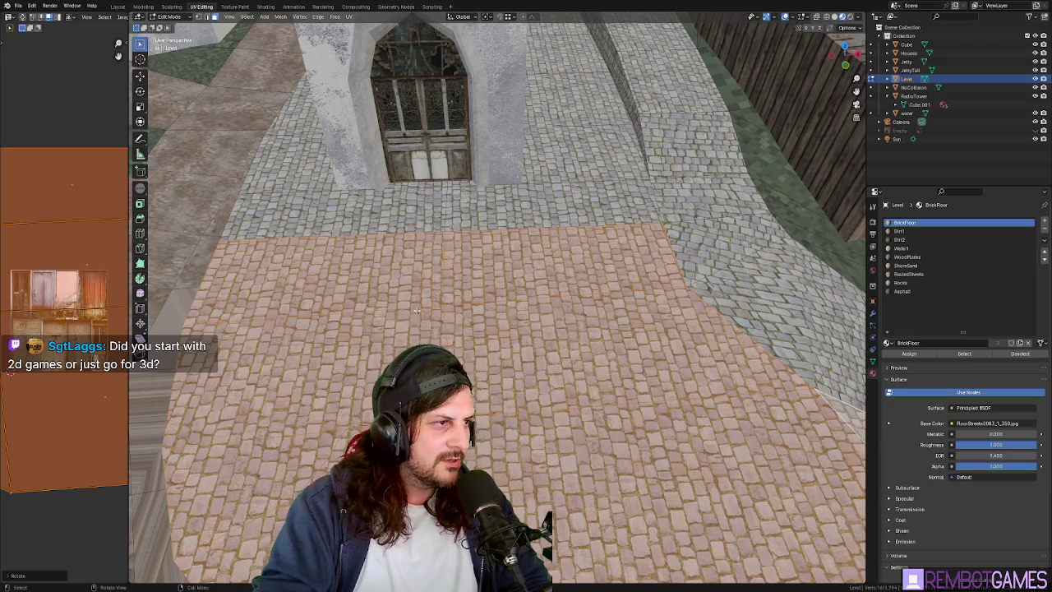
middle_click_drag(498, 309, 517, 296)
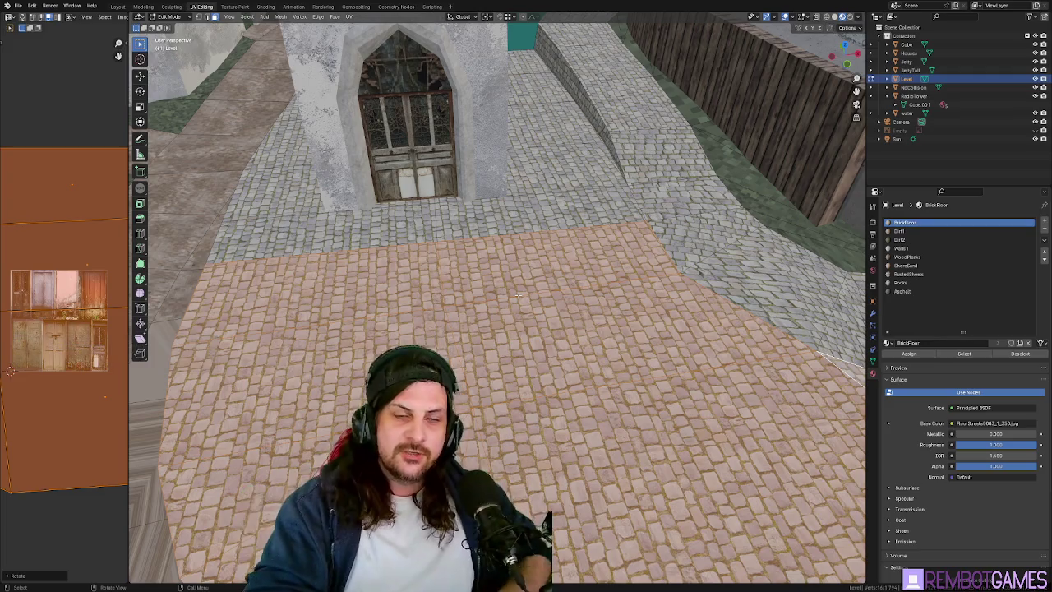
mouse_move(526, 312)
middle_mouse_down()
mouse_move(569, 347)
mouse_move(526, 329)
middle_mouse_up()
key("Tab")
scroll(568, 347, "down", 5)
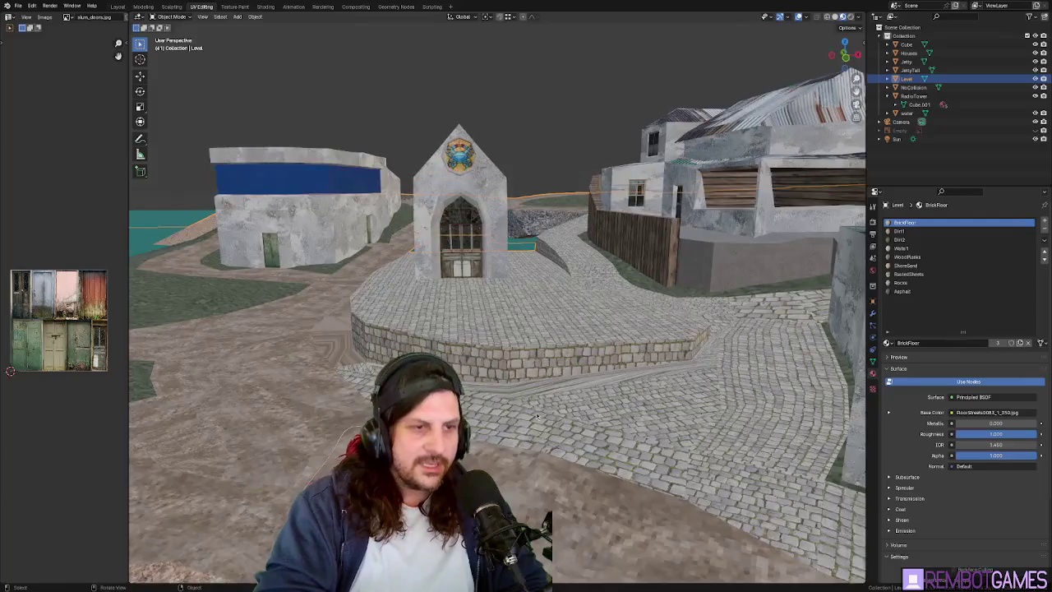
Back in Edit Mode, clear the selection and pick floor faces beside the plaza steps.
key("Tab")
scroll(526, 328, "up", 2)
key("alt+a")
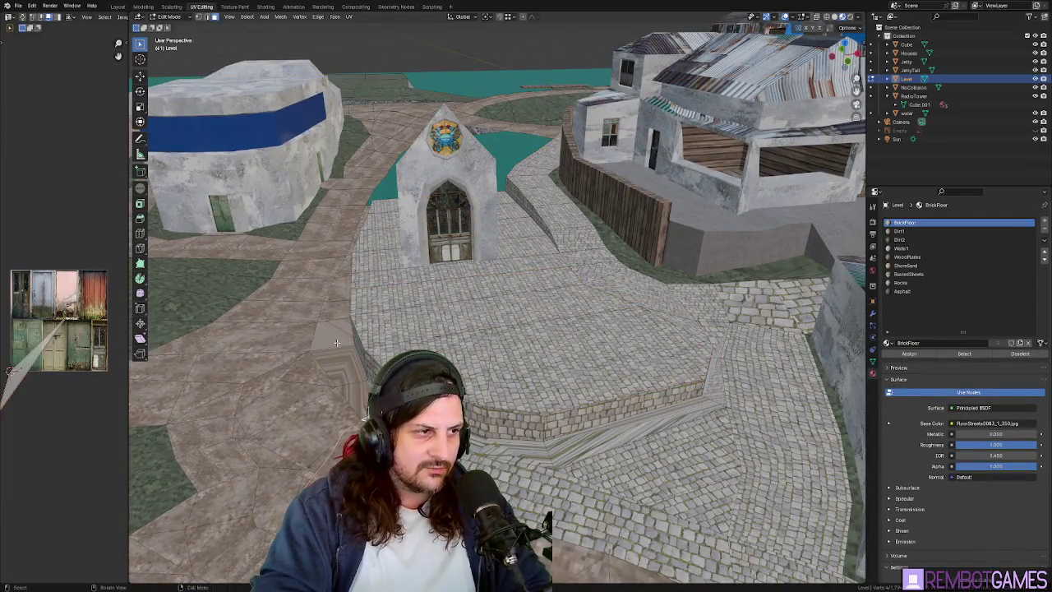
left_click(336, 342, "ctrl")
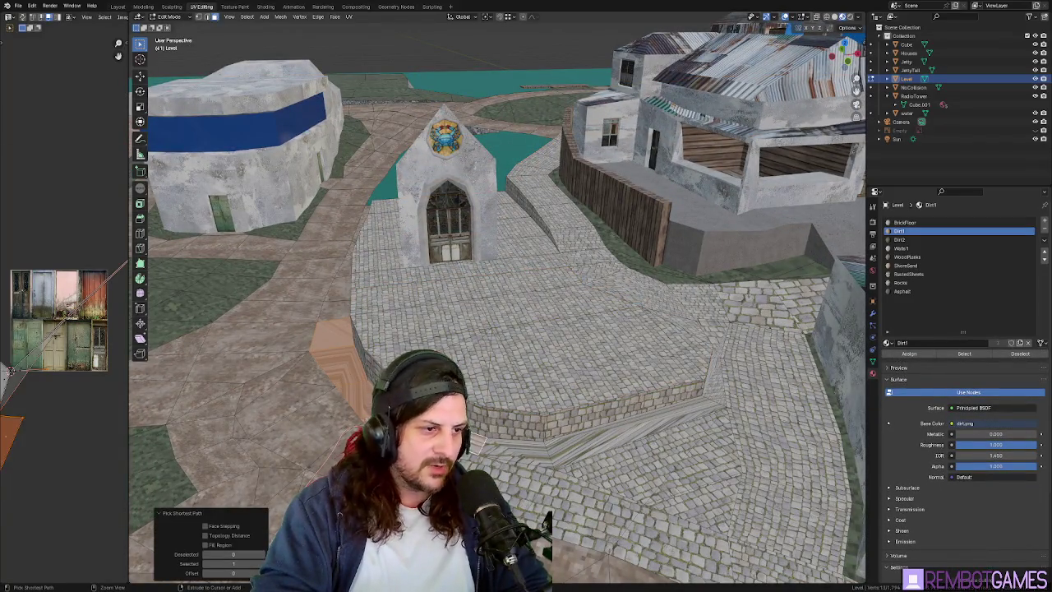
middle_click_drag(594, 485, 642, 409)
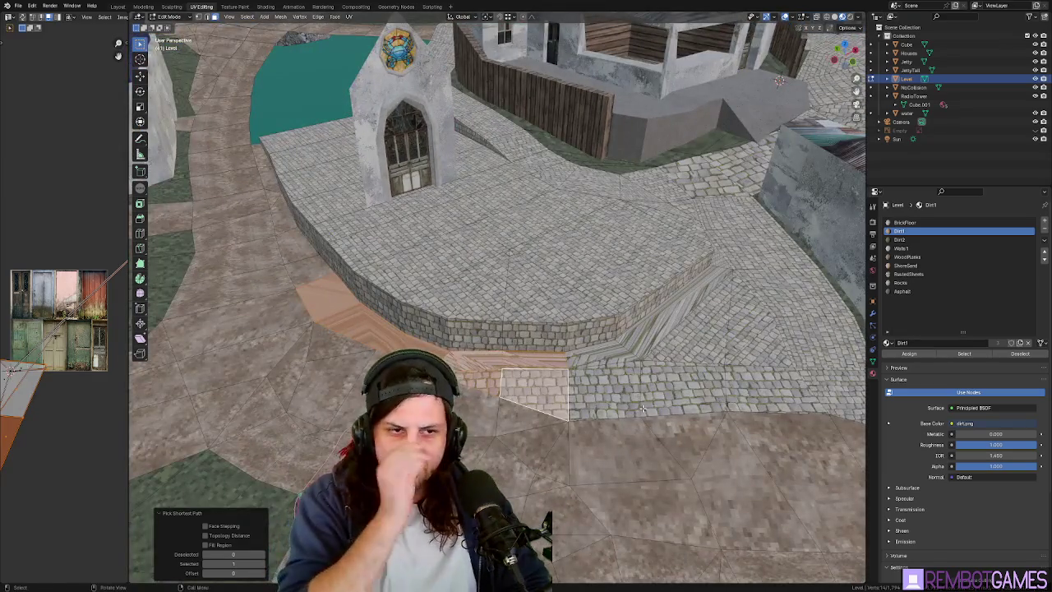
scroll(642, 408, "down", 3)
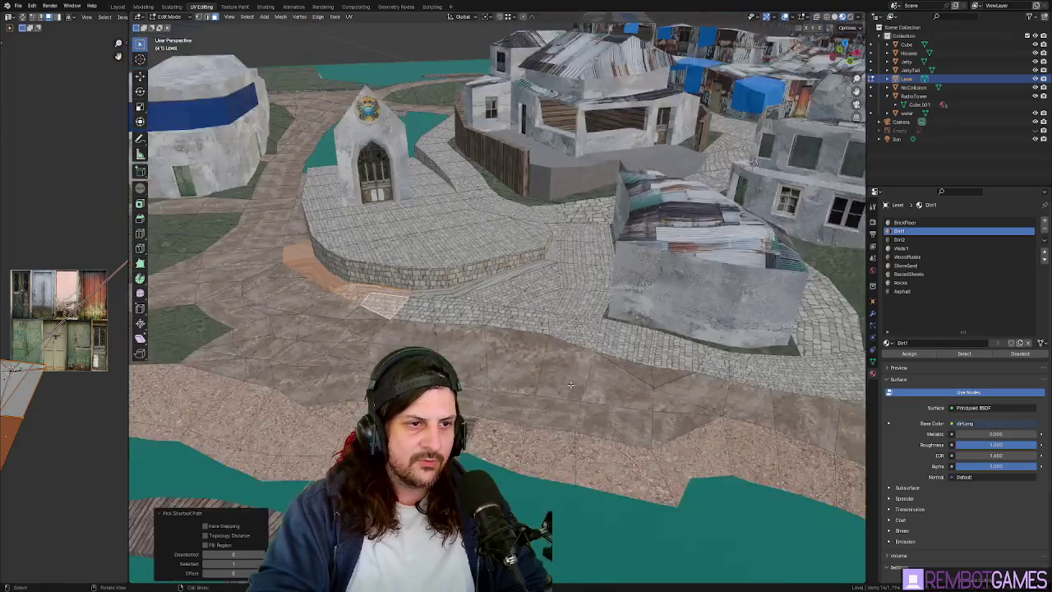
mouse_move(642, 408)
middle_mouse_down()
mouse_move(543, 382)
mouse_move(561, 385)
middle_mouse_up()
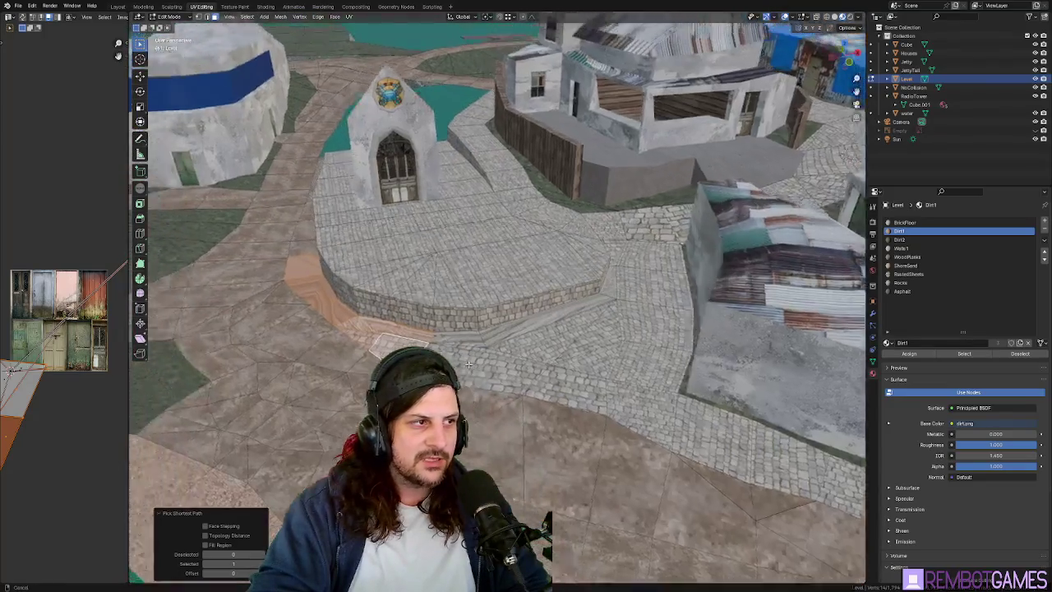
scroll(447, 342, "up", 3)
mouse_move(446, 342)
middle_mouse_down()
mouse_move(483, 437)
mouse_move(493, 400)
middle_mouse_up()
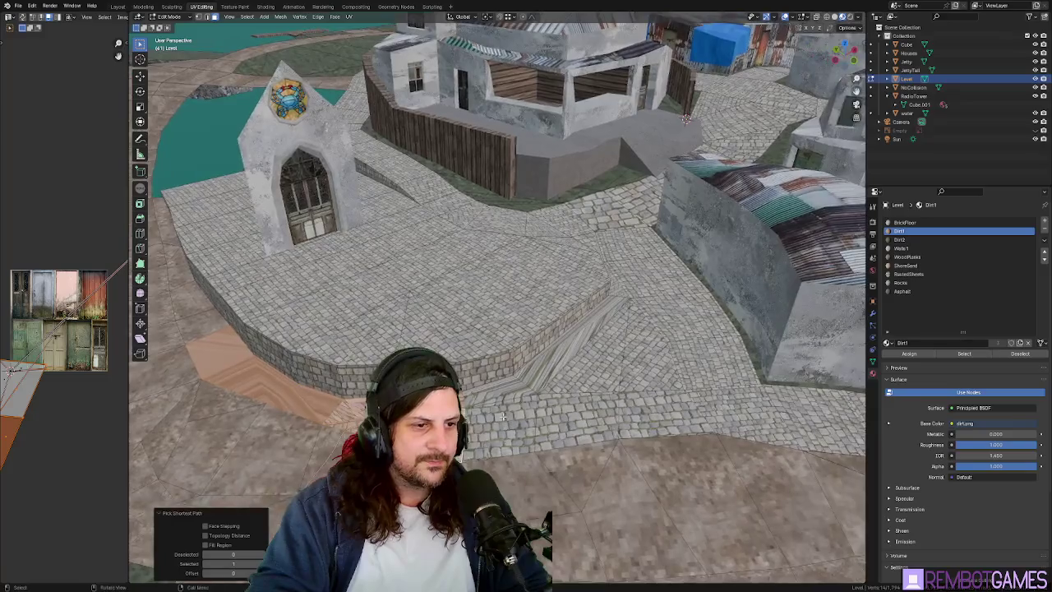
left_click(493, 399, "shift")
Re-unwrap the stretched triangle by the steps, assign it Dirt1, then deselect.
middle_click_drag(597, 424, 612, 362)
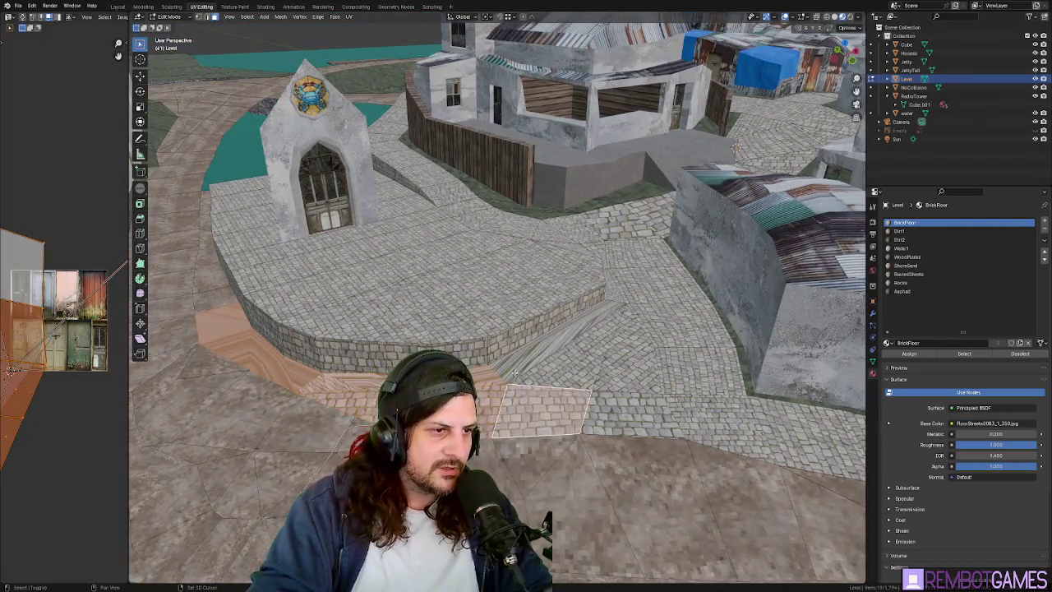
left_click(613, 356)
left_click(614, 355)
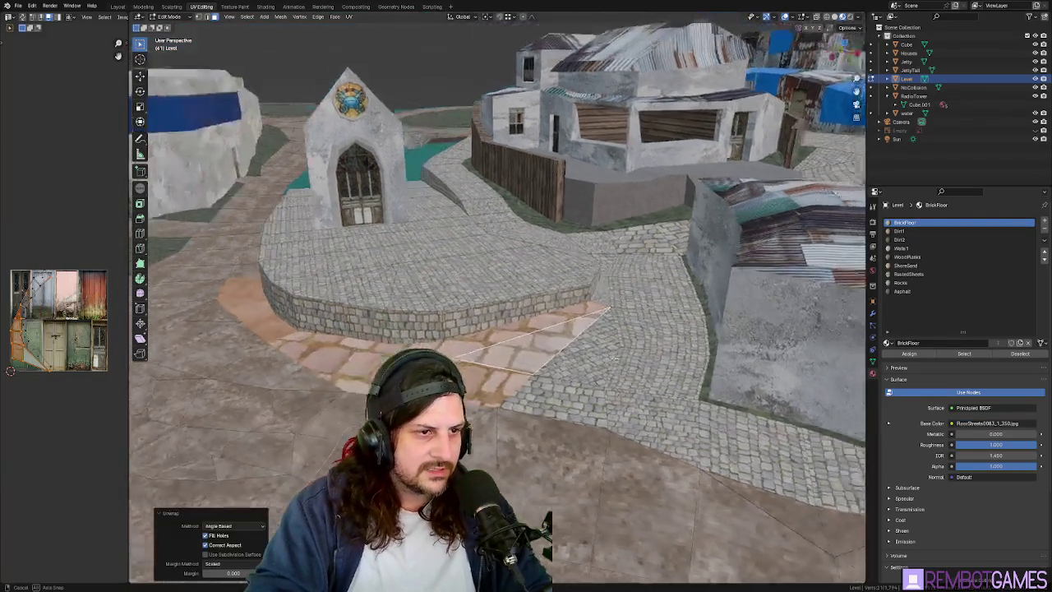
middle_click_drag(614, 356, 863, 230)
left_click(909, 353)
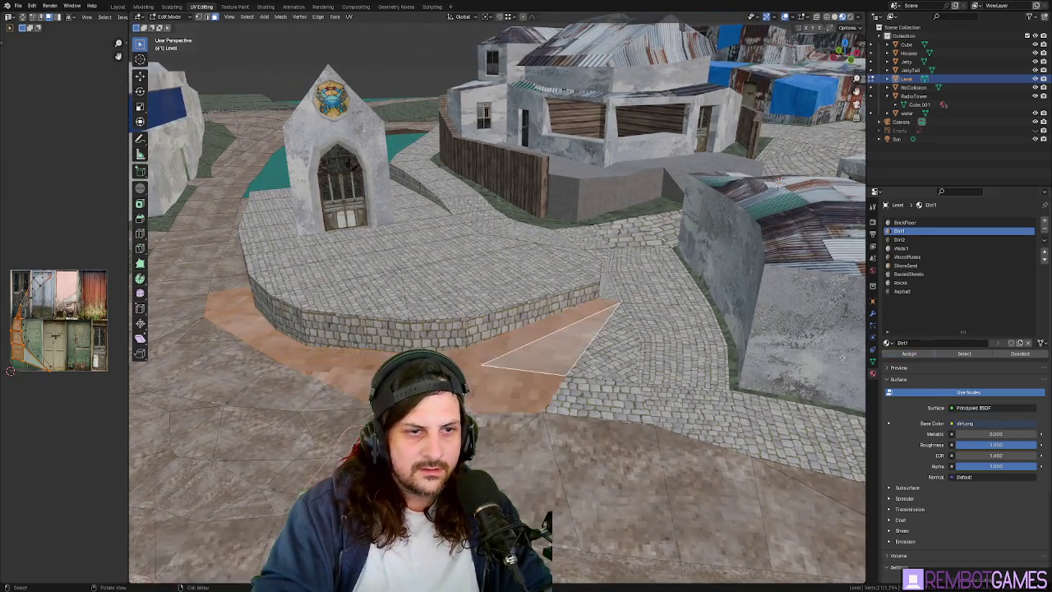
mouse_move(534, 370)
middle_mouse_down()
mouse_move(649, 333)
mouse_move(718, 394)
mouse_move(674, 339)
middle_mouse_up()
scroll(648, 333, "up", 3)
key("alt+a")
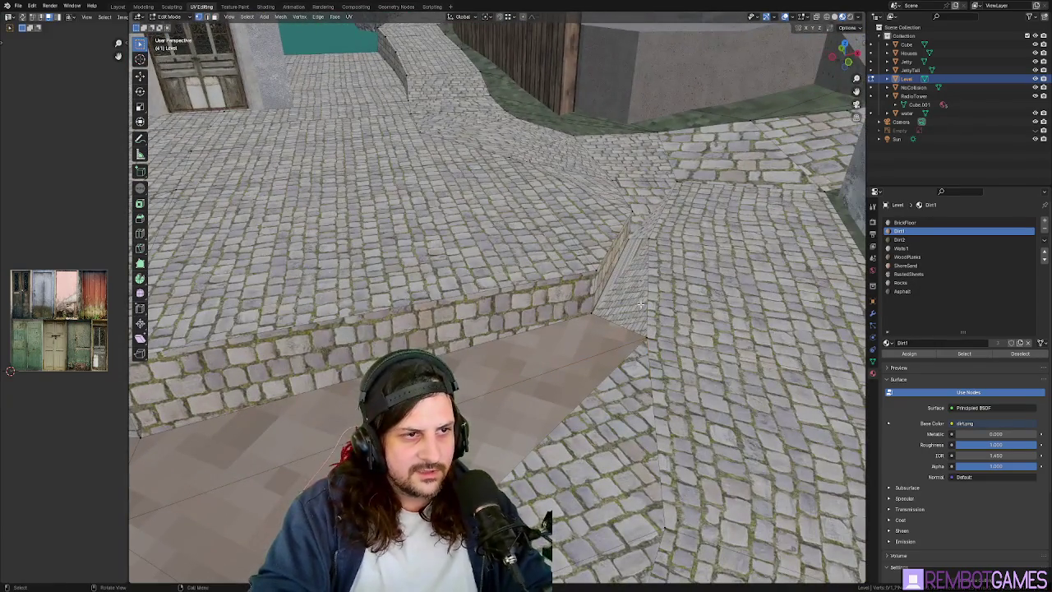
Delete the warped face on the plaza step's side, then look over the resulting hole.
left_click(635, 295)
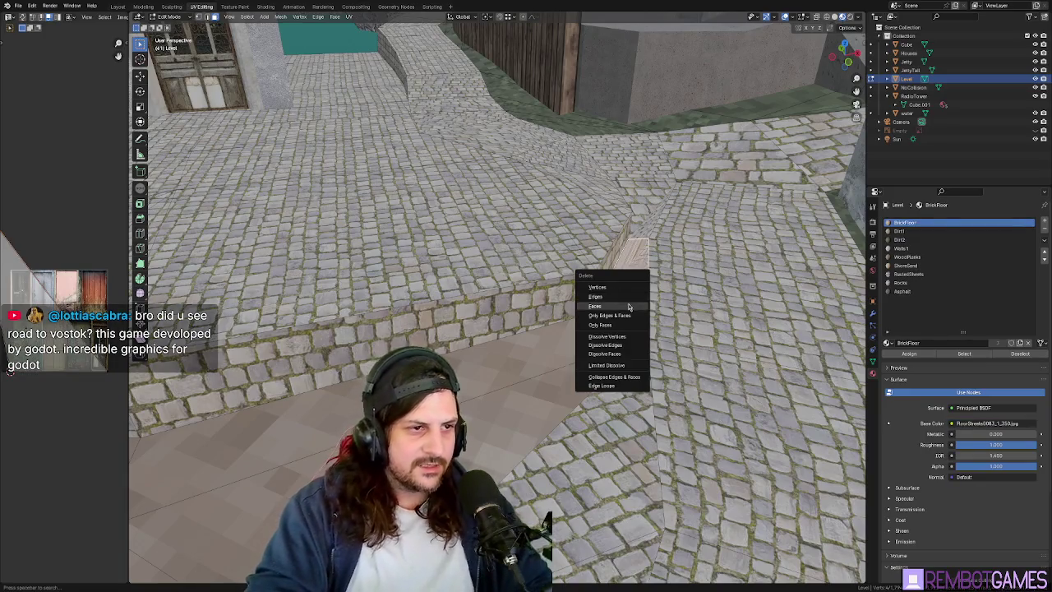
left_click(628, 307)
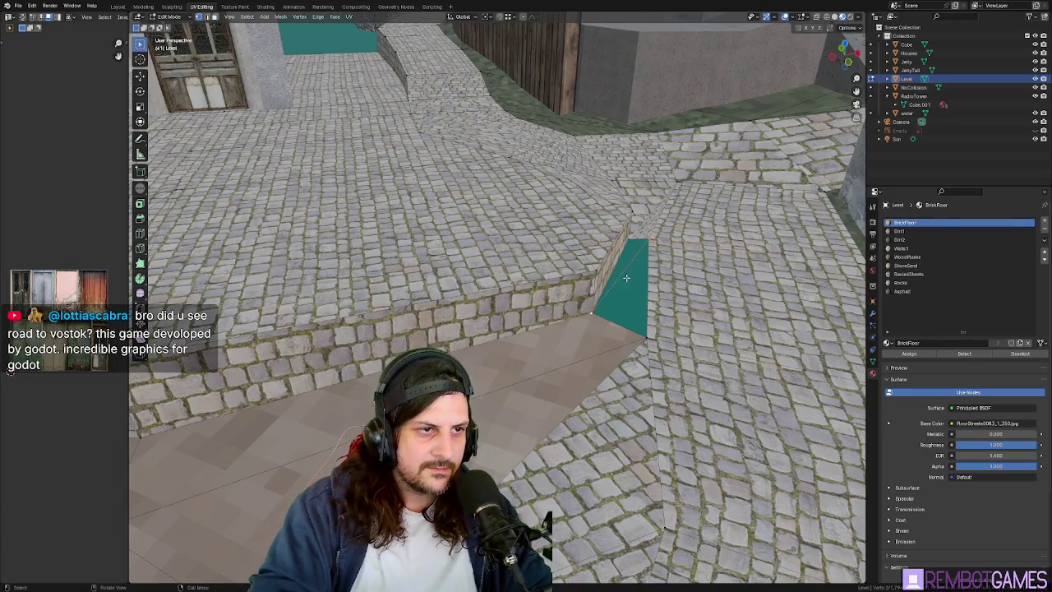
mouse_move(635, 258)
middle_mouse_down()
mouse_move(611, 246)
mouse_move(685, 261)
middle_mouse_up()
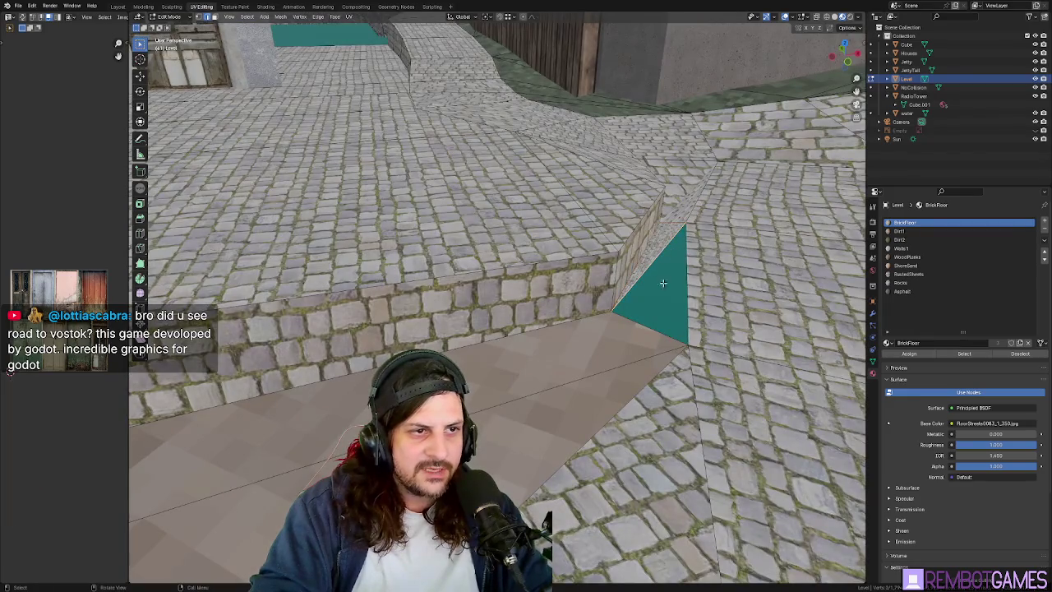
middle_click_drag(679, 303, 655, 234)
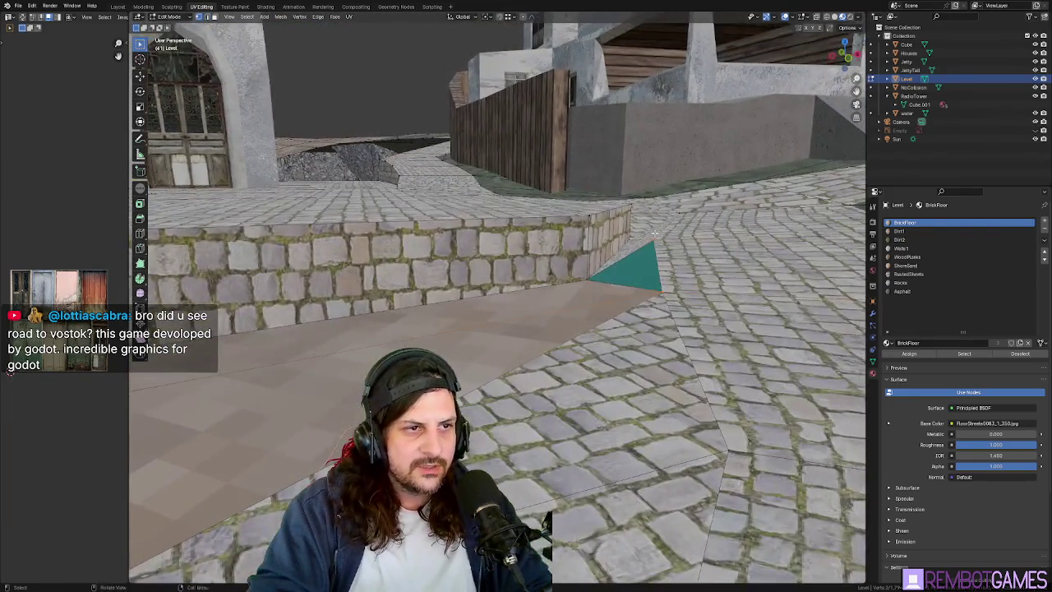
left_click_drag(658, 245, 658, 246)
mouse_move(658, 246)
middle_mouse_down()
mouse_move(625, 263)
mouse_move(604, 329)
middle_mouse_up()
scroll(614, 272, "down", 5)
scroll(614, 272, "down", 4)
scroll(601, 335, "up", 2)
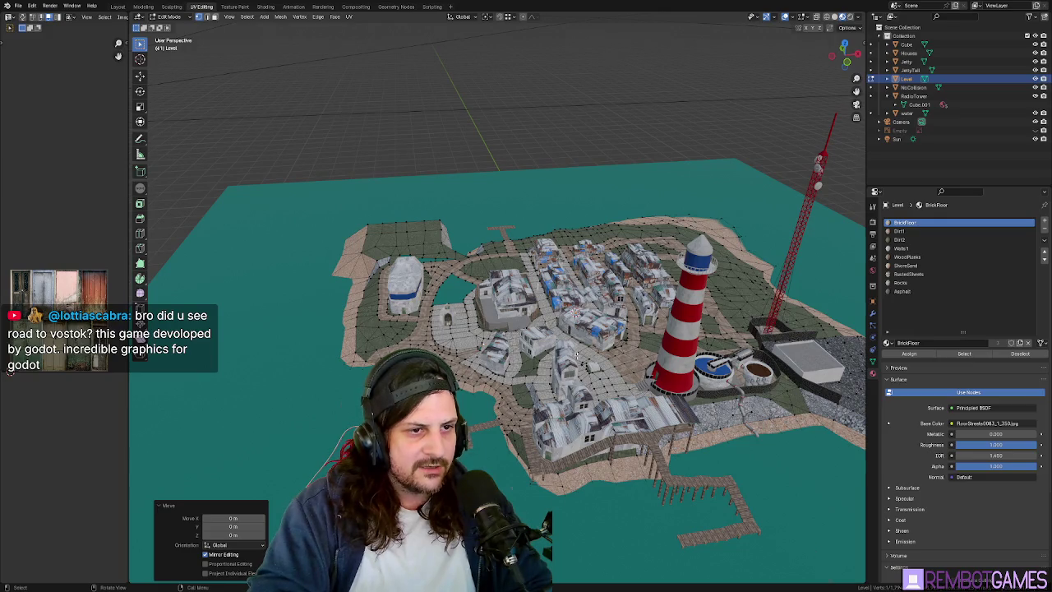
mouse_move(576, 354)
middle_mouse_down()
mouse_move(543, 320)
mouse_move(680, 473)
mouse_move(672, 410)
mouse_move(558, 340)
middle_mouse_up()
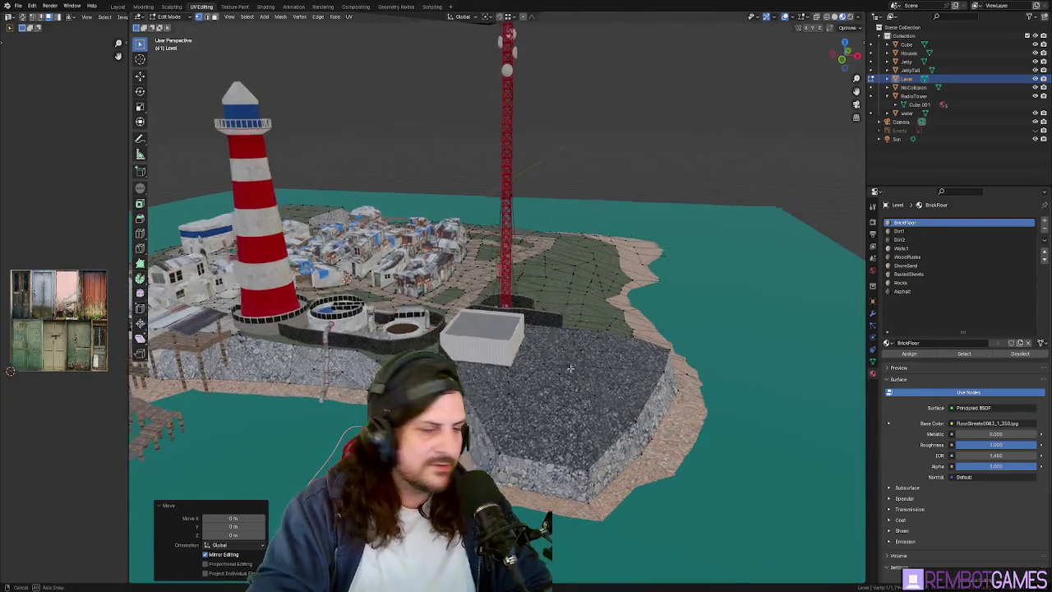
middle_click_drag(479, 352, 586, 367)
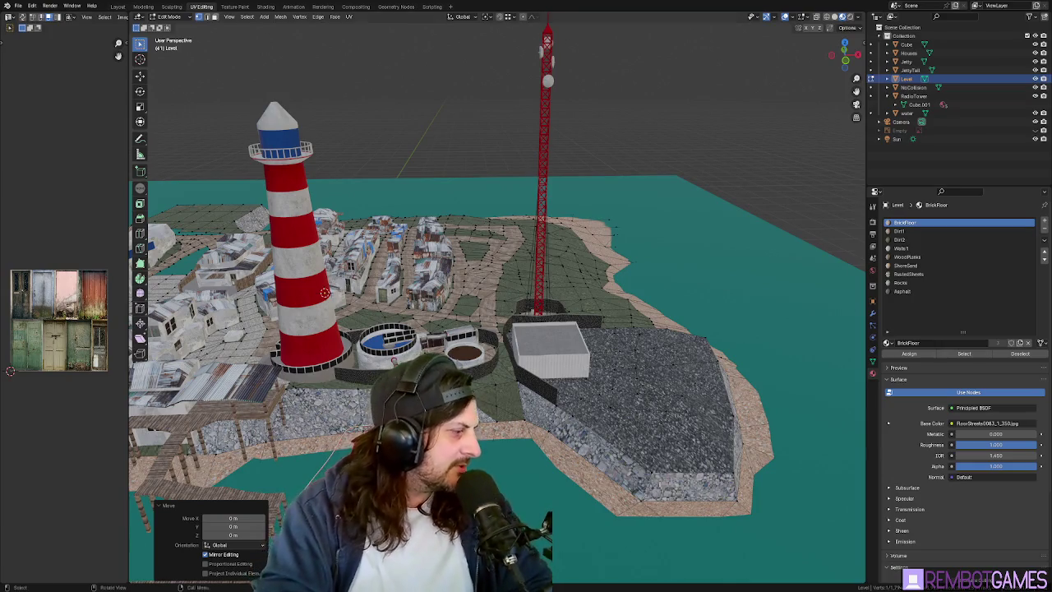
mouse_move(585, 368)
middle_mouse_down()
mouse_move(567, 329)
mouse_move(542, 312)
mouse_move(526, 320)
mouse_move(537, 345)
middle_mouse_up()
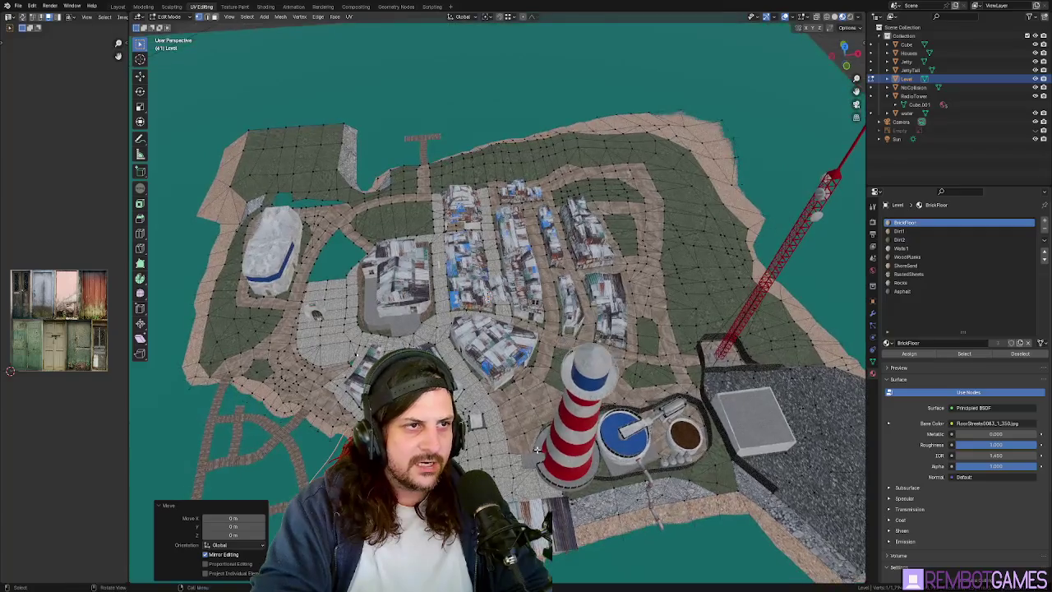
mouse_move(537, 449)
middle_mouse_down()
mouse_move(608, 382)
mouse_move(516, 399)
mouse_move(563, 418)
mouse_move(526, 418)
mouse_move(526, 403)
middle_mouse_up()
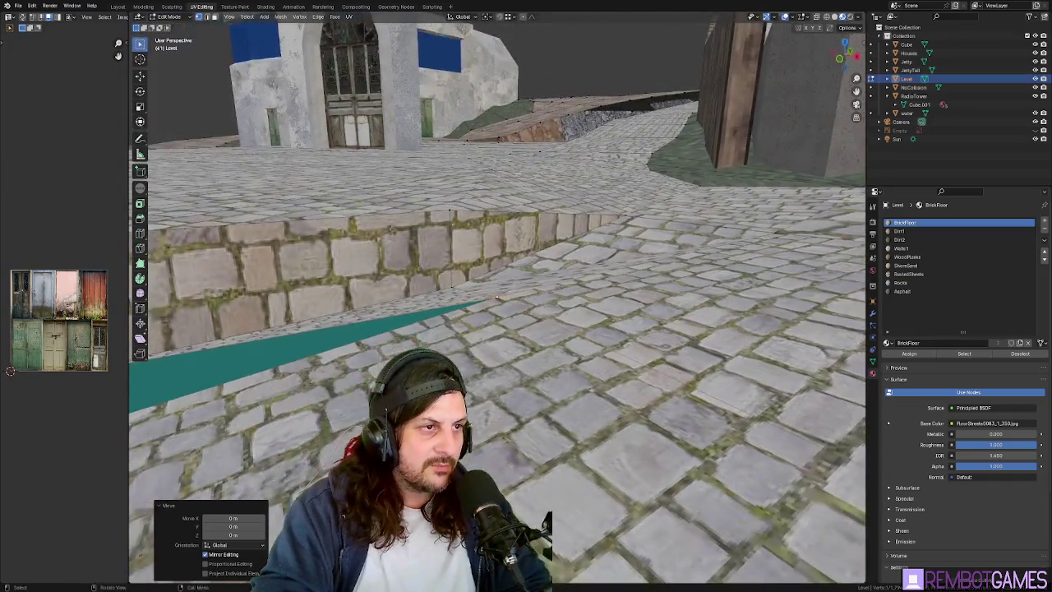
Confirm the pending move and delete the stray vertex at the step corner.
mouse_move(497, 298)
middle_mouse_down()
mouse_move(554, 221)
mouse_move(569, 277)
mouse_move(556, 268)
mouse_move(567, 246)
mouse_move(545, 204)
middle_mouse_up()
left_click(586, 283)
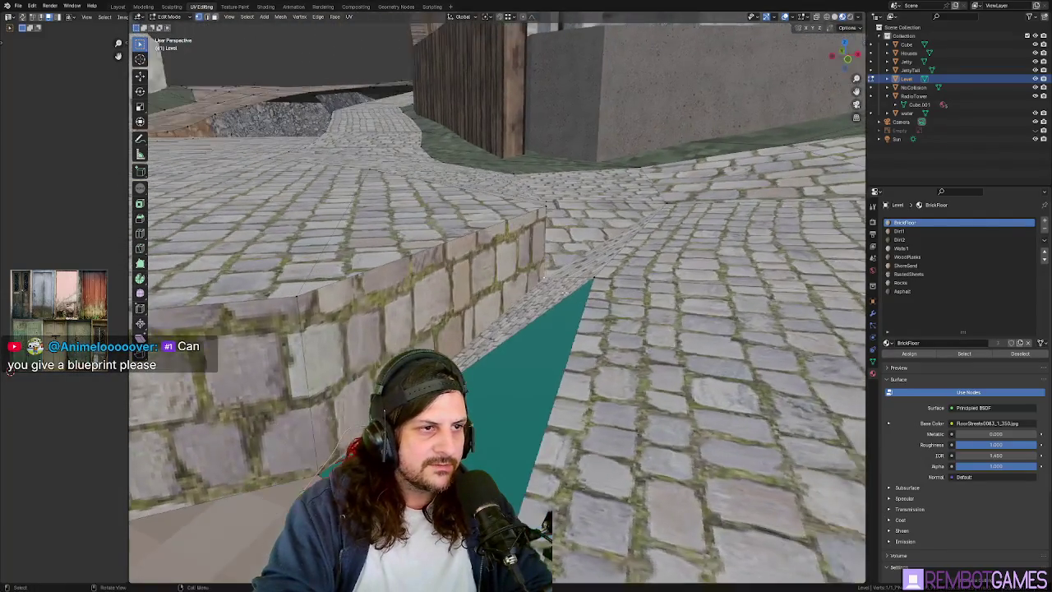
right_click(541, 278)
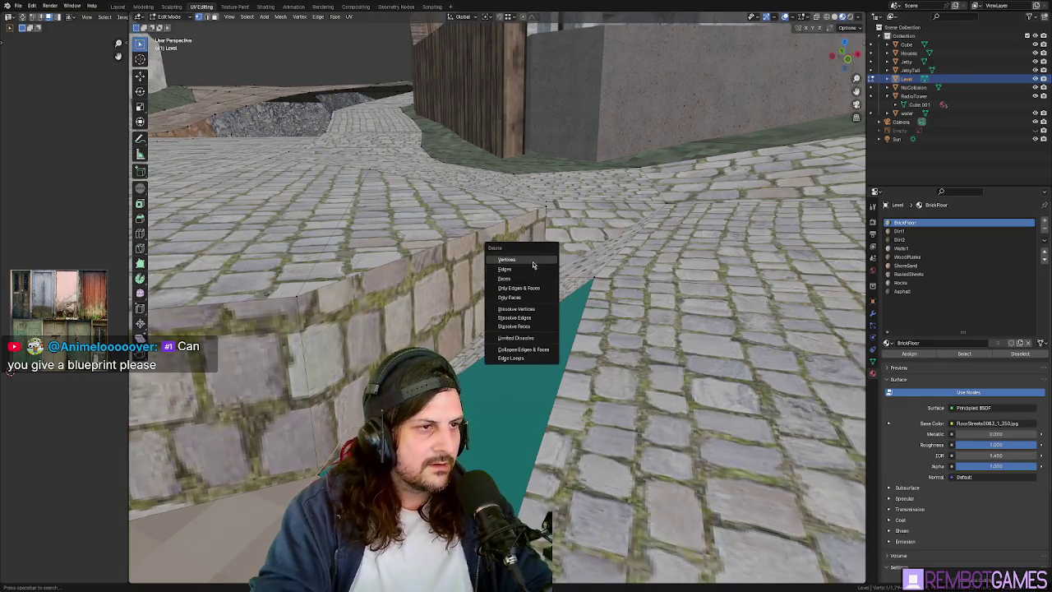
left_click(509, 263)
Orbit around the enlarged gap beside the plaza steps to inspect it.
mouse_move(568, 266)
middle_mouse_down()
mouse_move(586, 272)
mouse_move(578, 283)
mouse_move(554, 282)
middle_mouse_up()
mouse_move(527, 245)
middle_mouse_down()
mouse_move(588, 263)
mouse_move(627, 190)
middle_mouse_up()
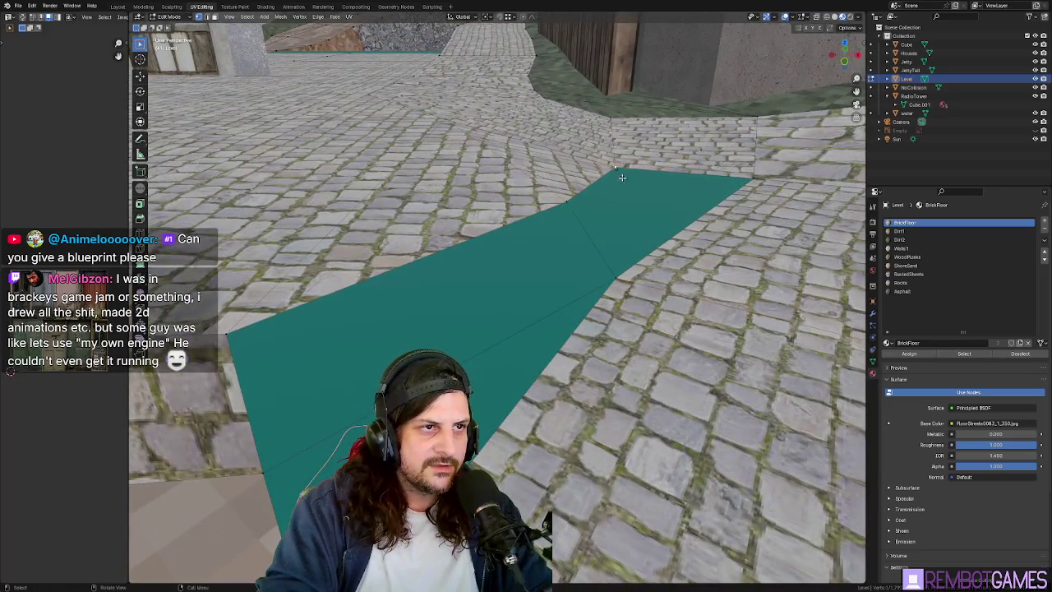
middle_click_drag(615, 277, 522, 213)
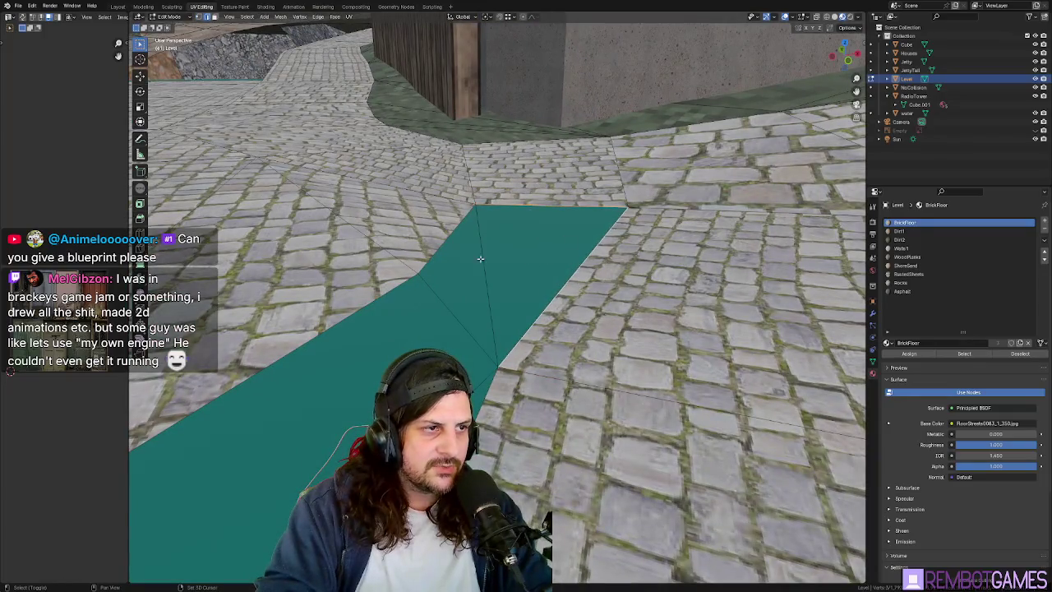
middle_click_drag(480, 258, 493, 238)
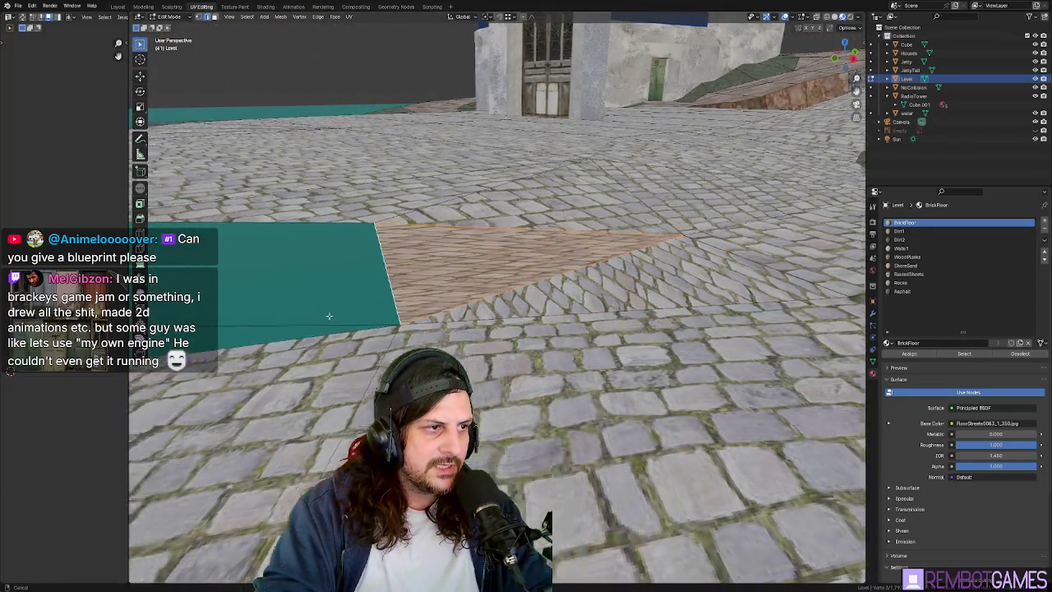
middle_click_drag(374, 274, 511, 299)
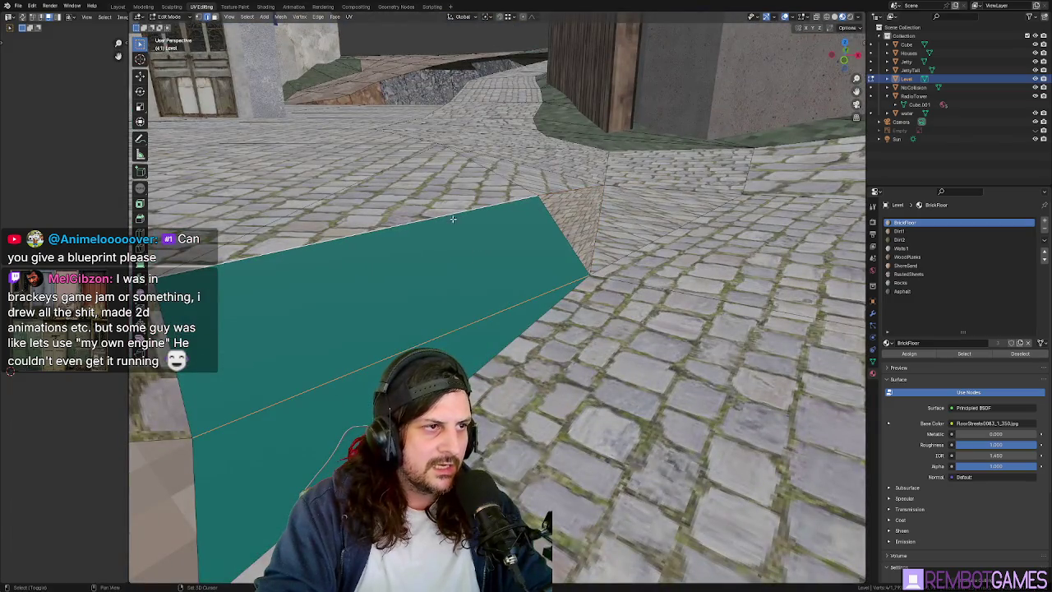
middle_click_drag(414, 313, 573, 317)
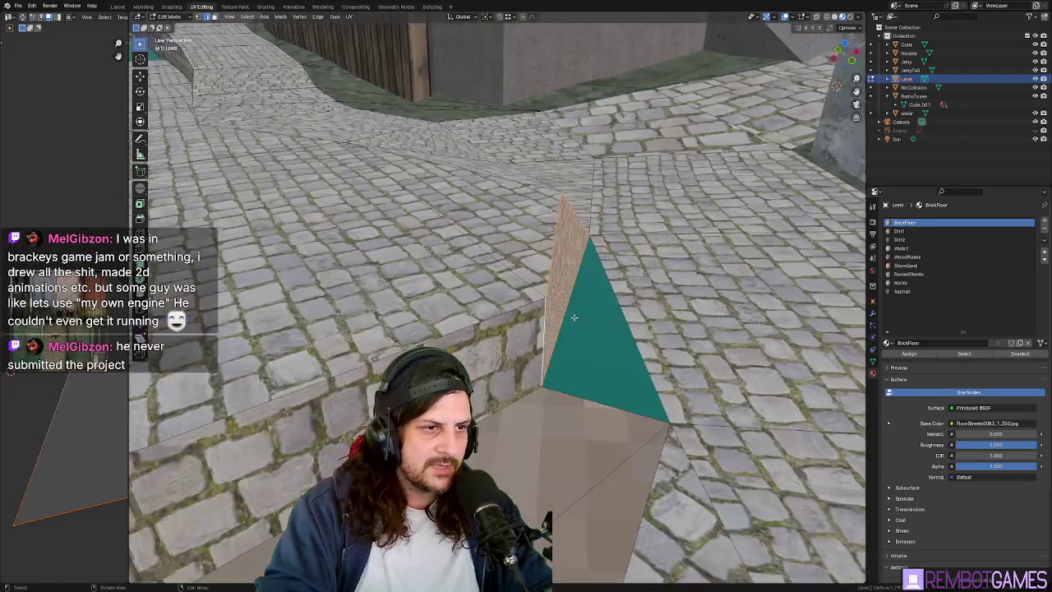
Deselect the faces by the gap and select a ground face beside the plaza ledge.
left_click(579, 312)
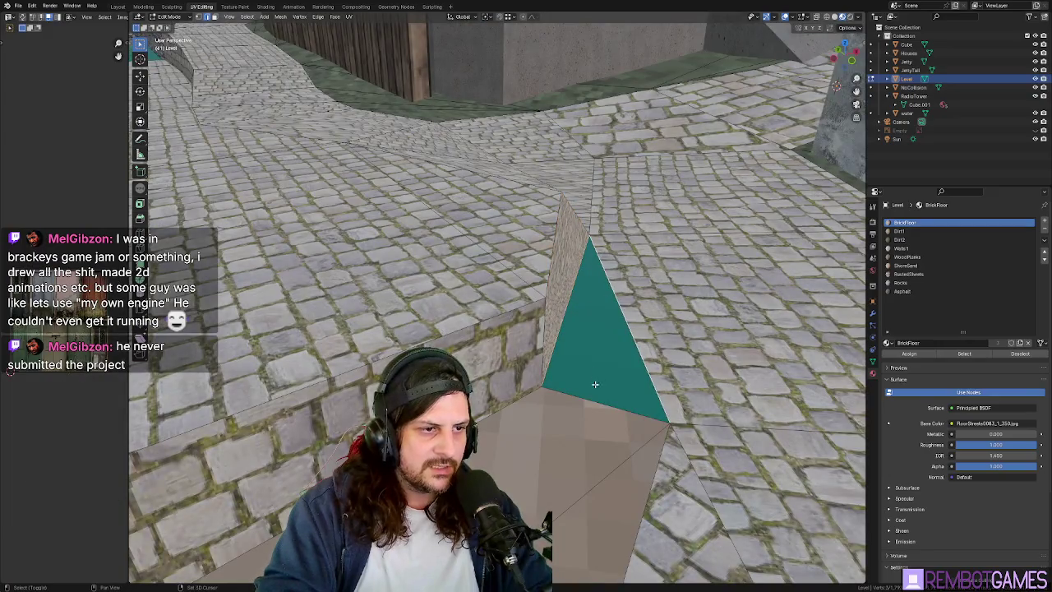
left_click(595, 383, "shift")
mouse_move(595, 384)
middle_mouse_down()
mouse_move(604, 417)
mouse_move(523, 274)
middle_mouse_up()
middle_click_drag(537, 316, 473, 366)
left_click(423, 345)
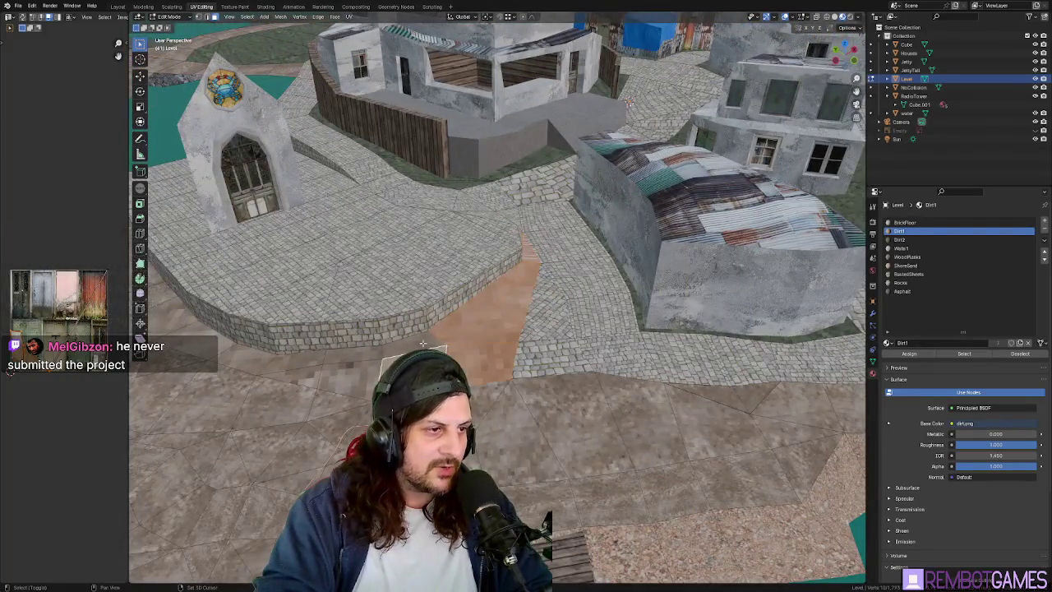
Select a thin strip of faces along the ledge and unwrap their UVs.
mouse_move(333, 395)
middle_mouse_down()
mouse_move(540, 368)
mouse_move(515, 358)
middle_mouse_up()
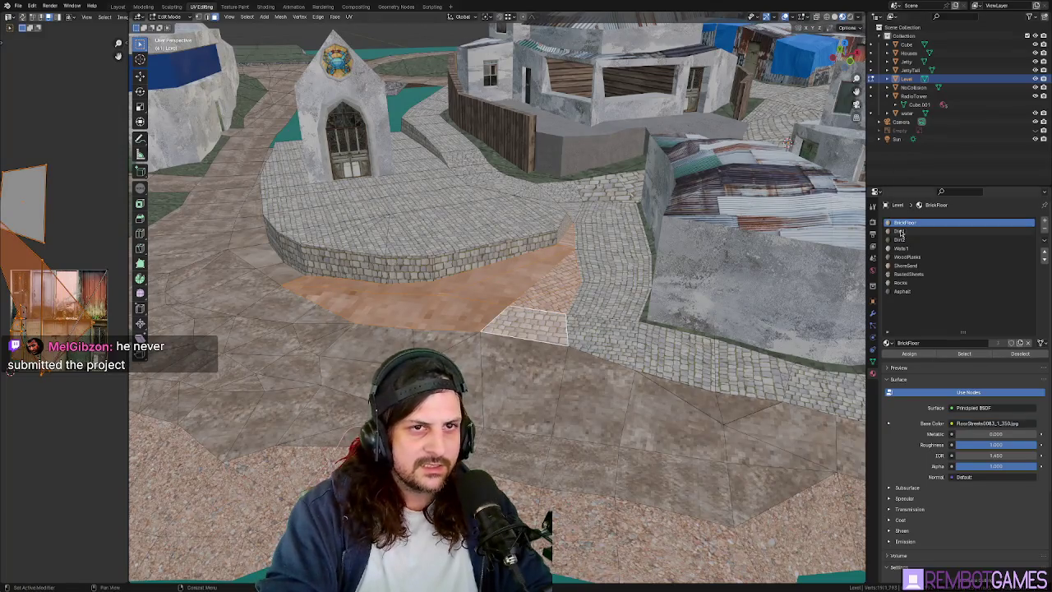
middle_click_drag(809, 346, 578, 283)
left_click(571, 283)
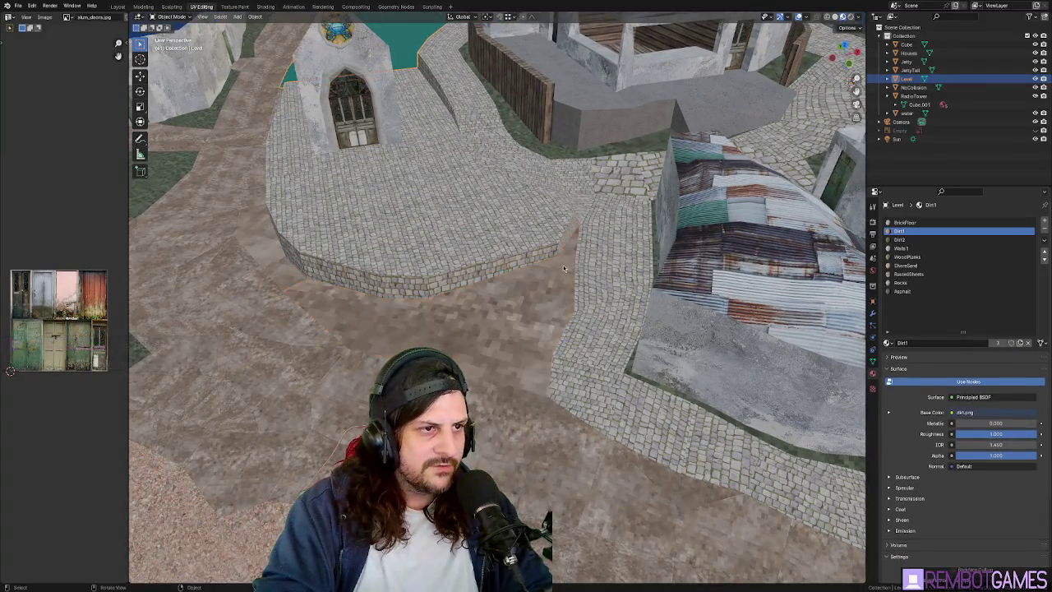
left_click(556, 269, "ctrl")
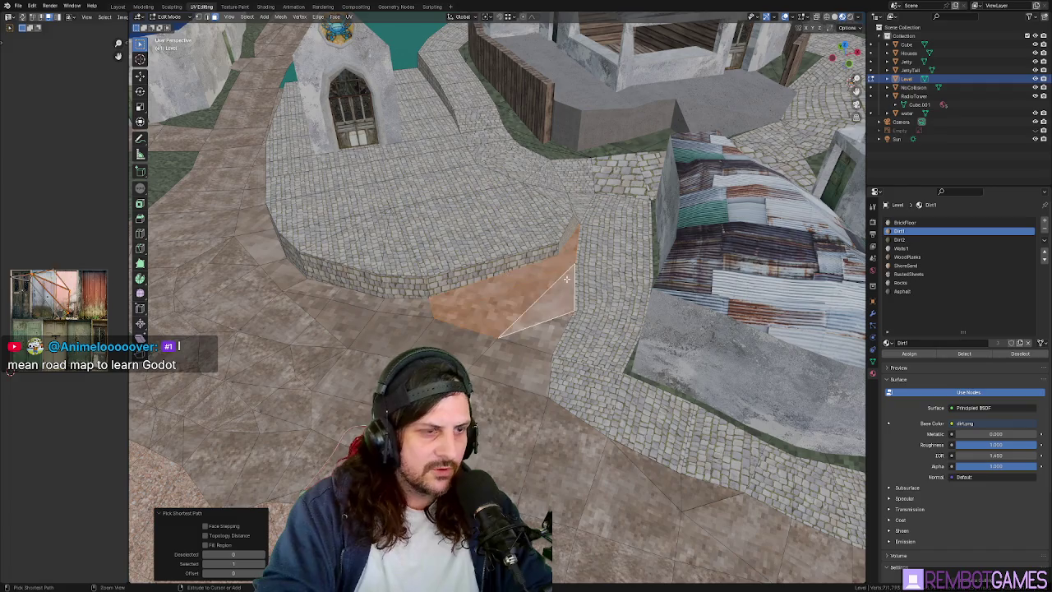
left_click(567, 283)
mouse_move(569, 308)
middle_mouse_down()
mouse_move(642, 332)
mouse_move(592, 323)
mouse_move(681, 400)
mouse_move(661, 370)
mouse_move(672, 326)
middle_mouse_up()
scroll(625, 329, "up", 10)
Re-unwrap the BrickFloor ledge face with U > Unwrap, rescaling its texture.
left_click(591, 325)
key("u")
left_click(672, 345)
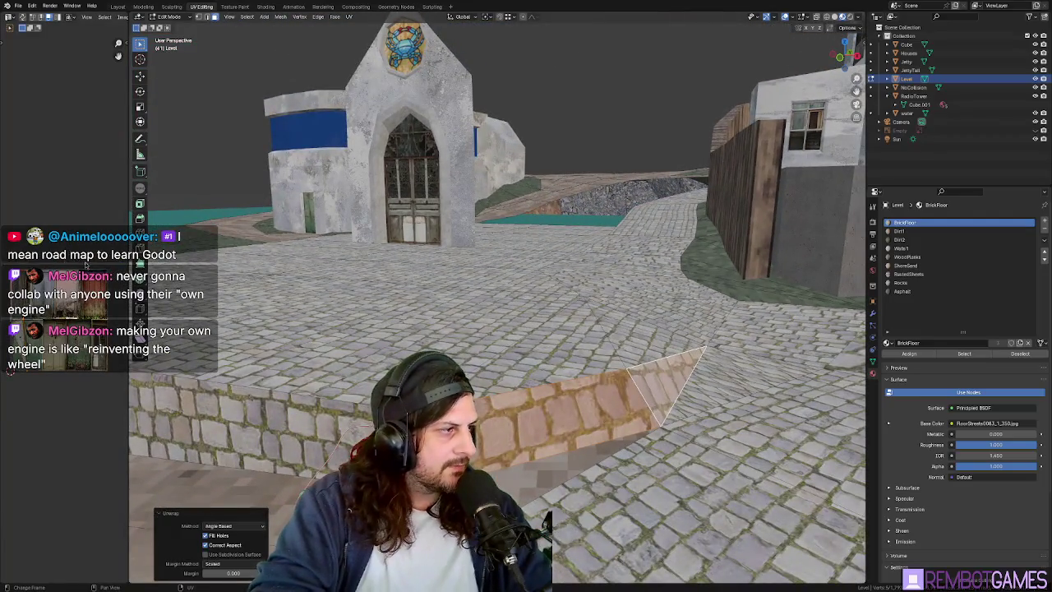
left_click(27, 373)
mouse_move(526, 354)
middle_mouse_down()
mouse_move(632, 368)
mouse_move(567, 337)
mouse_move(587, 370)
mouse_move(520, 354)
mouse_move(312, 426)
mouse_move(570, 405)
mouse_move(619, 413)
mouse_move(626, 421)
mouse_move(588, 450)
mouse_move(639, 462)
middle_mouse_up()
key("u")
left_click(567, 337)
Return to object mode and pick a Dirt1 ground face next to the ledge.
key("Tab")
key("Tab")
left_click(583, 455)
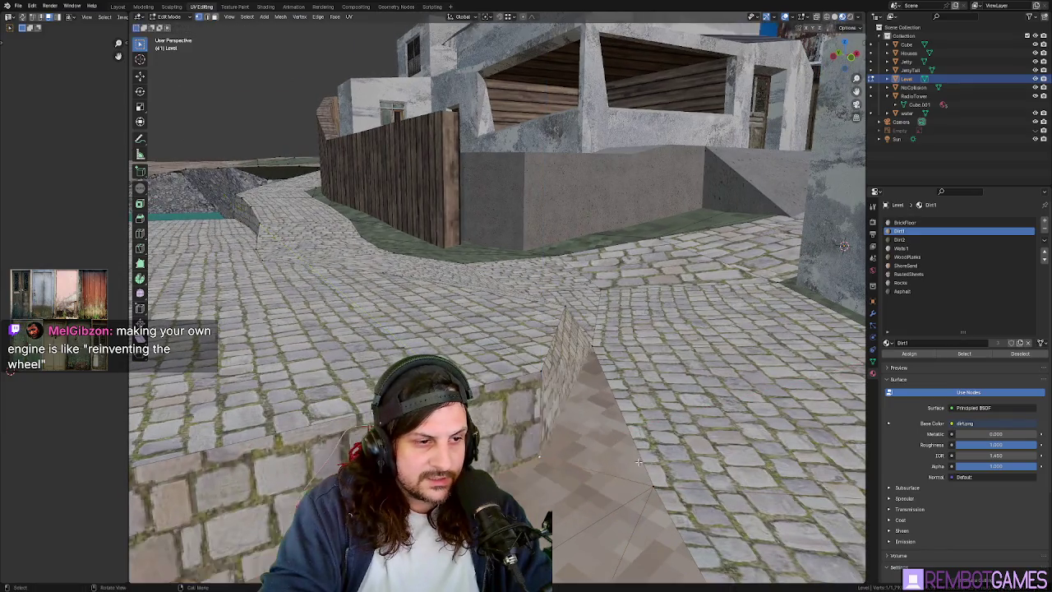
left_click(629, 411)
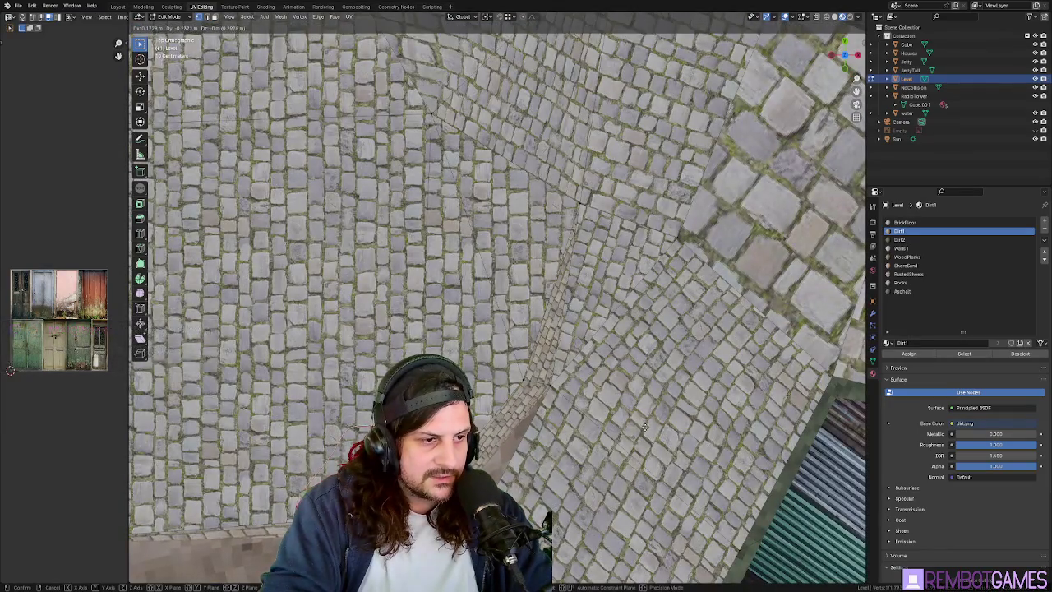
Shift the dirt-path vertex in top view, checking the path edge in perspective.
left_click(645, 427)
mouse_move(645, 426)
middle_mouse_down()
mouse_move(509, 418)
mouse_move(585, 450)
middle_mouse_up()
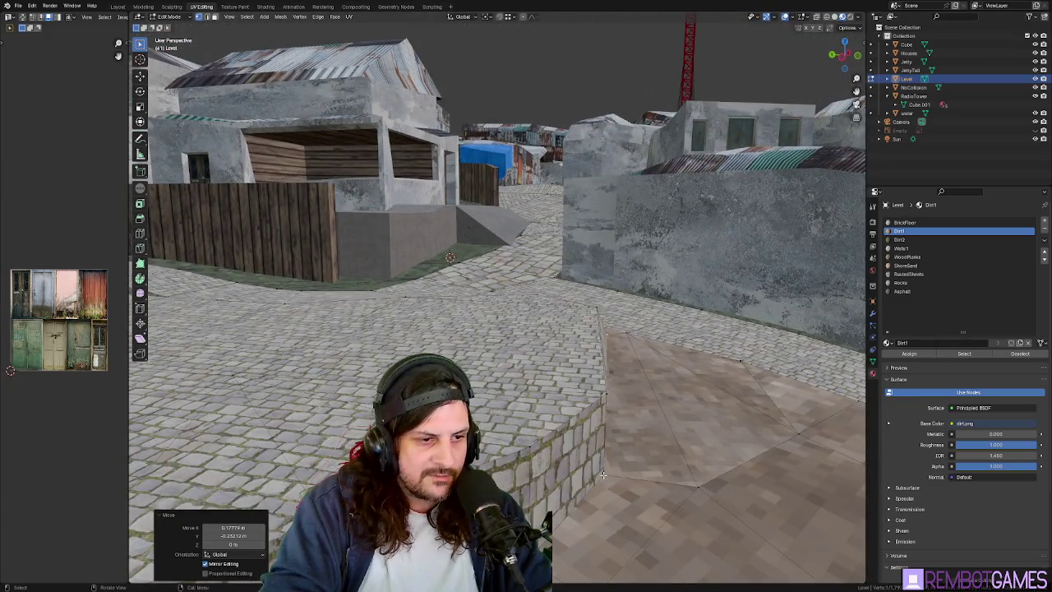
key("grave")
left_click(616, 415)
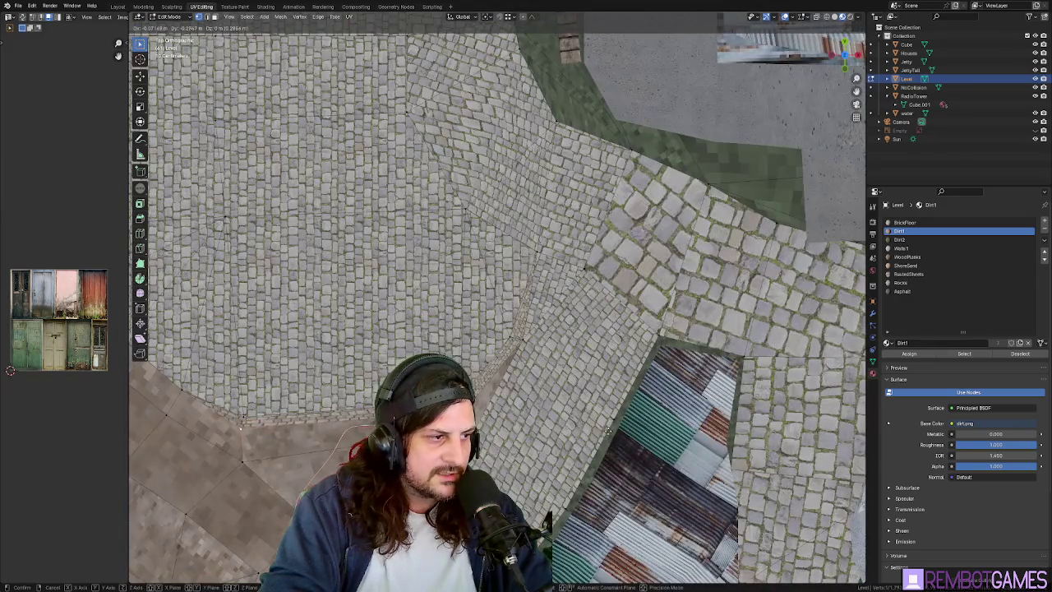
left_click(611, 436)
middle_click_drag(358, 437, 472, 349)
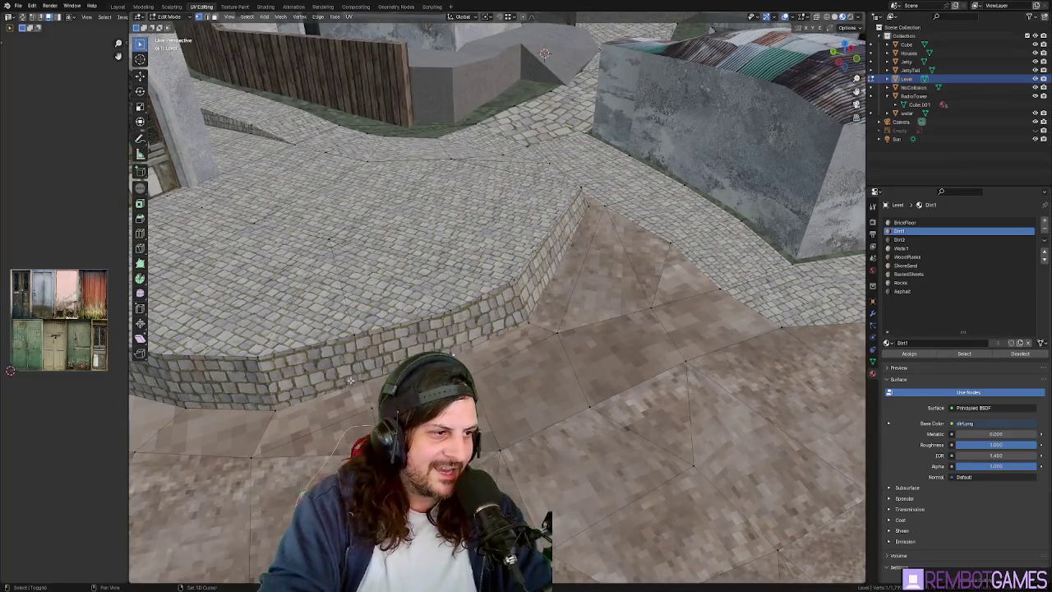
key("KP_7")
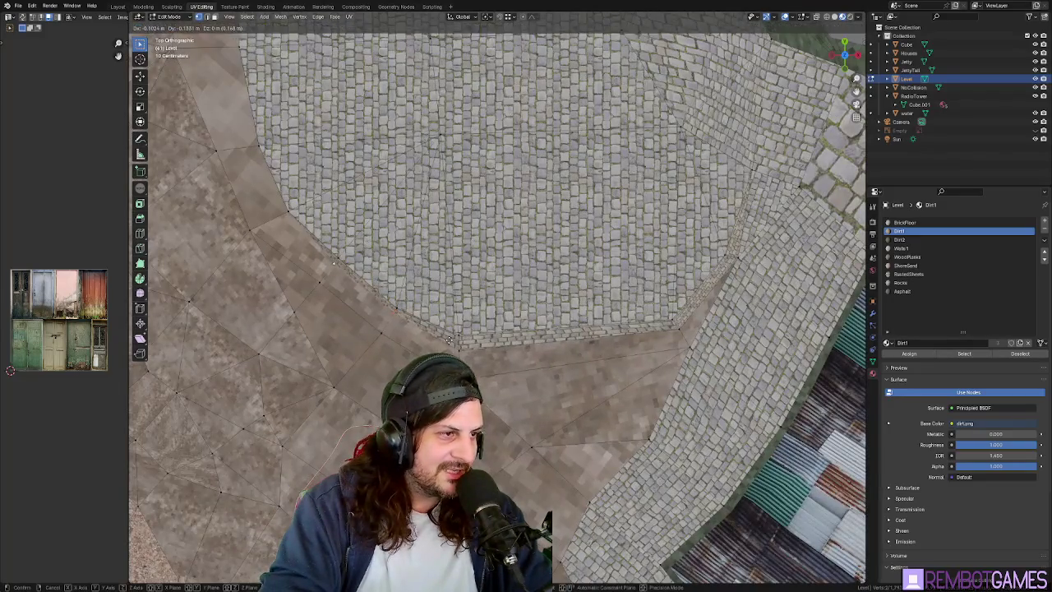
left_click(447, 341)
middle_click_drag(448, 340, 475, 302)
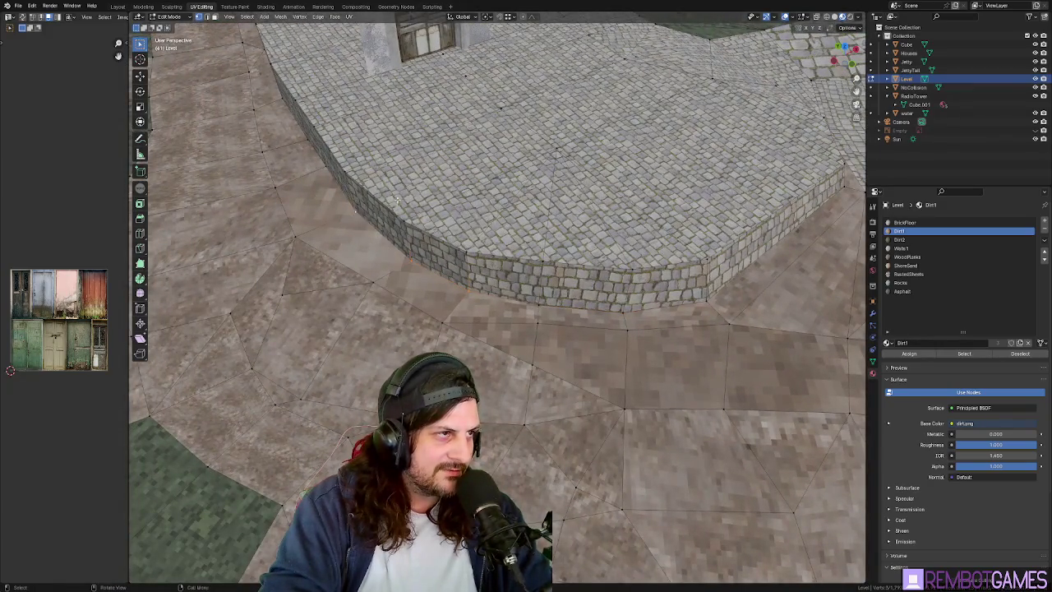
Move the path vertex against the curved wall, about −0.15 m in X, and leave edit mode.
key("KP_7")
key("g")
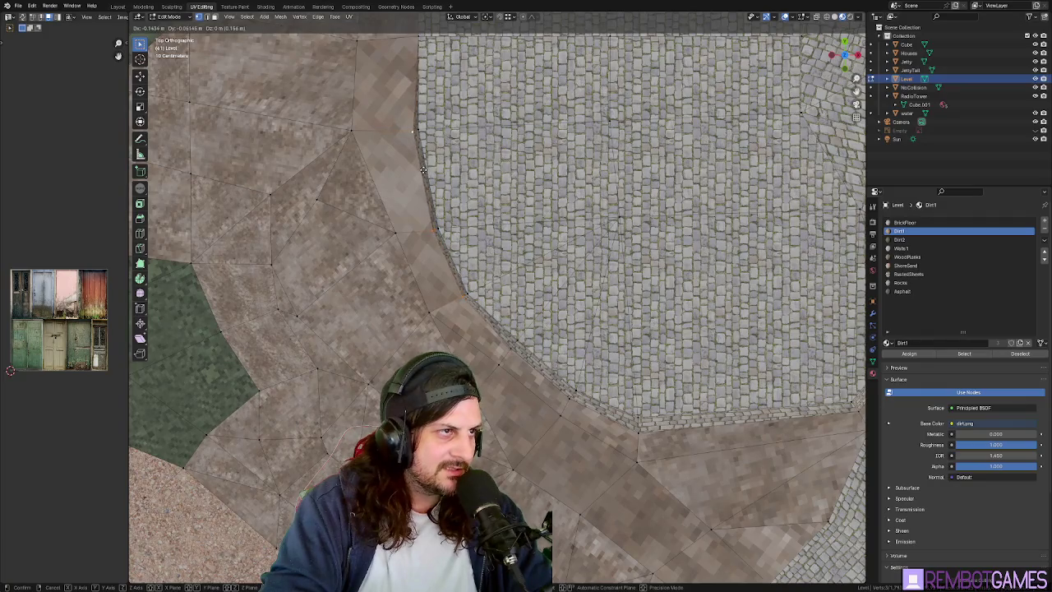
left_click(423, 169)
middle_click_drag(422, 169, 545, 210)
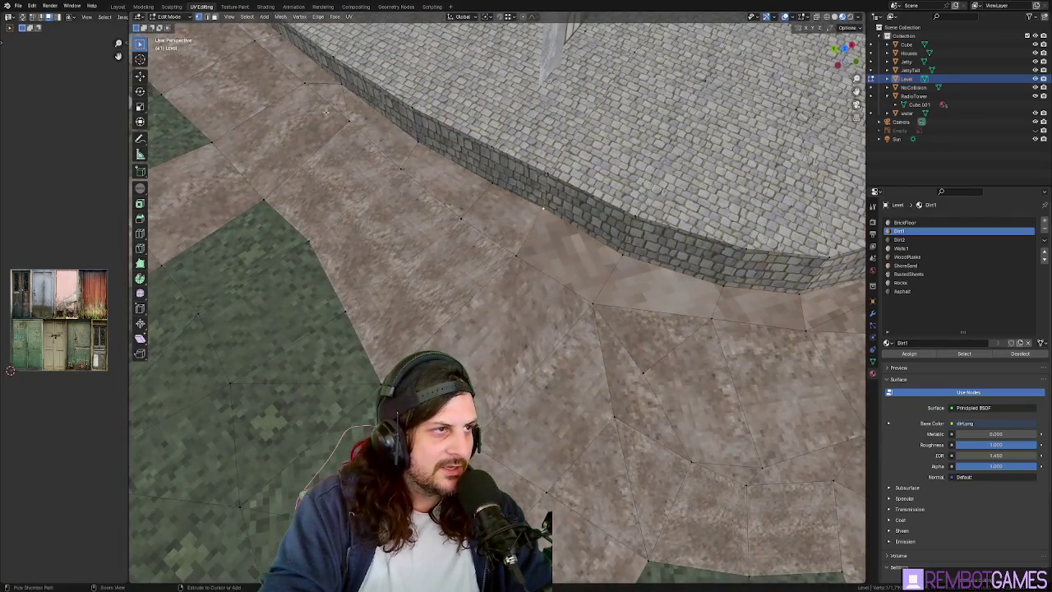
scroll(304, 65, "down", 2)
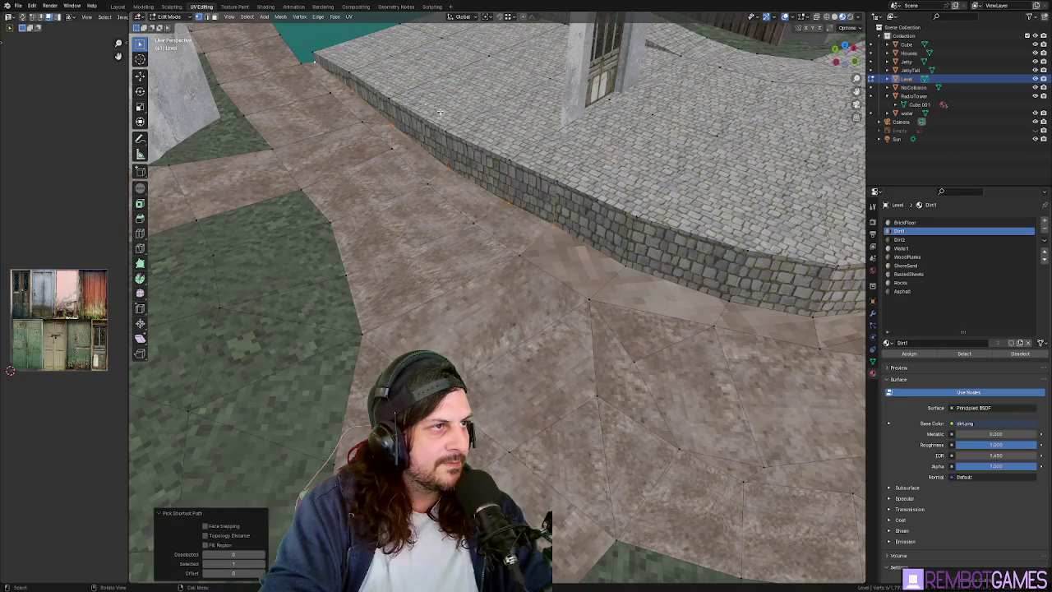
key("grave")
left_click(464, 99)
key("g")
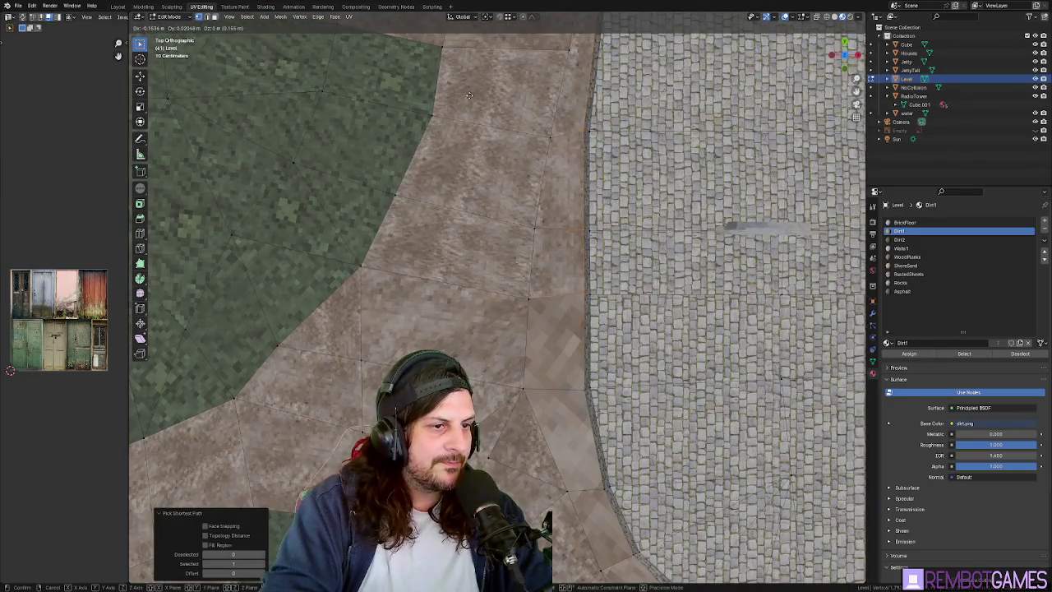
left_click(469, 95)
mouse_move(468, 95)
middle_mouse_down()
mouse_move(610, 218)
mouse_move(575, 183)
middle_mouse_up()
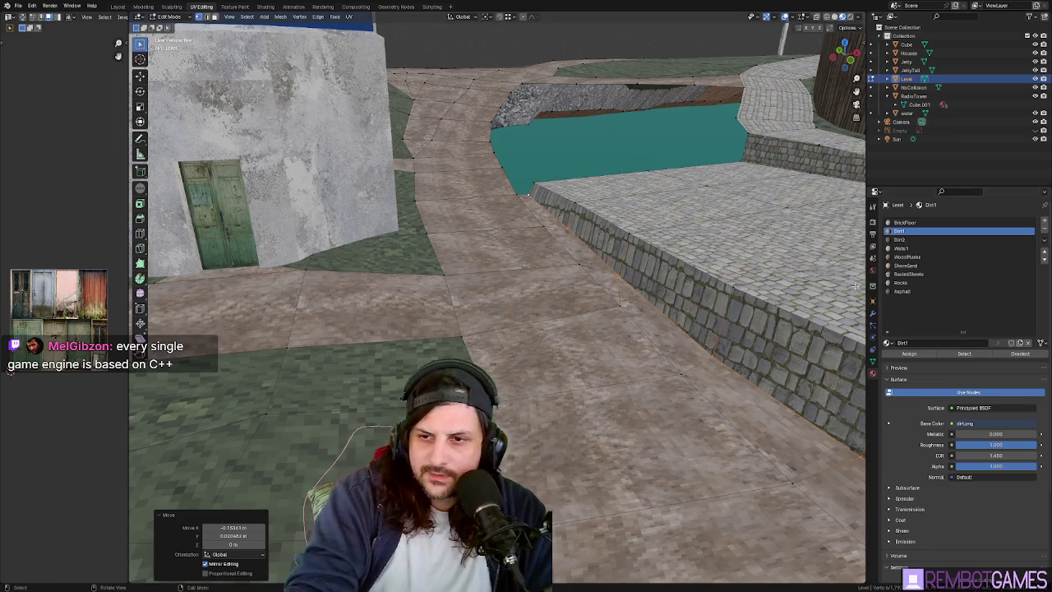
key("Tab")
key("shift+grave")
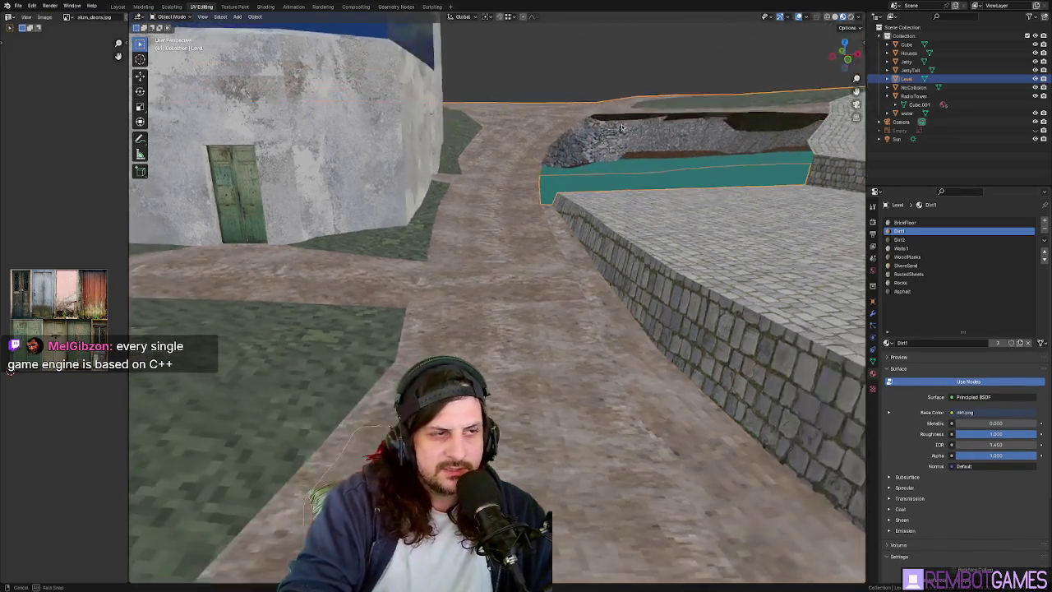
key("w")
key("s")
left_click(629, 277)
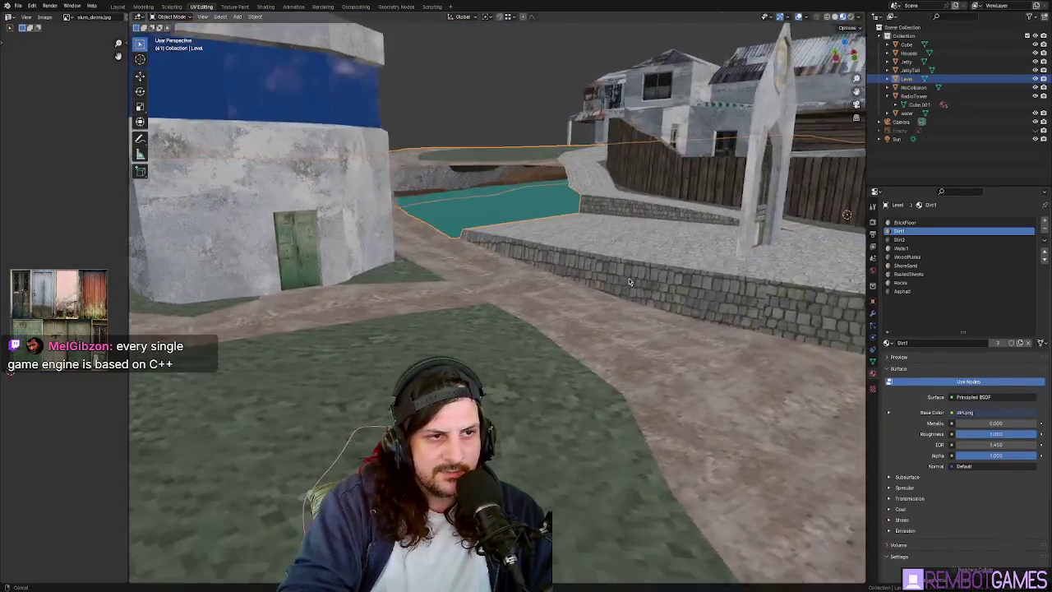
middle_click_drag(628, 278, 502, 308)
mouse_move(573, 327)
middle_mouse_down()
mouse_move(520, 347)
mouse_move(593, 345)
mouse_move(587, 361)
middle_mouse_up()
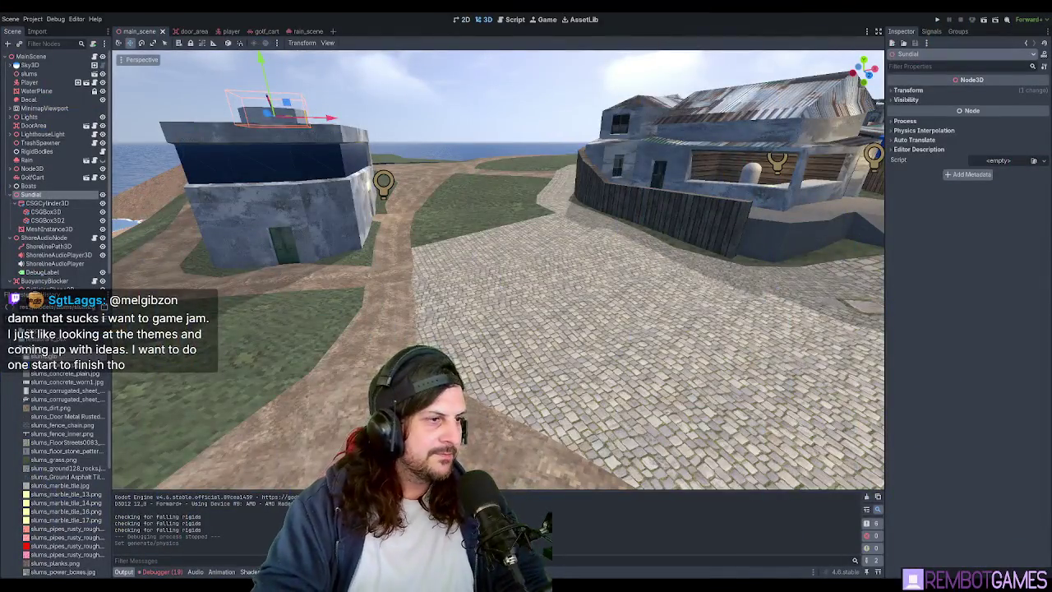
middle_click_drag(507, 271, 507, 304)
middle_click_drag(612, 322, 454, 344)
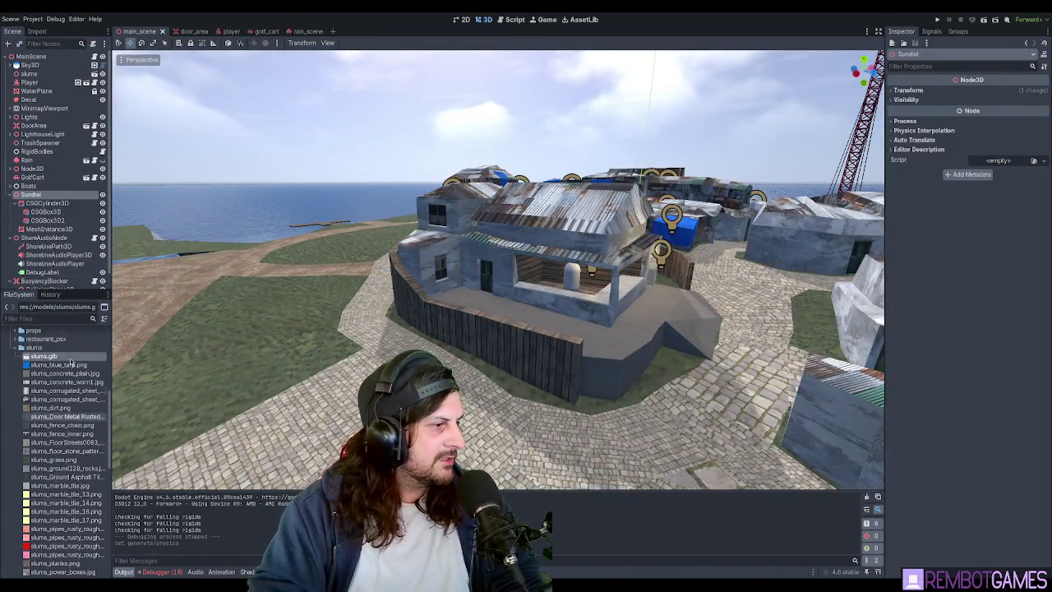
left_click(919, 91)
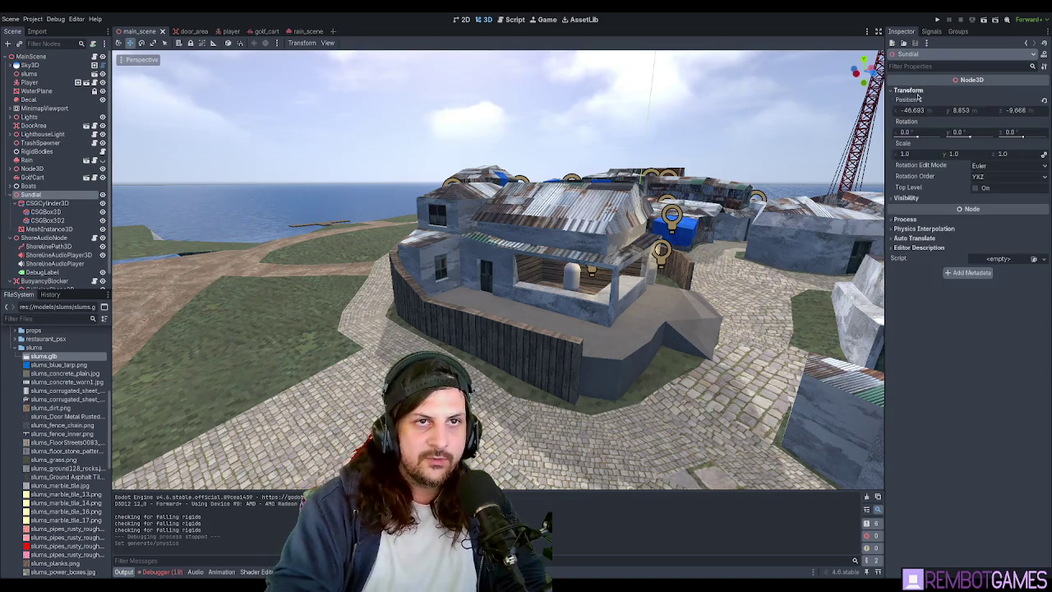
left_click(43, 134)
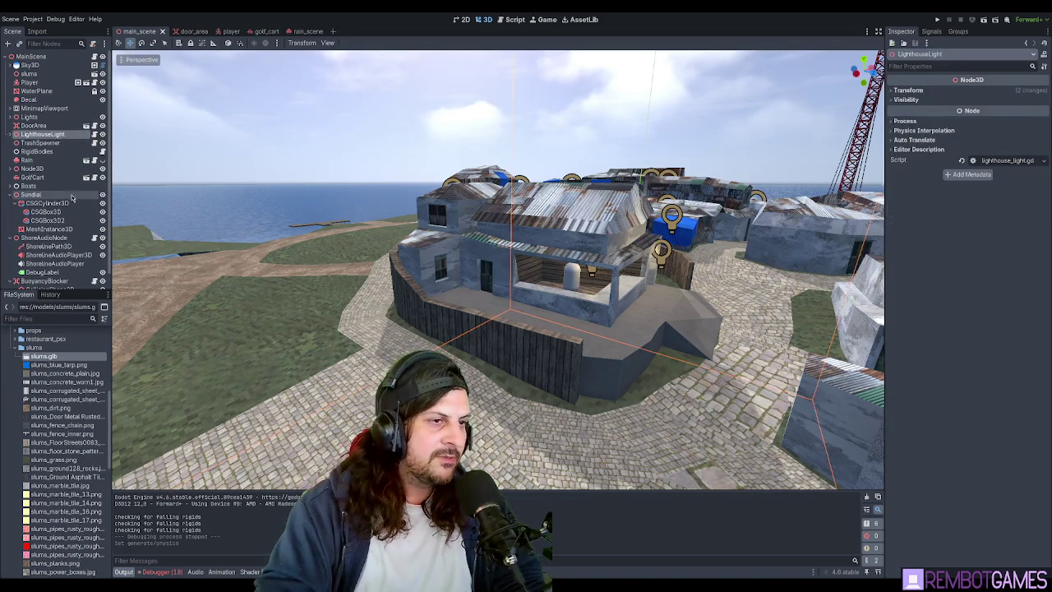
left_click(453, 119)
mouse_move(446, 112)
middle_mouse_down()
mouse_move(425, 192)
mouse_move(513, 375)
mouse_move(570, 293)
mouse_move(552, 289)
mouse_move(585, 299)
mouse_move(588, 349)
mouse_move(565, 368)
mouse_move(549, 323)
middle_mouse_up()
scroll(588, 349, "up", 3)
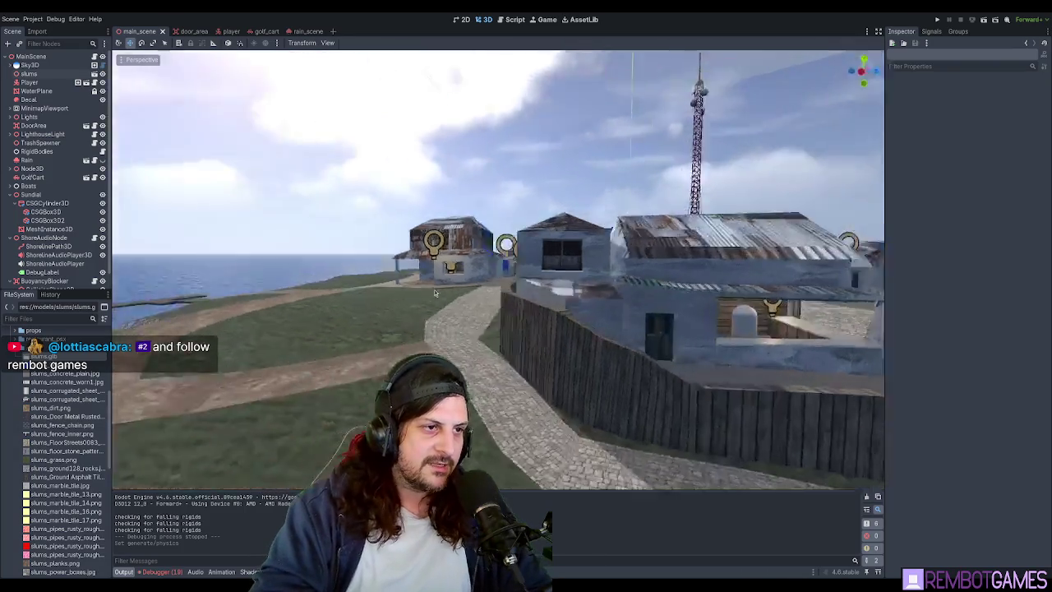
mouse_move(510, 267)
middle_mouse_down()
mouse_move(488, 329)
mouse_move(545, 301)
mouse_move(532, 299)
middle_mouse_up()
scroll(488, 330, "down", 3)
scroll(488, 329, "up", 3)
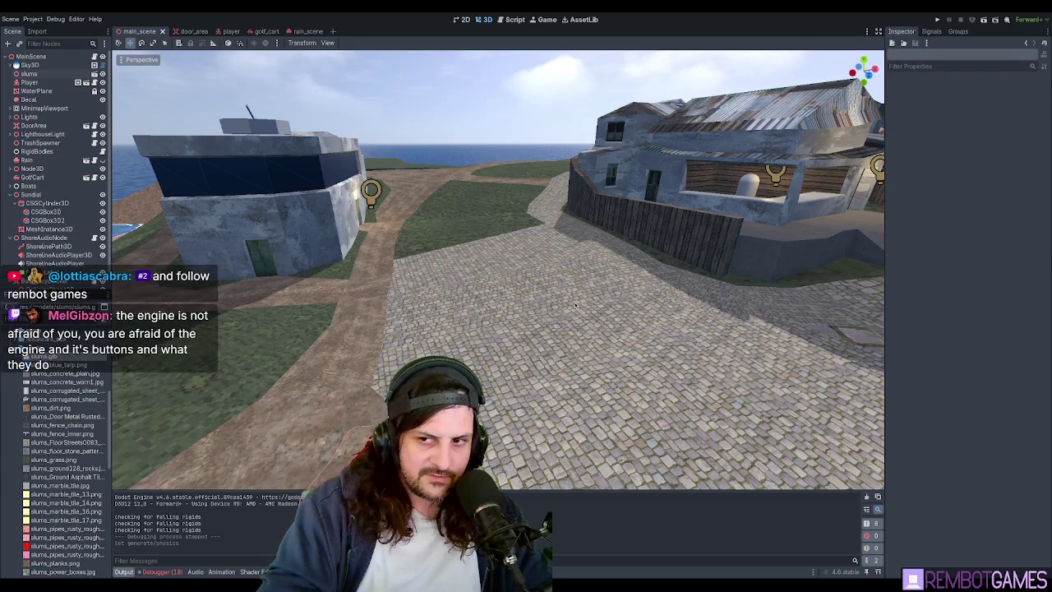
mouse_move(545, 303)
middle_mouse_down()
mouse_move(574, 314)
mouse_move(547, 291)
middle_mouse_up()
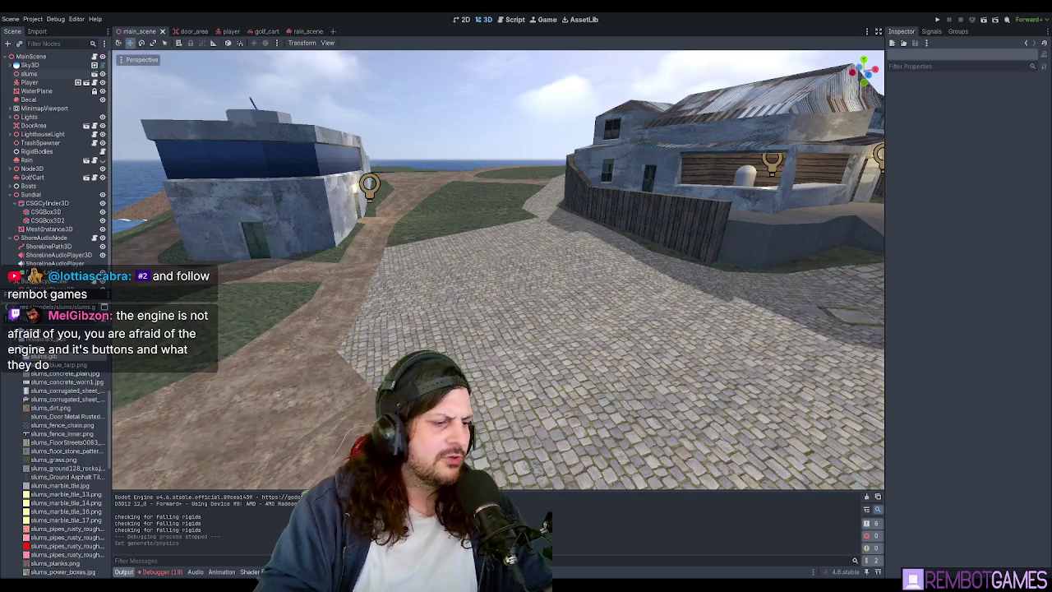
key("alt+Tab")
mouse_move(513, 265)
middle_mouse_down()
mouse_move(544, 243)
mouse_move(574, 350)
mouse_move(504, 265)
mouse_move(542, 345)
mouse_move(588, 382)
middle_mouse_up()
In the Houses mesh, select the gabled chapel front and move it about 2 m along Y.
key("Tab")
key("alt+q")
key("ctrl+l")
key("g")
key("y")
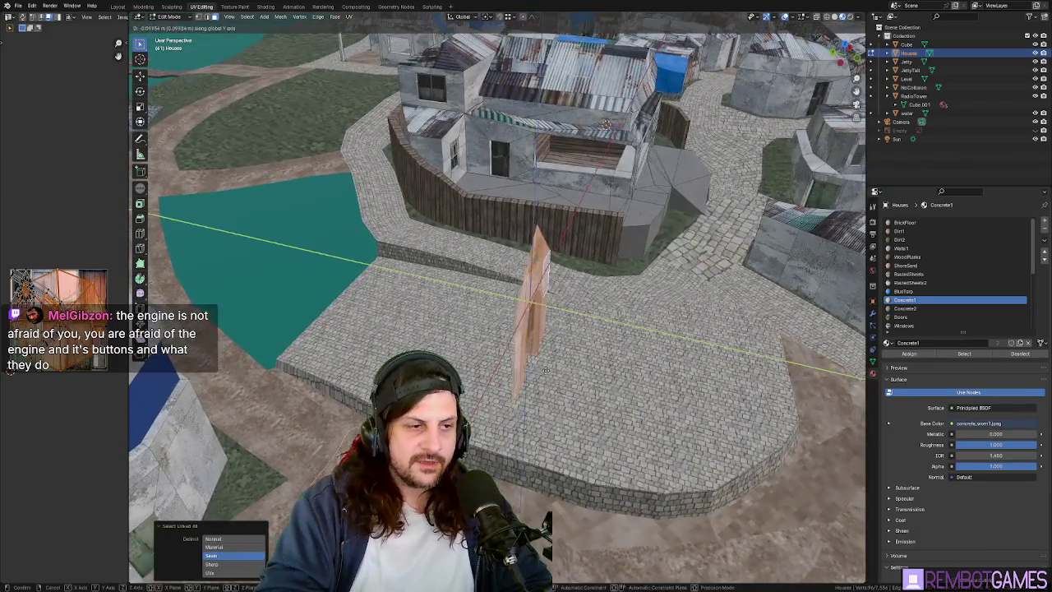
left_click(590, 397)
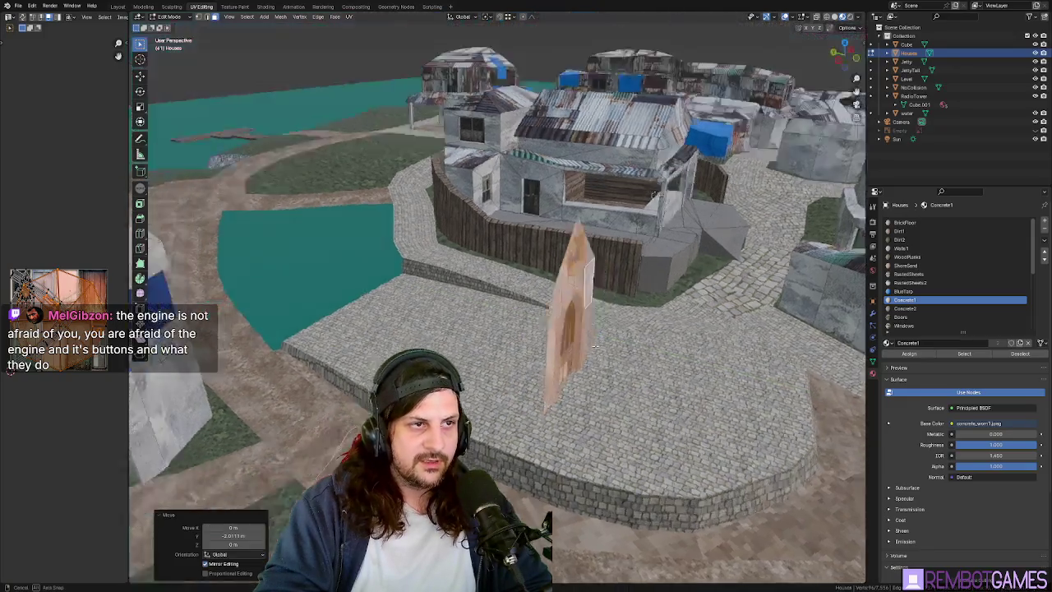
key("KP_Decimal")
scroll(441, 318, "down", 5)
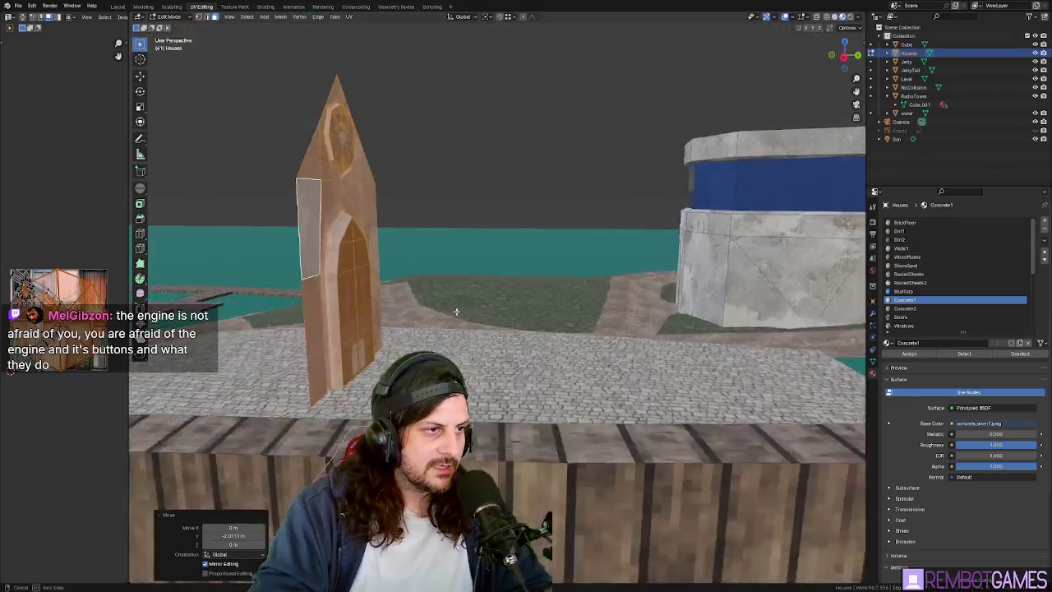
mouse_move(441, 319)
middle_mouse_down()
mouse_move(545, 297)
mouse_move(520, 297)
mouse_move(749, 199)
middle_mouse_up()
Select the chapel facade's left vertical edge and look behind the gate.
left_click(542, 296, "ctrl")
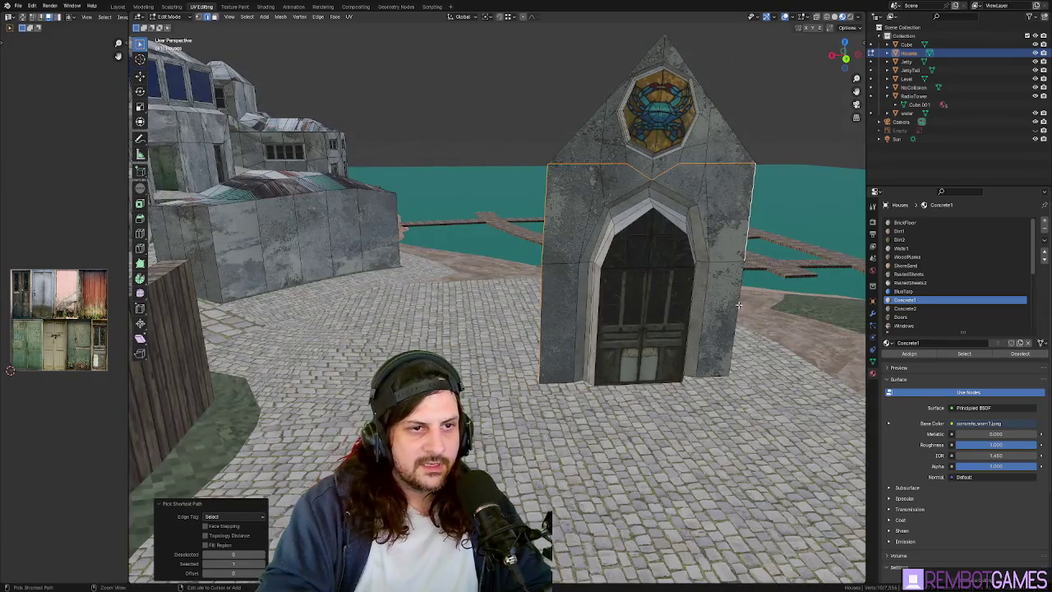
key("alt+a")
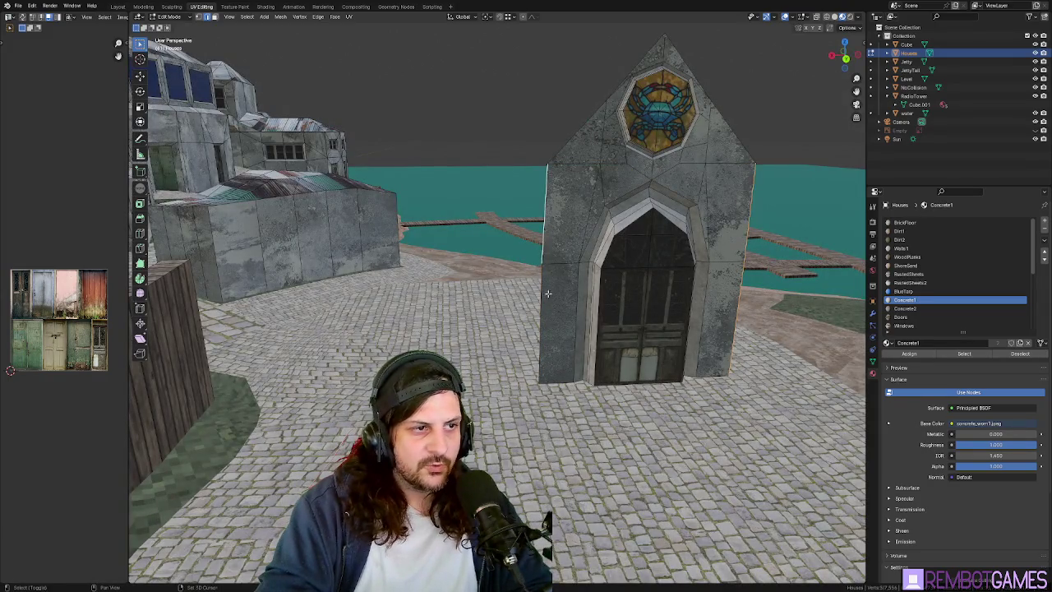
left_click(546, 293)
middle_click_drag(547, 293, 541, 313)
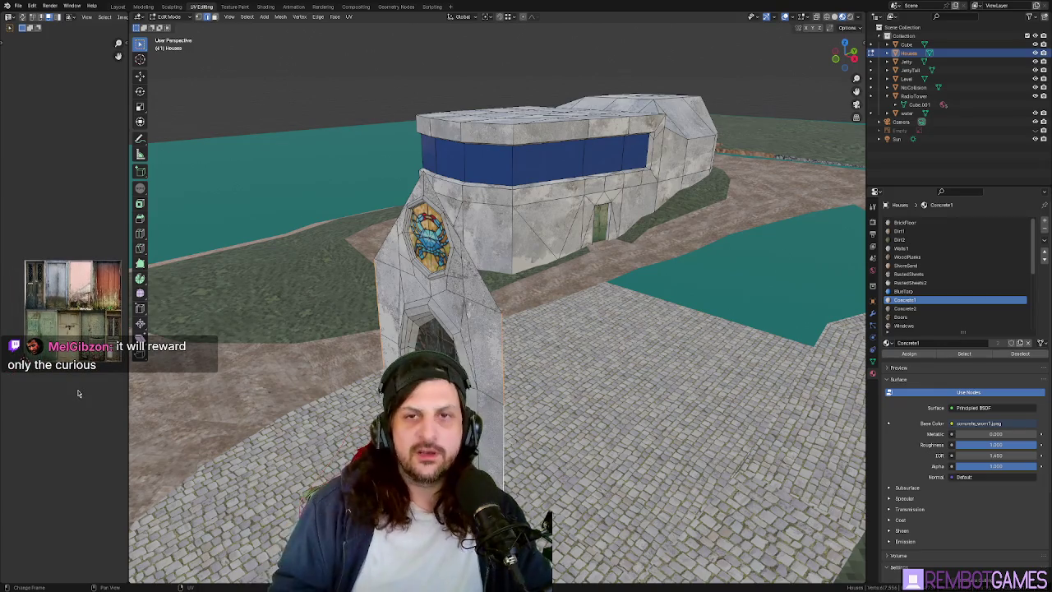
In top view, extrude the facade's left edge about 6.9 m along Y into a side wall.
middle_click_drag(493, 247, 542, 205)
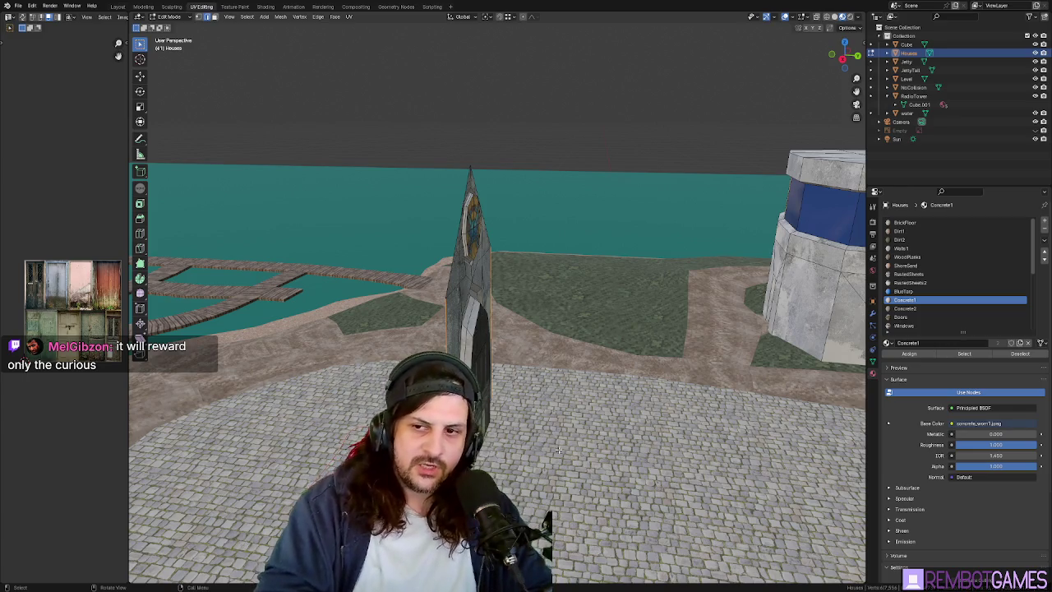
middle_click_drag(559, 450, 514, 417)
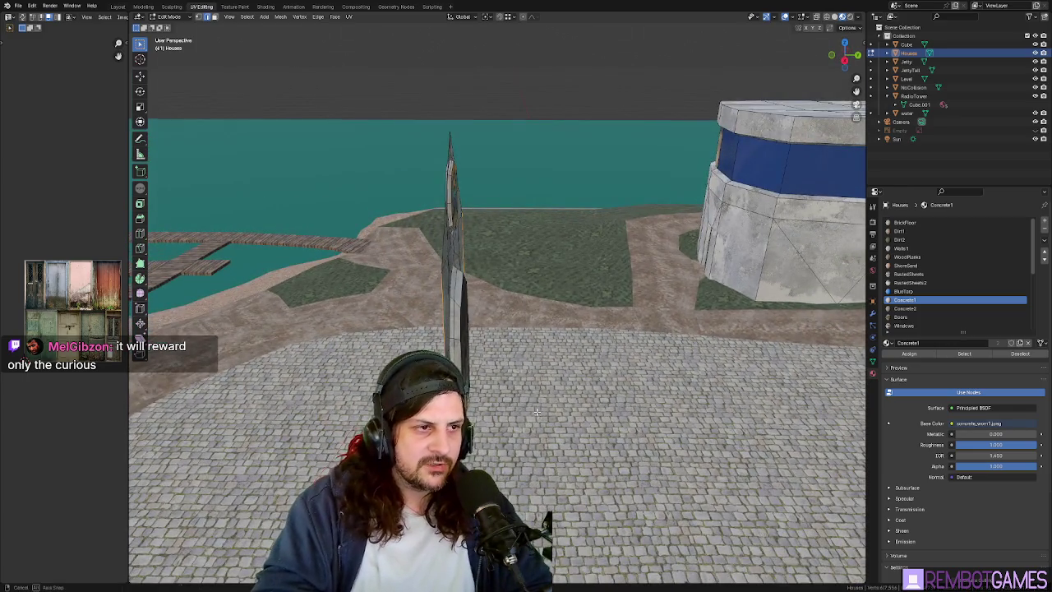
key("grave")
left_click(539, 358)
scroll(547, 180, "up", 2)
key("g")
key("y")
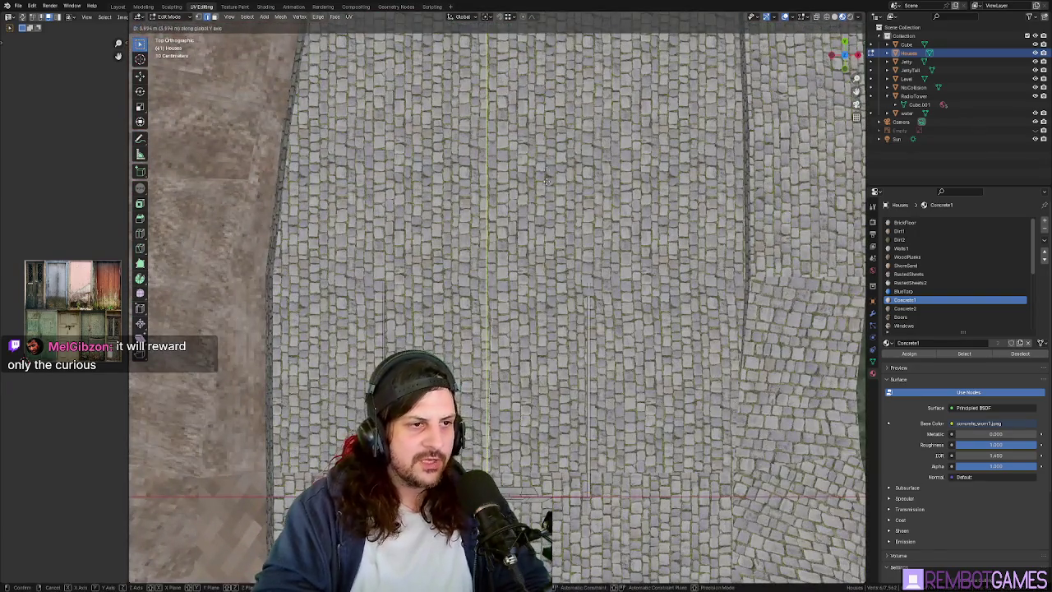
left_click(548, 57)
mouse_move(547, 57)
middle_mouse_down()
mouse_move(586, 112)
mouse_move(585, 172)
middle_mouse_up()
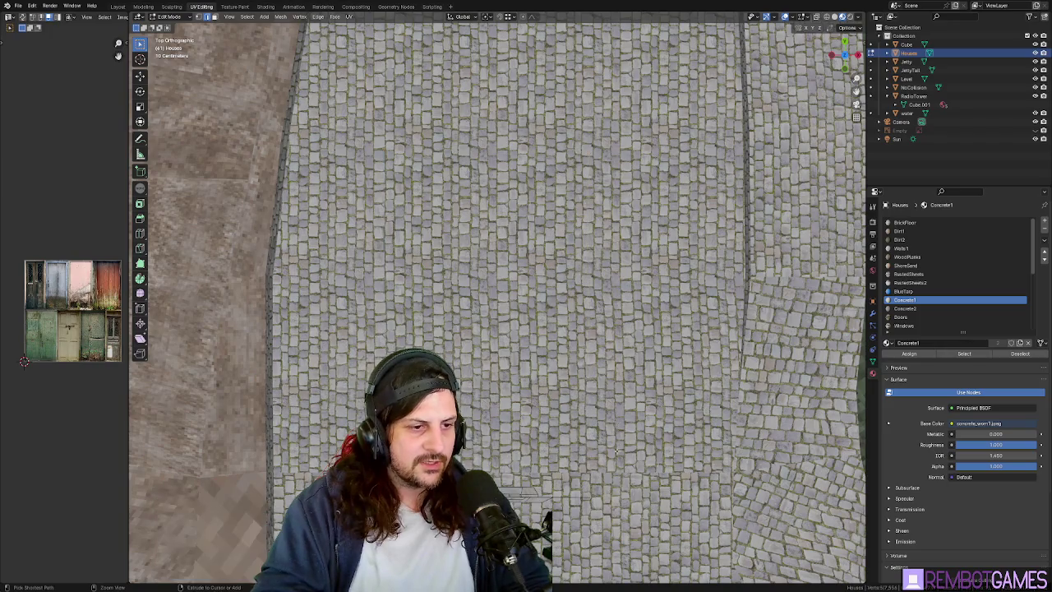
mouse_move(615, 425)
middle_mouse_down()
mouse_move(611, 380)
mouse_move(622, 409)
middle_mouse_up()
middle_click_drag(588, 485, 639, 426)
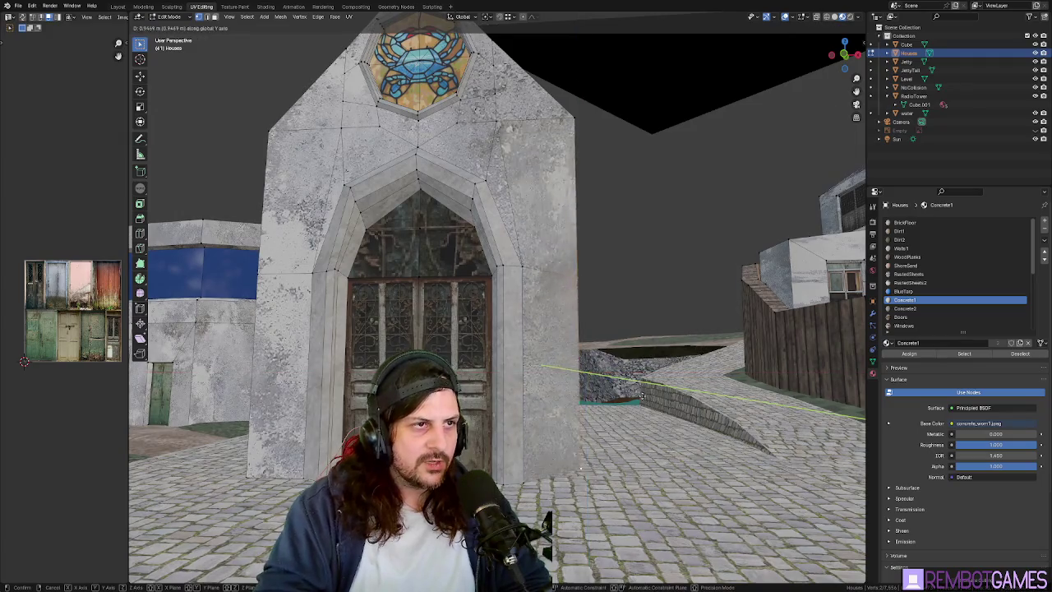
Nudge the selected wall edge along X in three small moves.
key("g")
key("x")
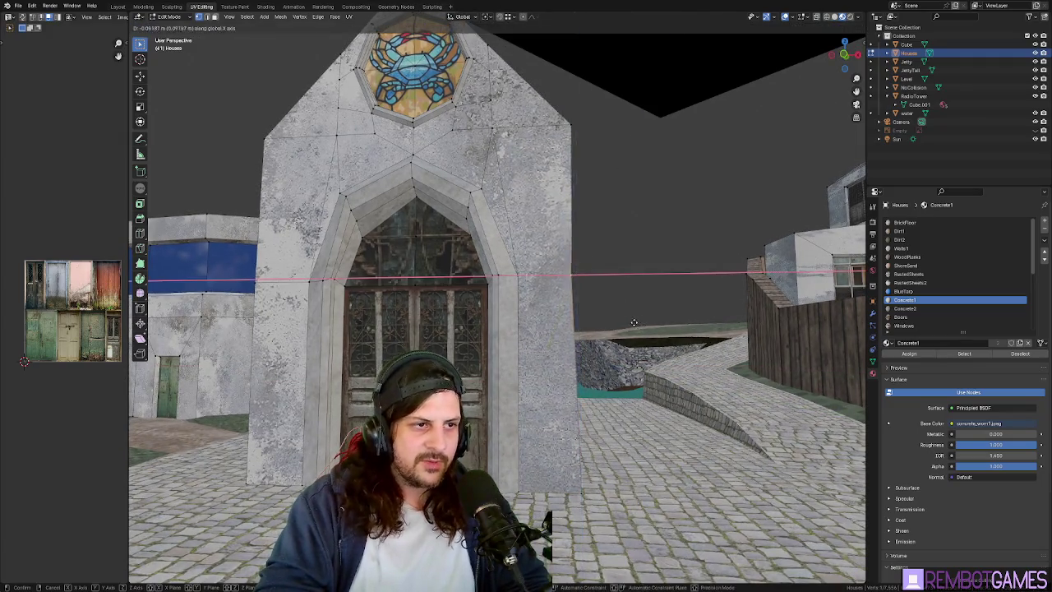
left_click(574, 131)
key("g")
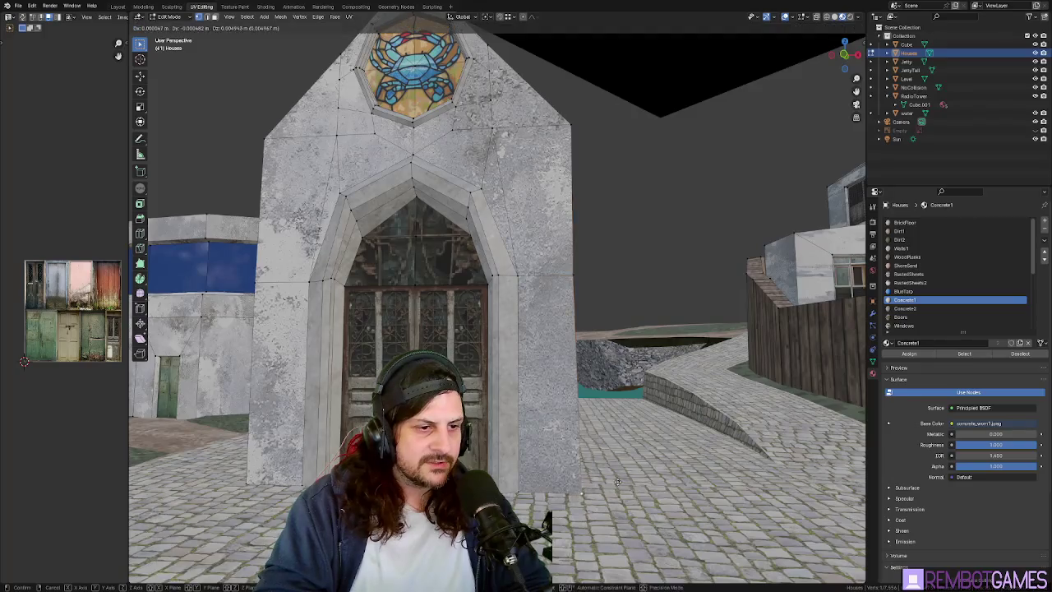
key("x")
left_click(601, 473)
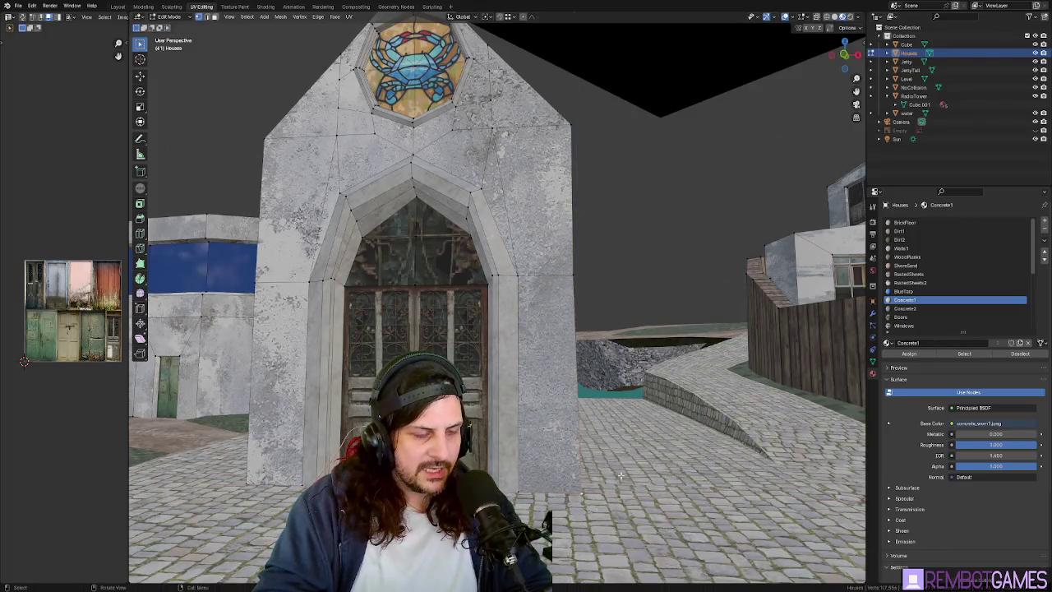
key("g")
key("x")
left_click(574, 273)
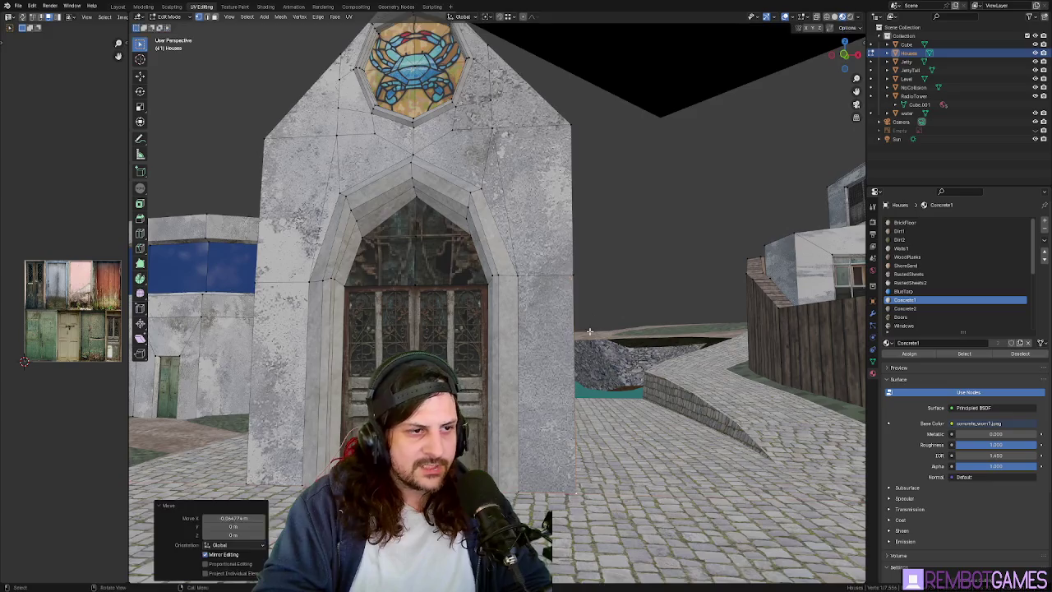
middle_click_drag(575, 273, 520, 437)
middle_click_drag(715, 484, 708, 419)
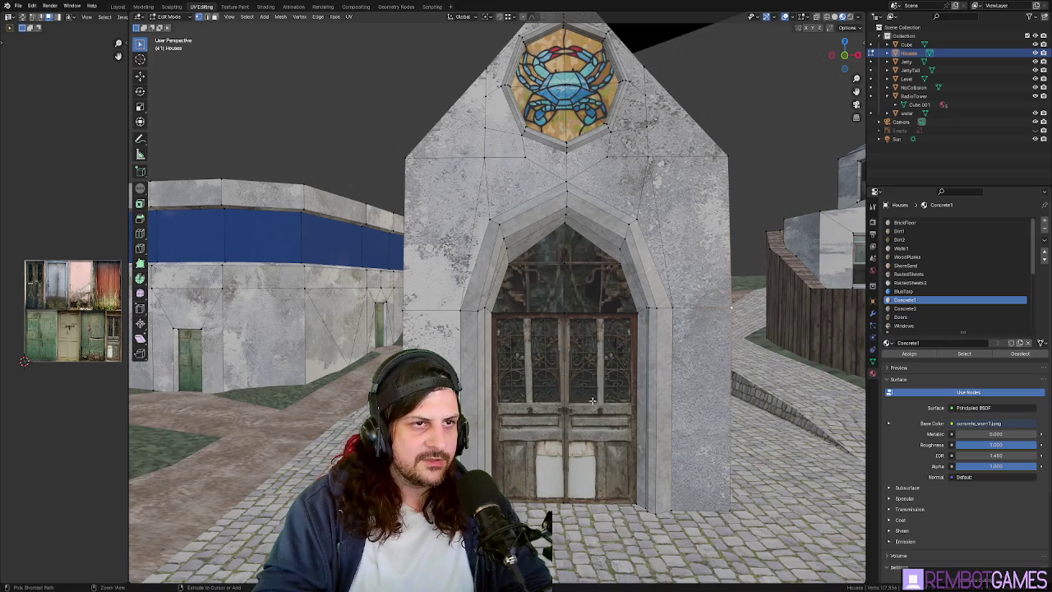
middle_click_drag(771, 334, 723, 279)
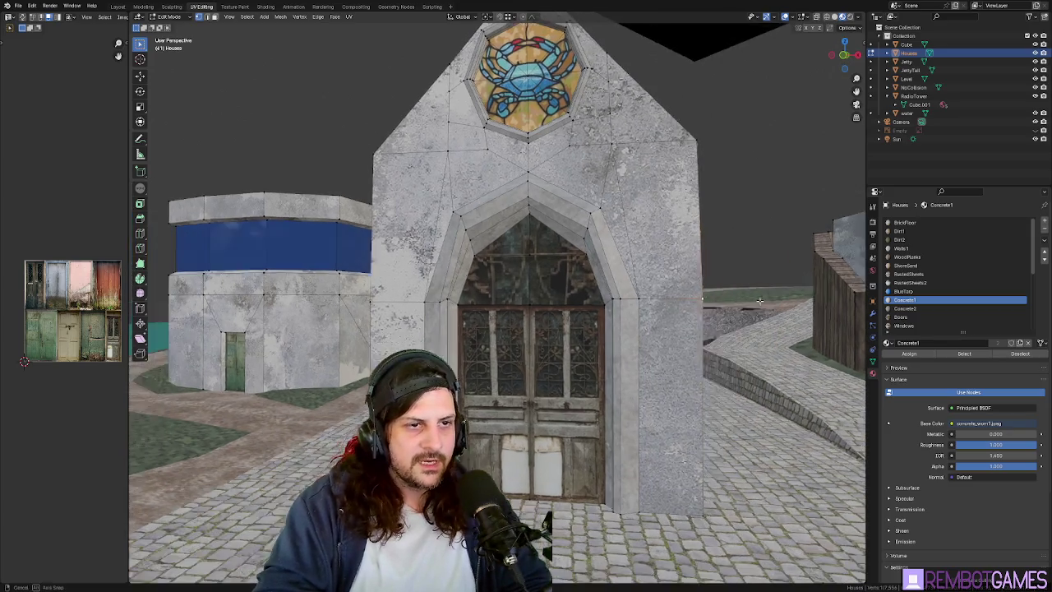
Make four more small X shifts so the wall lines up with the facade side.
key("g")
key("x")
left_click(707, 369)
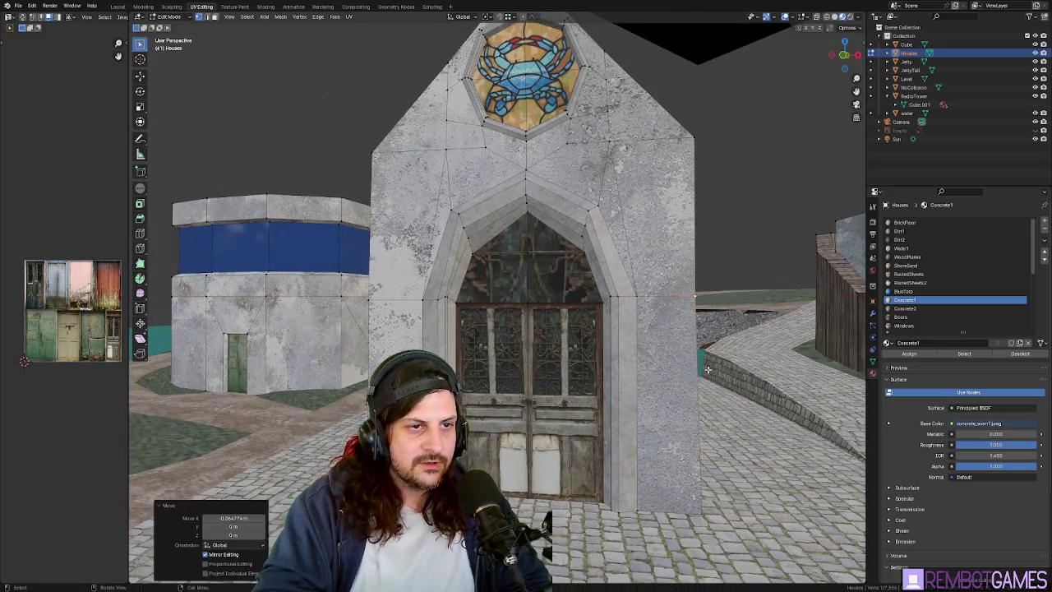
key("g")
key("x")
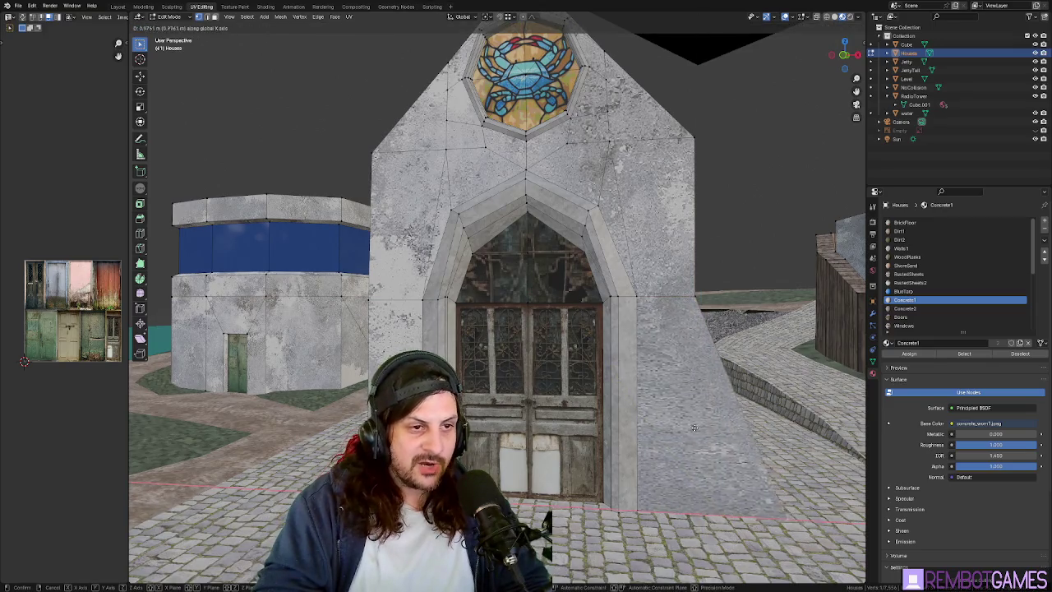
left_click(690, 290)
middle_click_drag(690, 290, 474, 447)
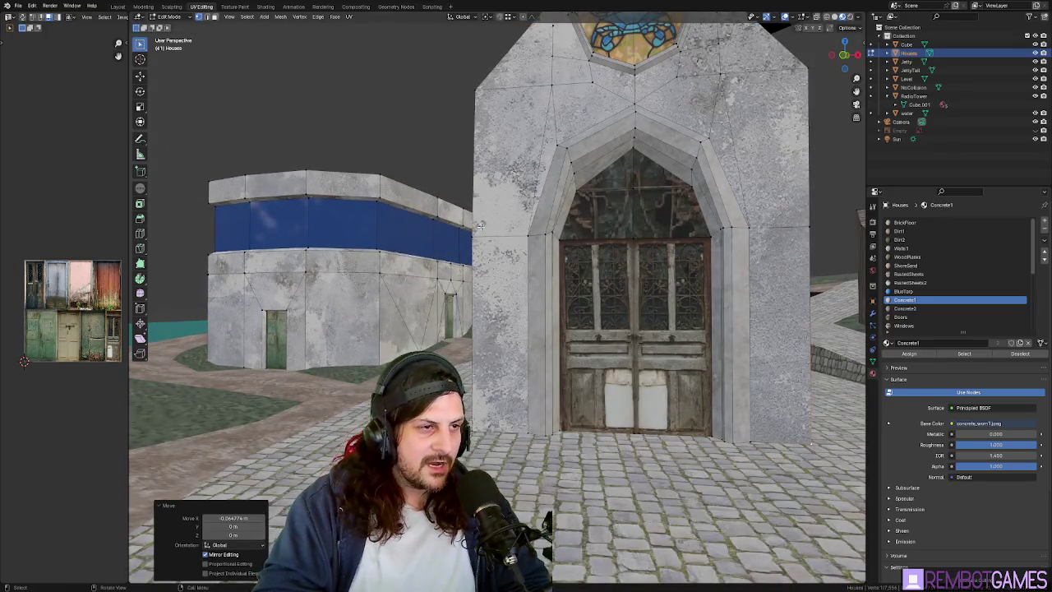
key("g")
key("x")
middle_click_drag(473, 236, 503, 105)
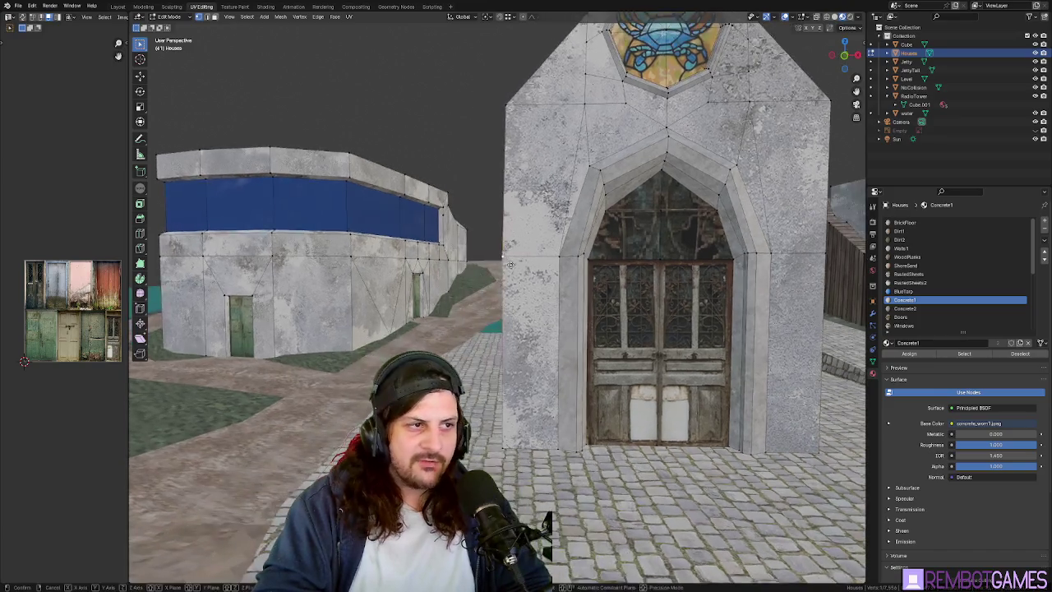
left_click(504, 105)
middle_click_drag(506, 258, 562, 283)
key("g")
key("x")
left_click(514, 258)
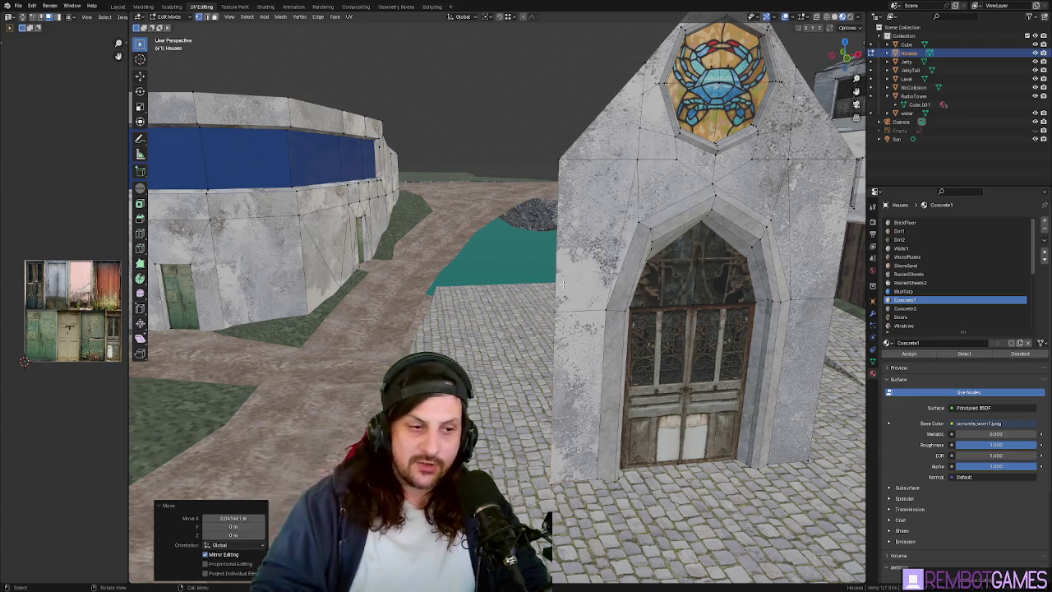
Orbit around the chapel, trying and then clearing an edge-path selection.
mouse_move(724, 348)
middle_mouse_down()
mouse_move(698, 259)
mouse_move(660, 249)
middle_mouse_up()
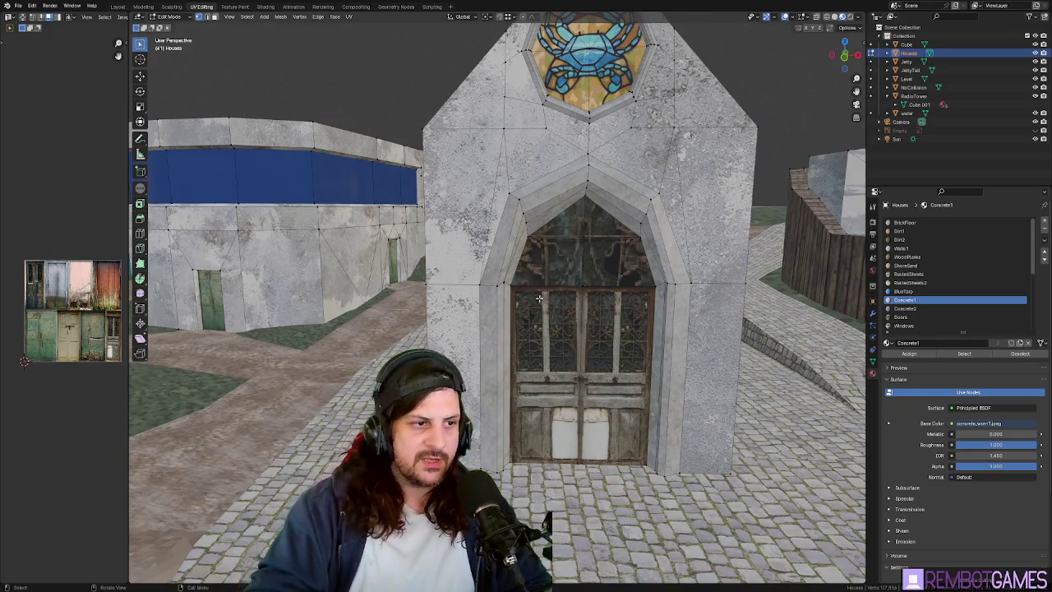
mouse_move(539, 298)
middle_mouse_down()
mouse_move(575, 271)
mouse_move(640, 301)
mouse_move(574, 328)
middle_mouse_up()
left_click(575, 329, "ctrl")
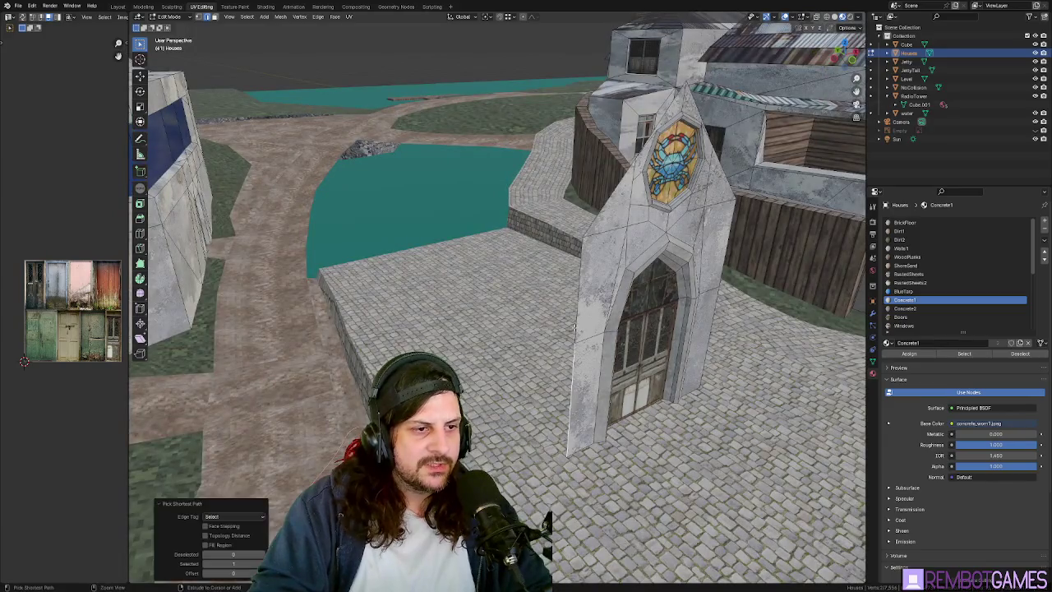
middle_click_drag(641, 291, 631, 423)
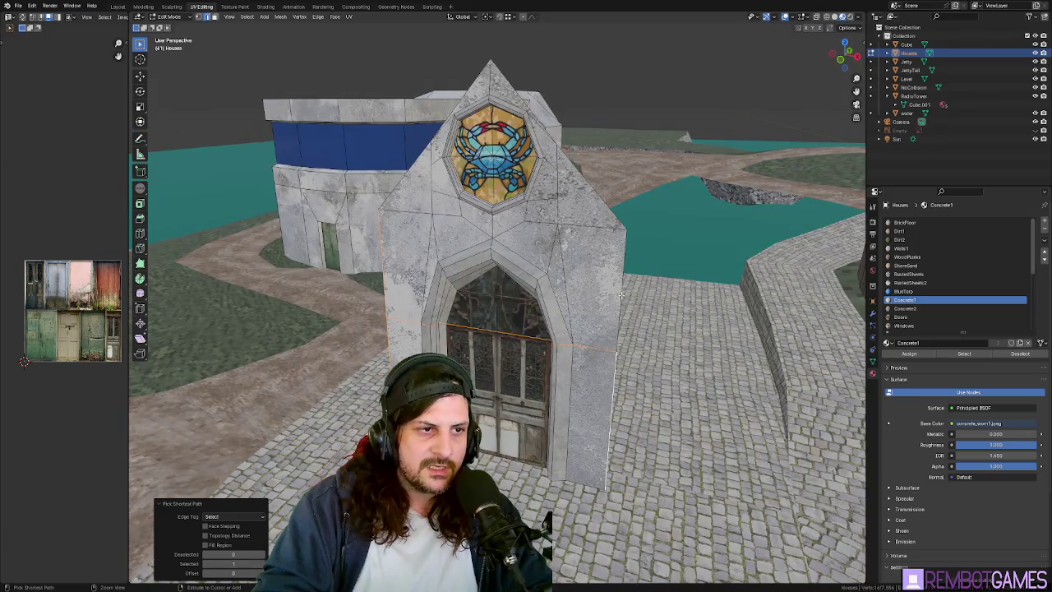
left_click(623, 324)
middle_click_drag(612, 380, 513, 373)
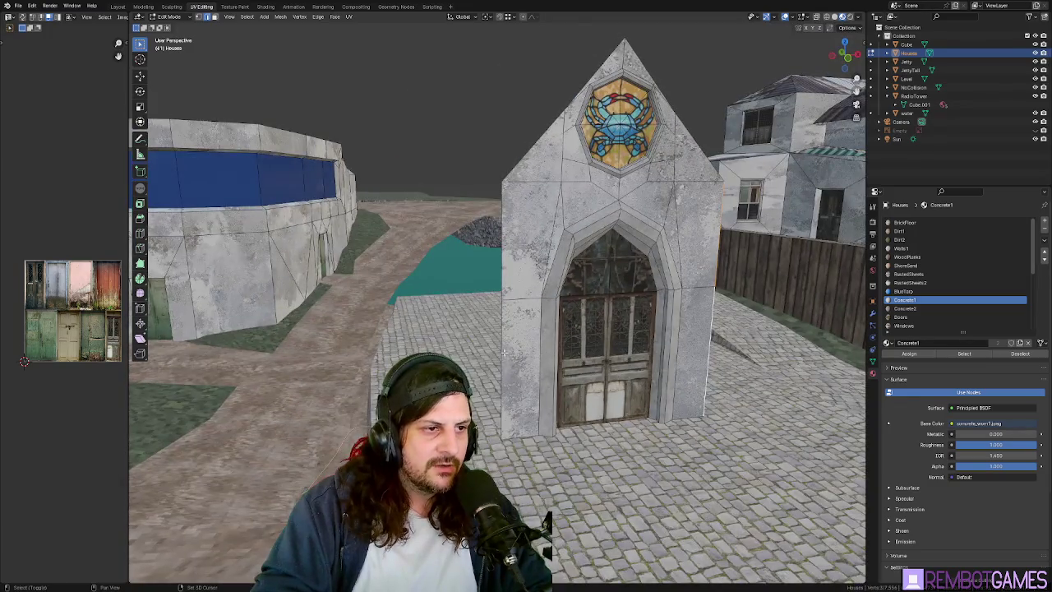
middle_click_drag(524, 265, 525, 273)
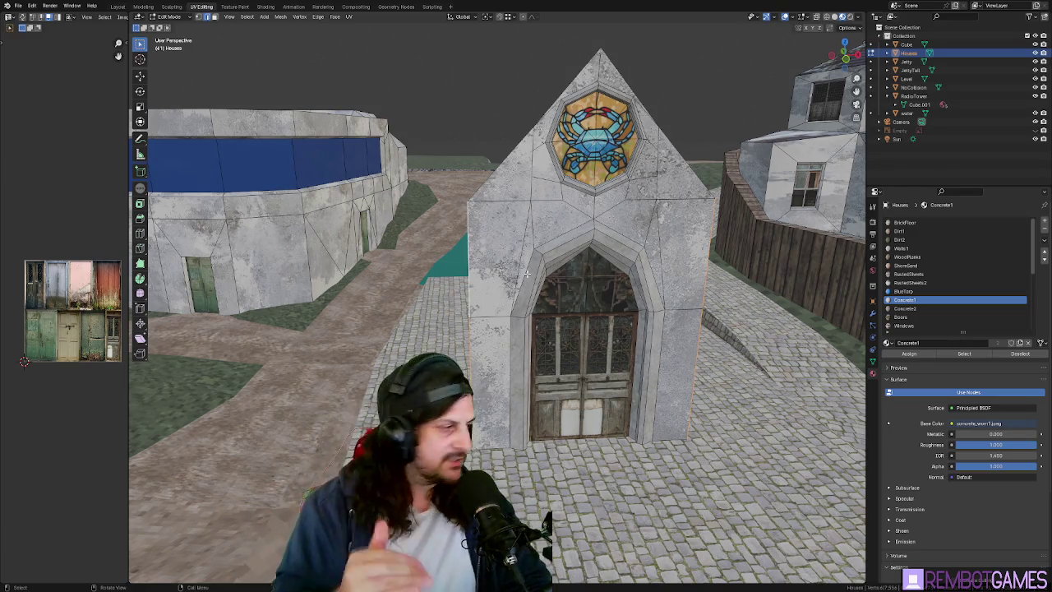
middle_click_drag(526, 313, 561, 317)
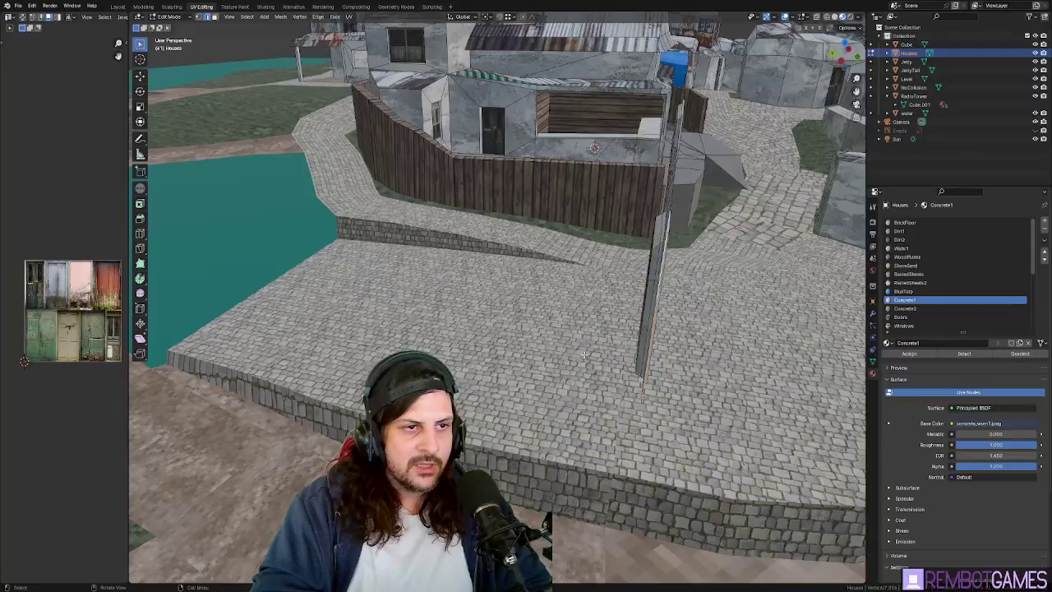
In top view, extend the wall edges about 7.9 m along Y into a second side wall.
key("KP_7")
key("g")
key("x")
key("y")
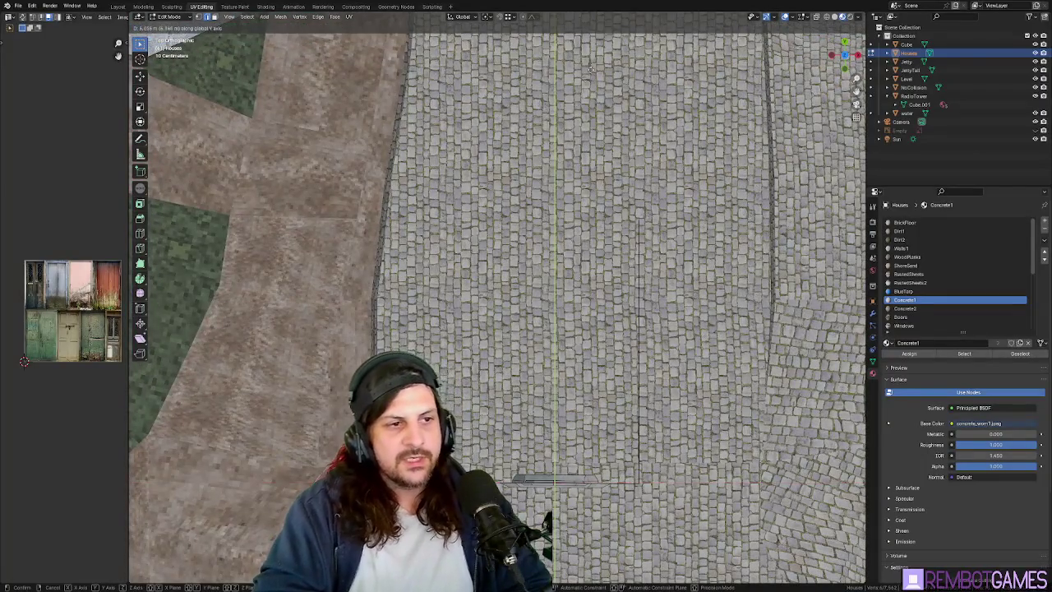
left_click(589, 35)
mouse_move(588, 35)
middle_mouse_down()
mouse_move(602, 214)
mouse_move(554, 270)
middle_mouse_up()
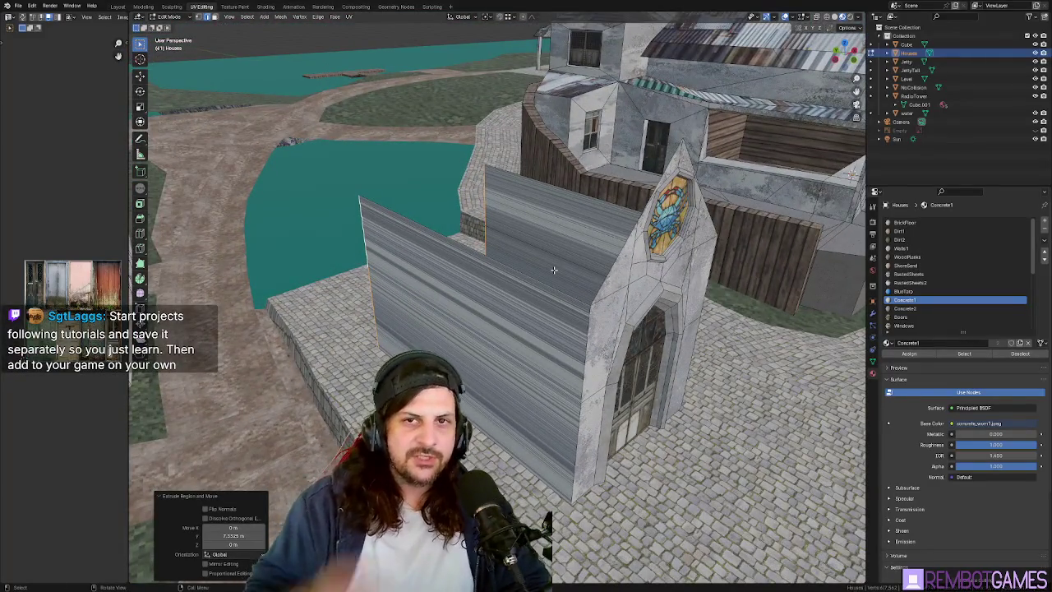
scroll(554, 269, "down", 5)
scroll(443, 242, "down", 2)
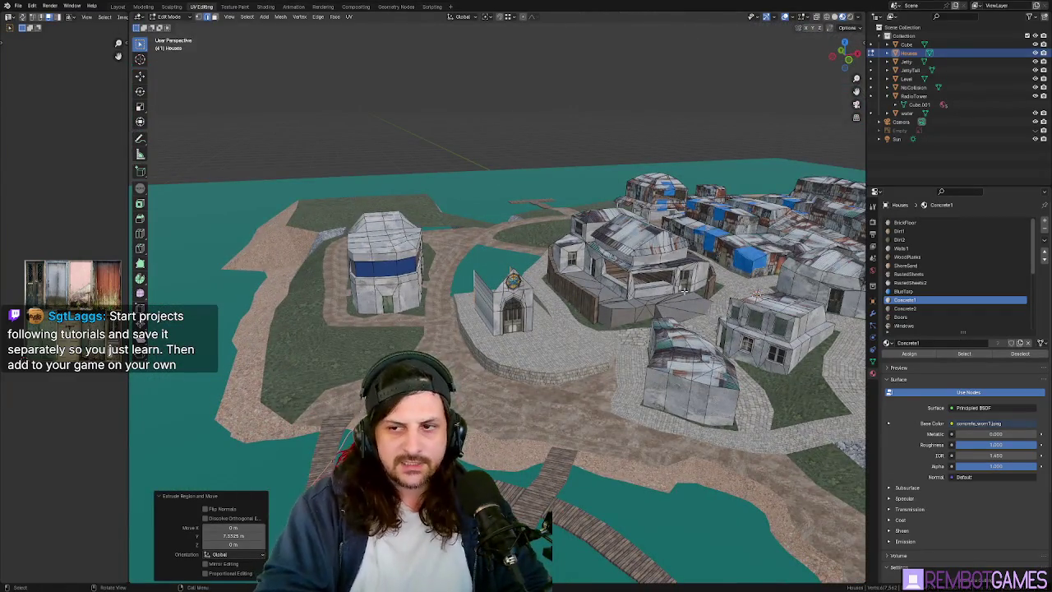
scroll(657, 320, "up", 4)
Orbit around the town to inspect the two parallel walls and the stained-glass gable.
mouse_move(589, 318)
middle_mouse_down()
mouse_move(692, 281)
mouse_move(775, 201)
middle_mouse_up()
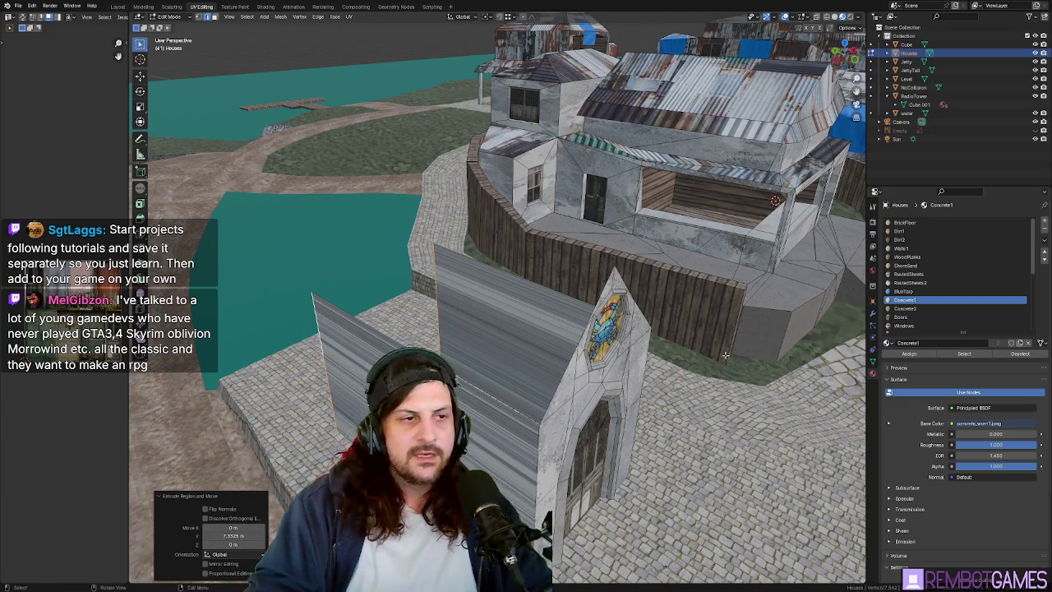
mouse_move(577, 362)
middle_mouse_down()
mouse_move(644, 333)
mouse_move(601, 324)
mouse_move(614, 323)
middle_mouse_up()
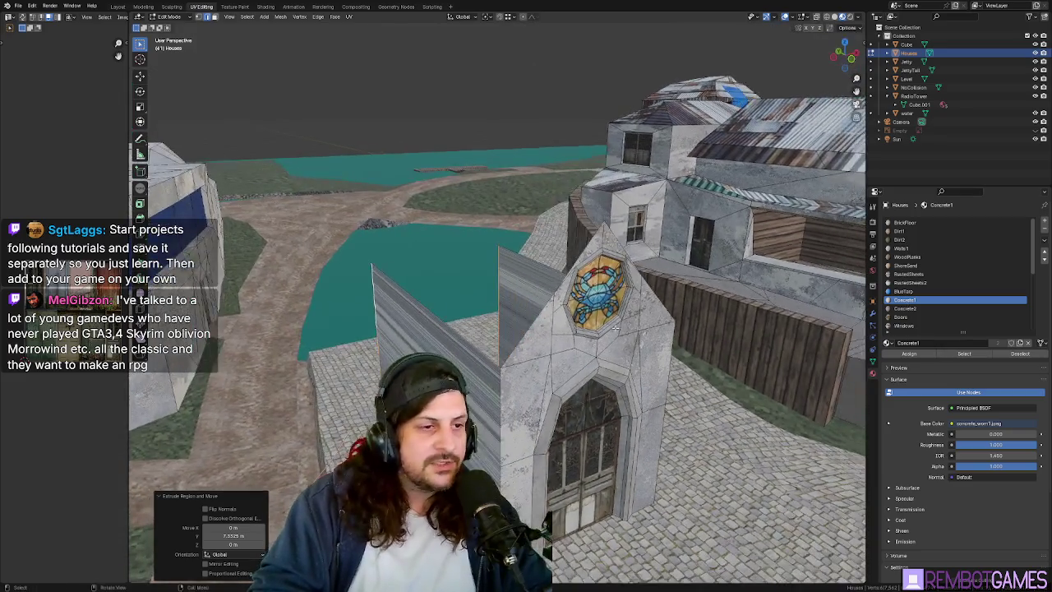
middle_click_drag(523, 331, 615, 258)
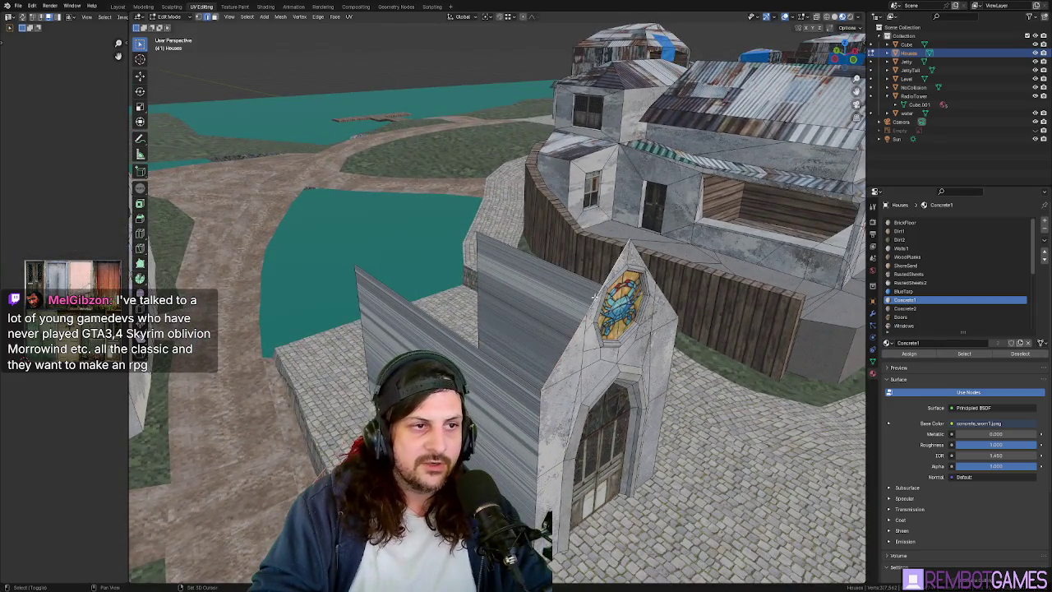
mouse_move(595, 298)
middle_mouse_down()
mouse_move(566, 349)
mouse_move(575, 354)
mouse_move(525, 351)
mouse_move(479, 301)
mouse_move(330, 266)
middle_mouse_up()
mouse_move(427, 262)
middle_mouse_down()
mouse_move(631, 233)
mouse_move(670, 325)
middle_mouse_up()
key("e")
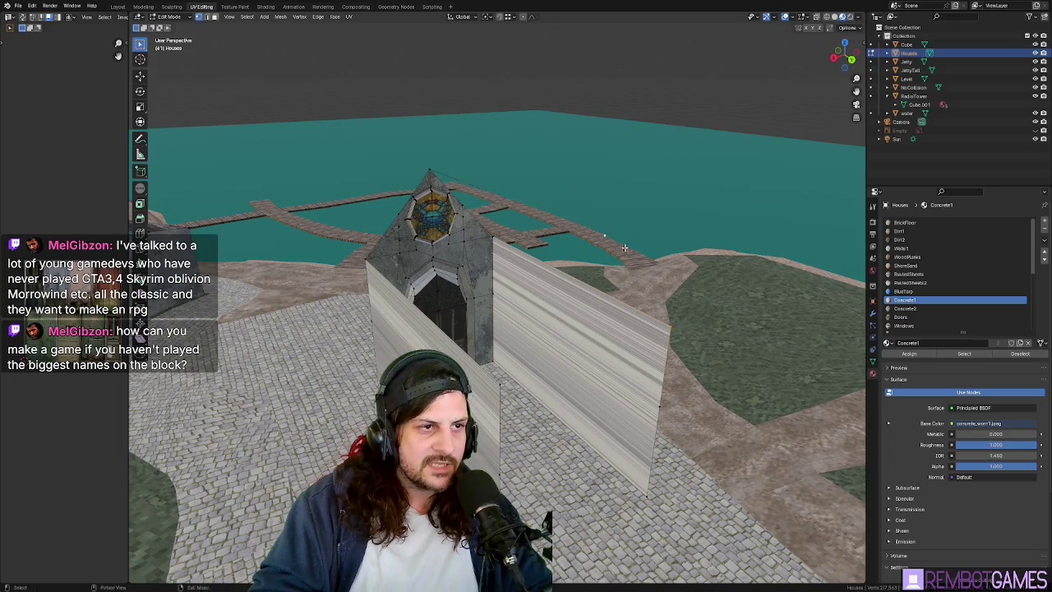
Extrude the selected chapel wall faces and move them outward along the Y axis.
middle_click_drag(624, 247, 607, 258)
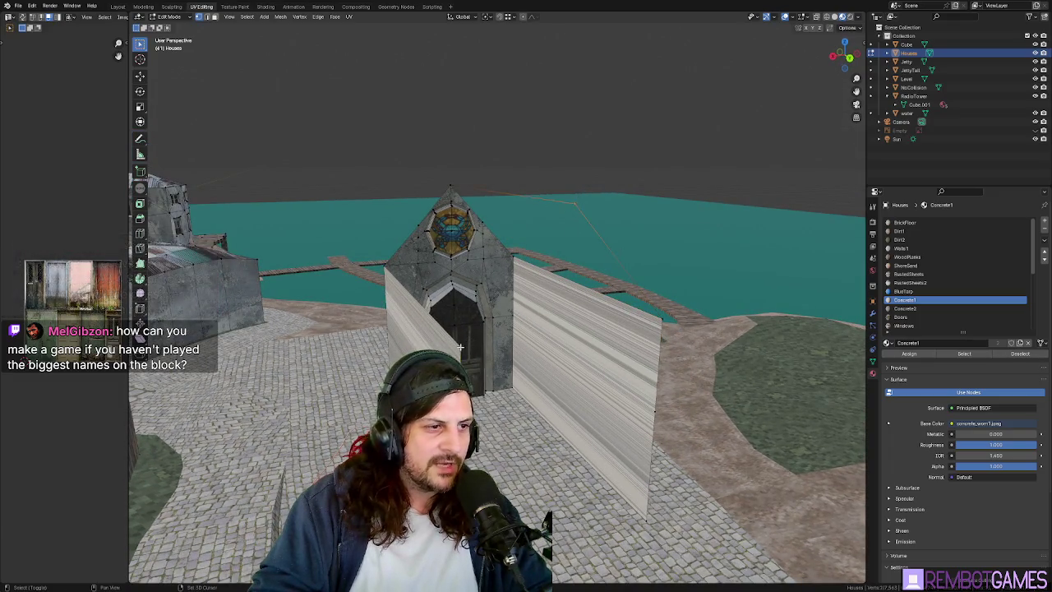
mouse_move(577, 201)
middle_mouse_down()
mouse_move(600, 329)
mouse_move(545, 204)
middle_mouse_up()
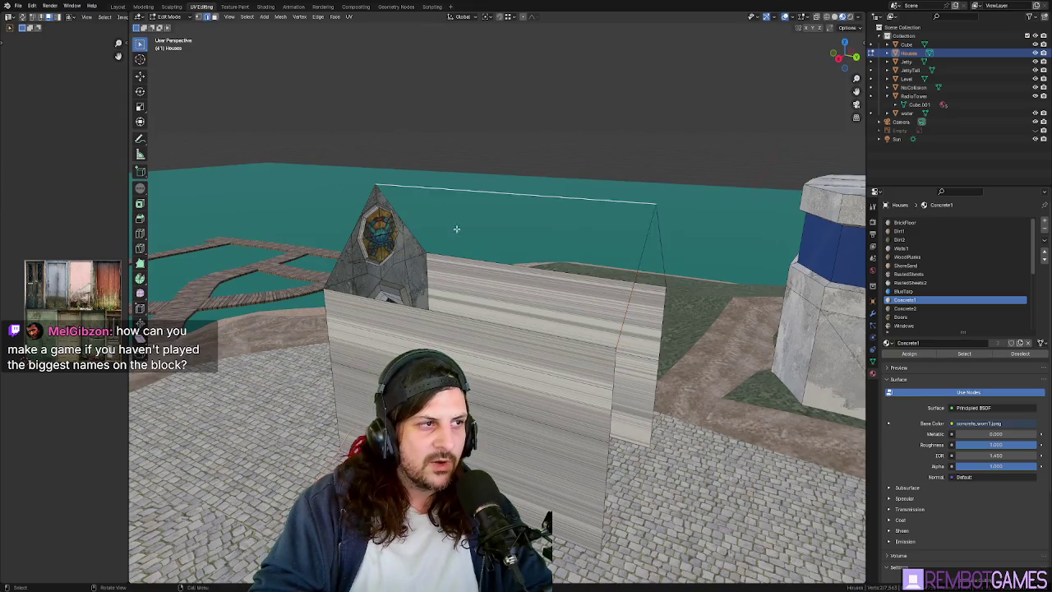
mouse_move(457, 229)
middle_mouse_down()
mouse_move(528, 289)
mouse_move(559, 275)
mouse_move(635, 279)
mouse_move(602, 285)
mouse_move(496, 240)
mouse_move(430, 323)
mouse_move(435, 309)
middle_mouse_up()
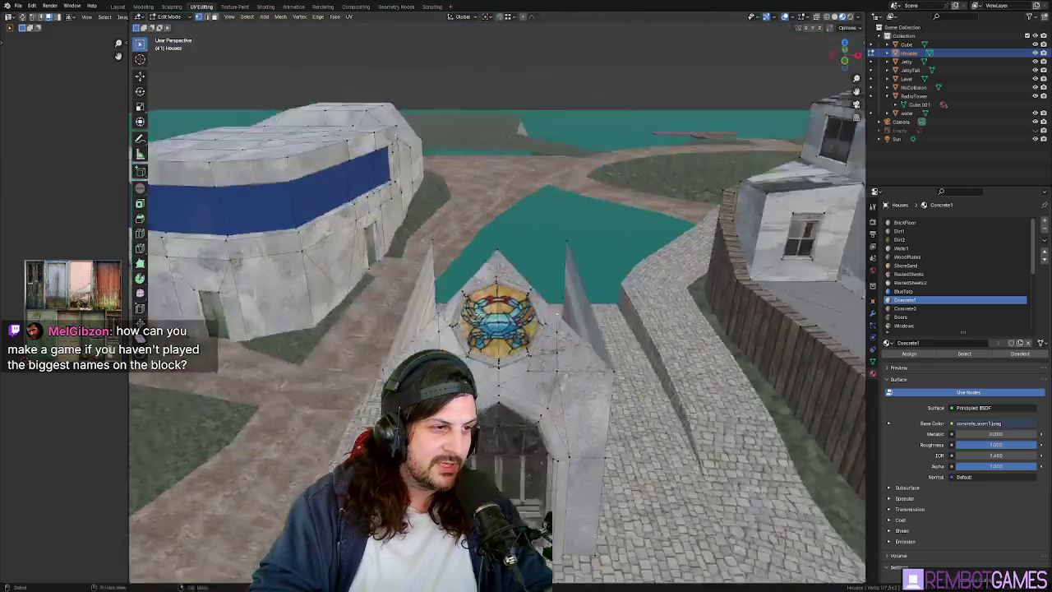
mouse_move(524, 297)
middle_mouse_down()
mouse_move(625, 310)
mouse_move(337, 197)
middle_mouse_up()
key("ctrl+z")
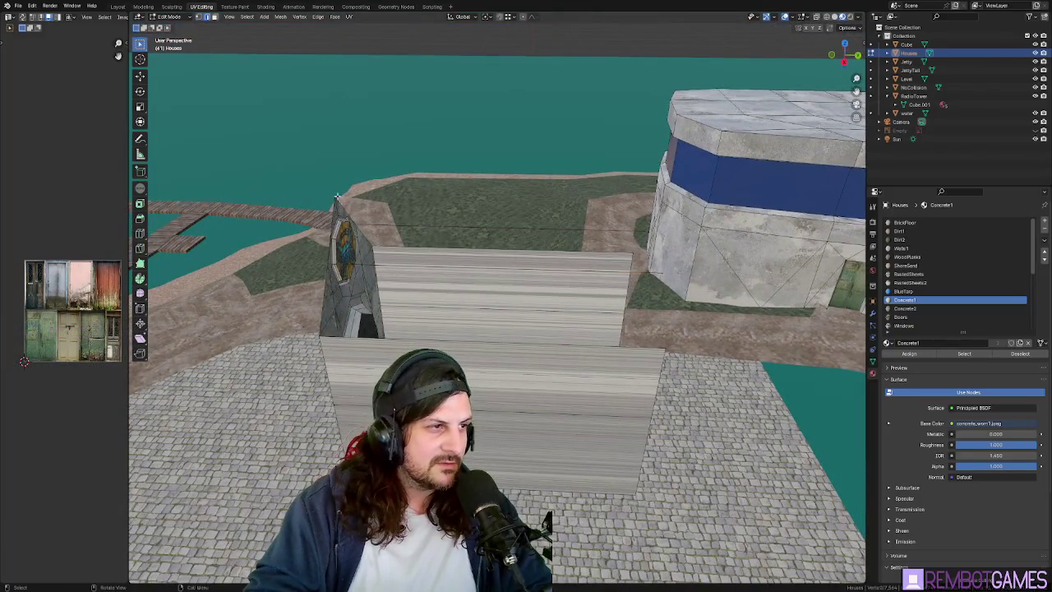
key("g")
key("y")
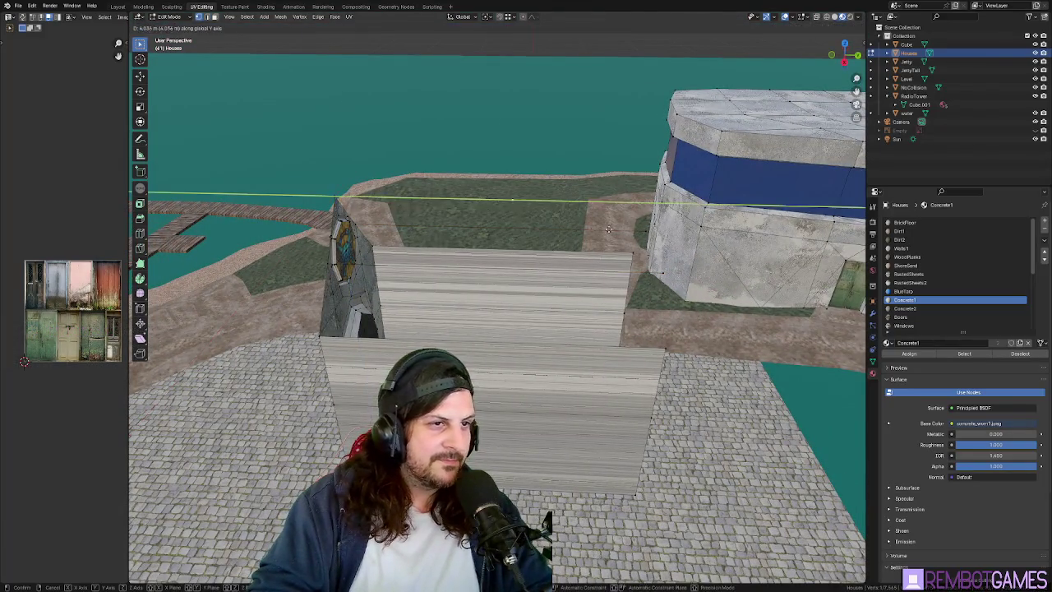
left_click(648, 232)
Remap the lower front wall face so its concrete texture is no longer stretched.
mouse_move(648, 232)
middle_mouse_down()
mouse_move(641, 255)
mouse_move(554, 203)
middle_mouse_up()
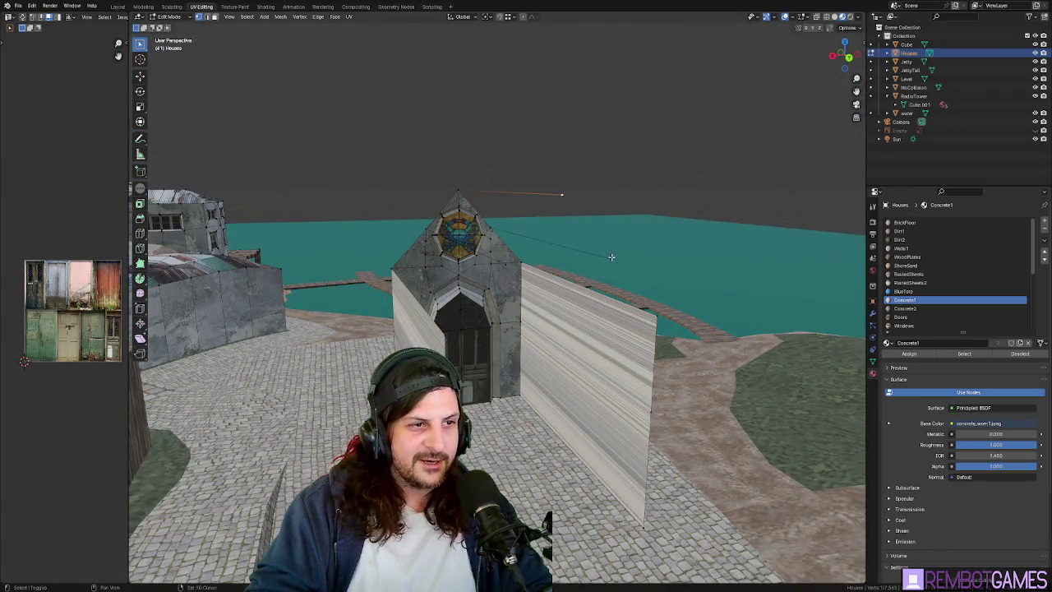
mouse_move(602, 270)
middle_mouse_down()
mouse_move(614, 289)
mouse_move(497, 264)
middle_mouse_up()
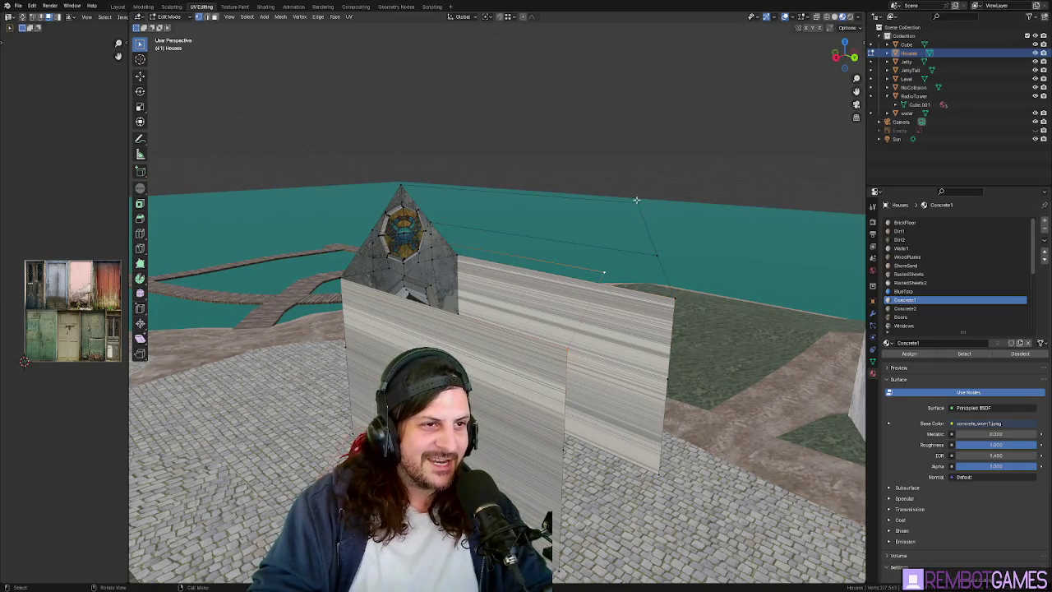
mouse_move(640, 264)
middle_mouse_down()
mouse_move(652, 258)
mouse_move(628, 254)
middle_mouse_up()
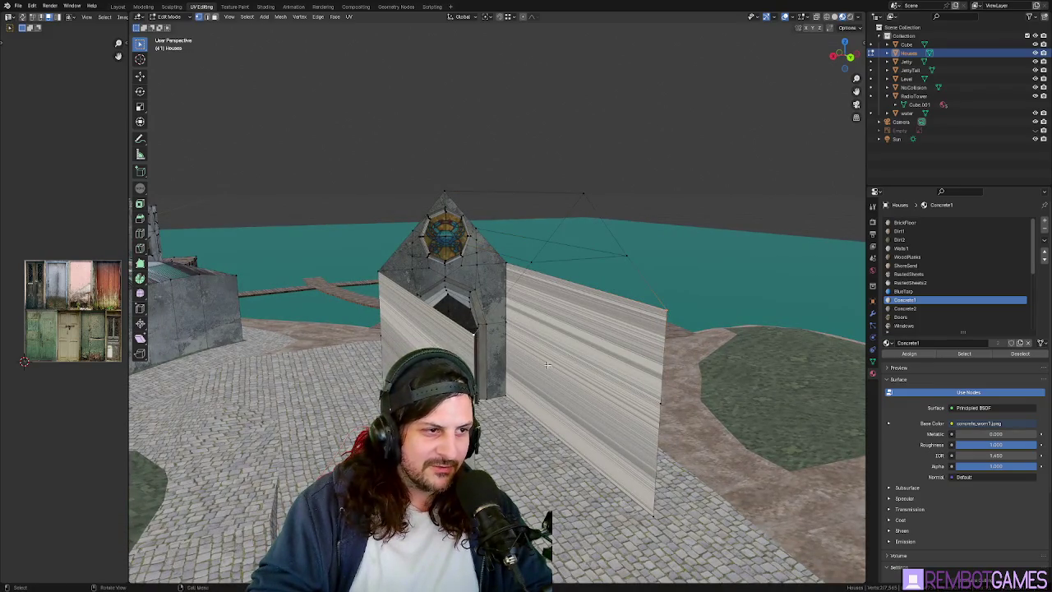
middle_click_drag(547, 364, 651, 408)
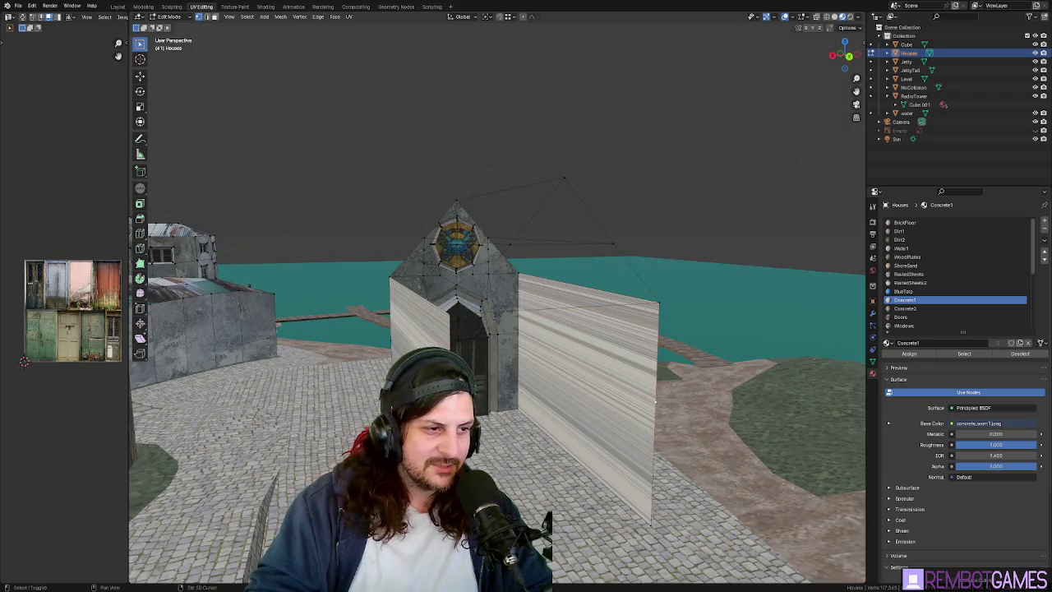
middle_click_drag(633, 460, 594, 488)
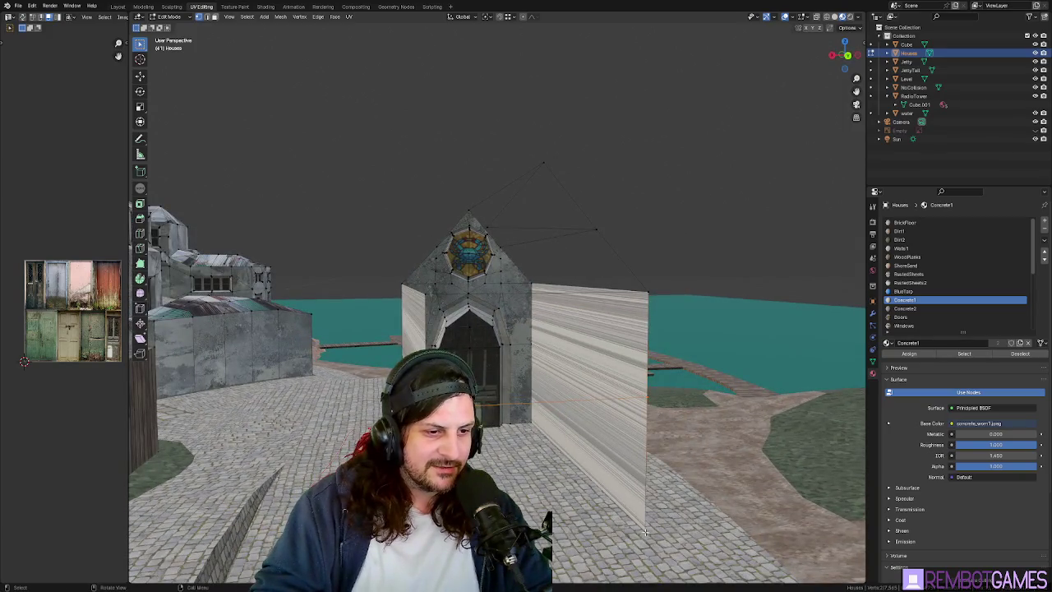
middle_click_drag(645, 532, 573, 487)
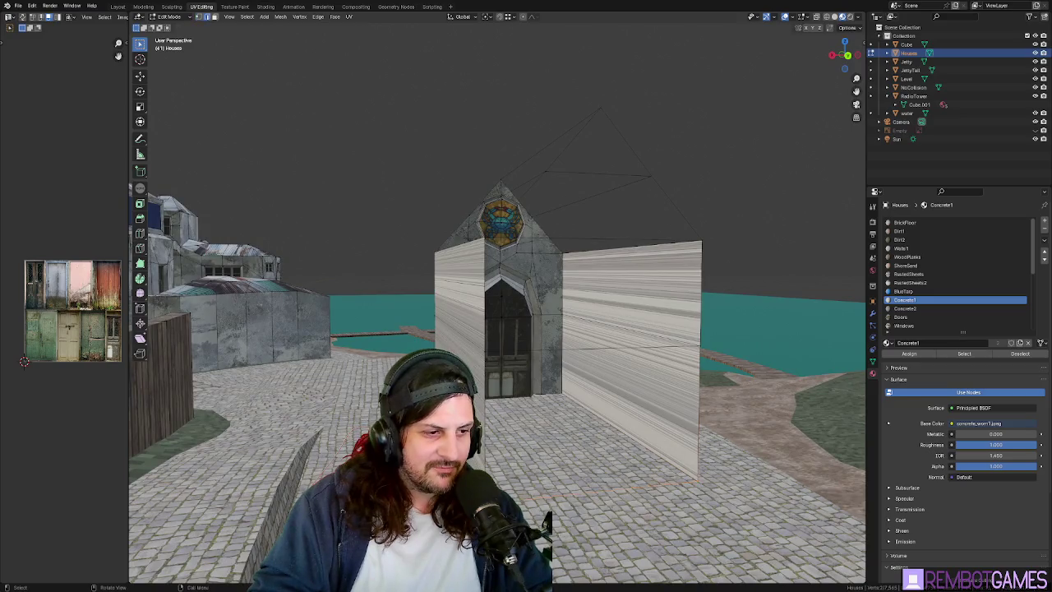
left_click(549, 347)
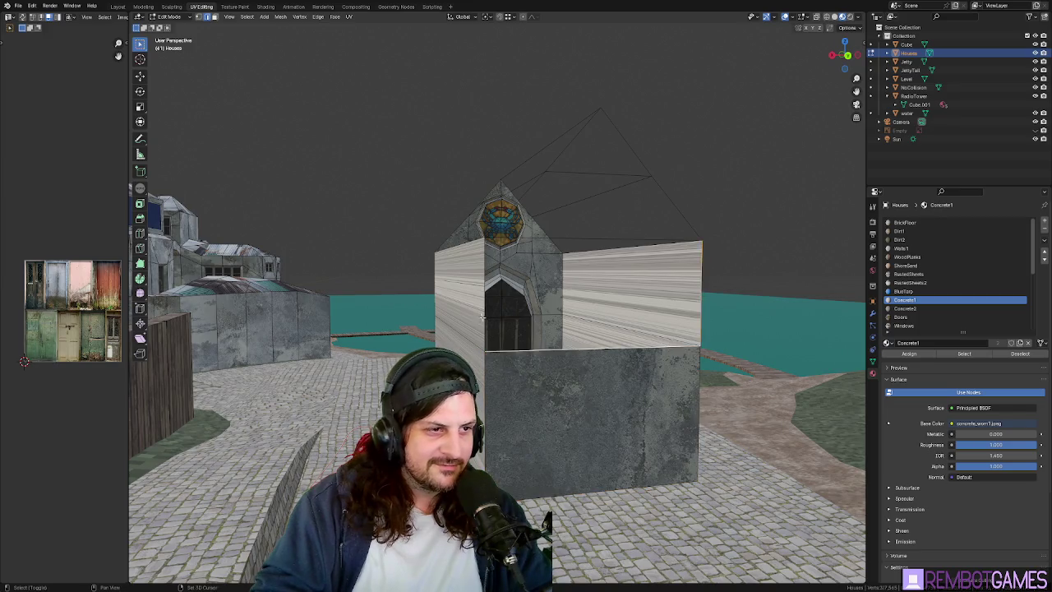
left_click(567, 240)
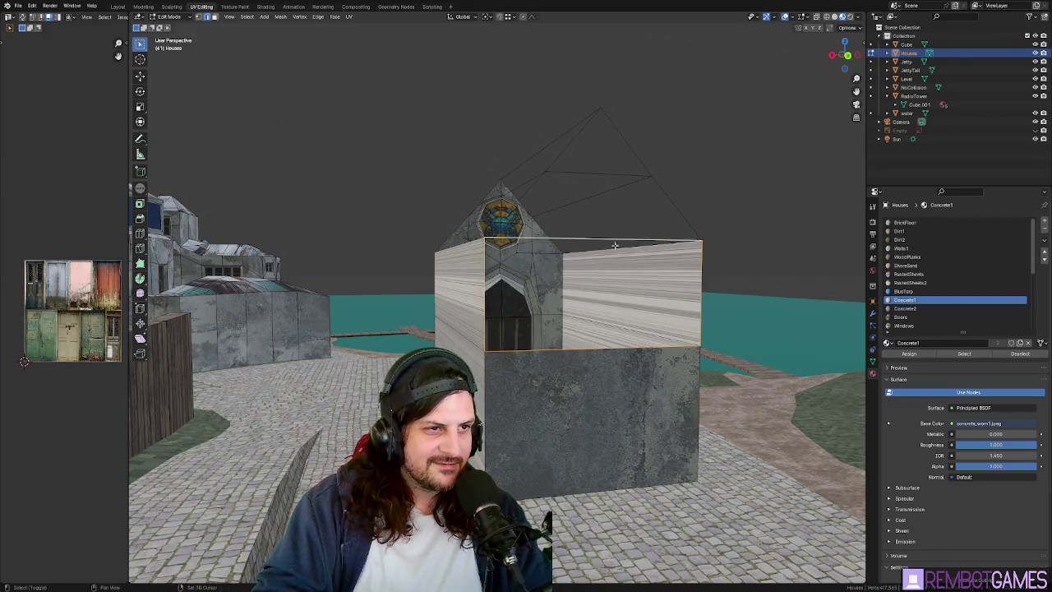
Fill the triangular gap in the chapel's gabled roof with a new face.
mouse_move(598, 243)
middle_mouse_down()
mouse_move(641, 220)
mouse_move(633, 239)
mouse_move(590, 253)
middle_mouse_up()
left_click(598, 255)
left_click(595, 239)
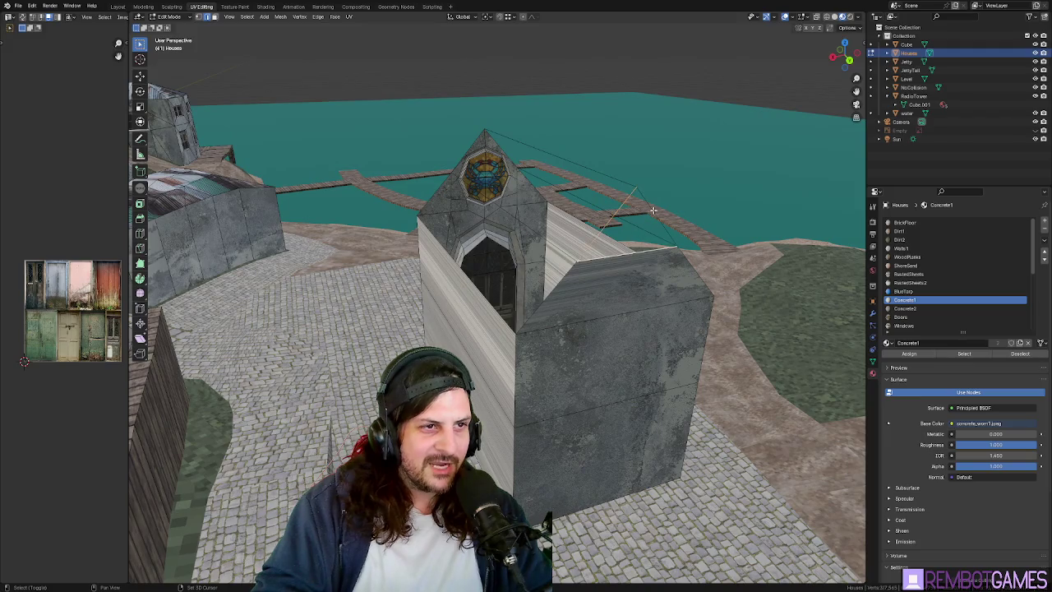
key("f")
mouse_move(644, 194)
middle_mouse_down()
mouse_move(670, 255)
mouse_move(356, 226)
middle_mouse_up()
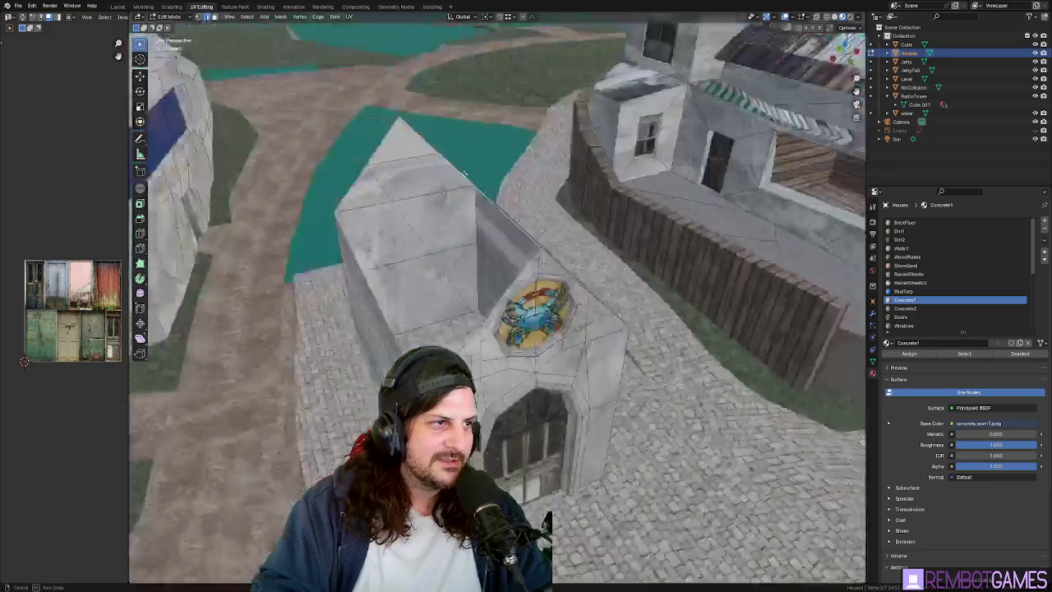
key("ctrl+z")
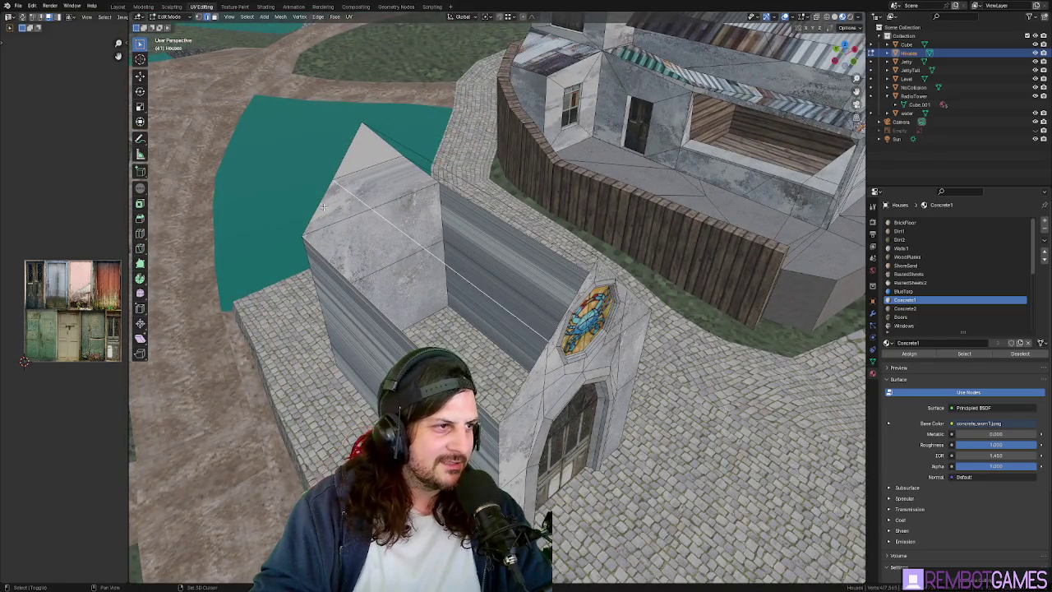
key("ctrl+z")
key("ctrl+z")
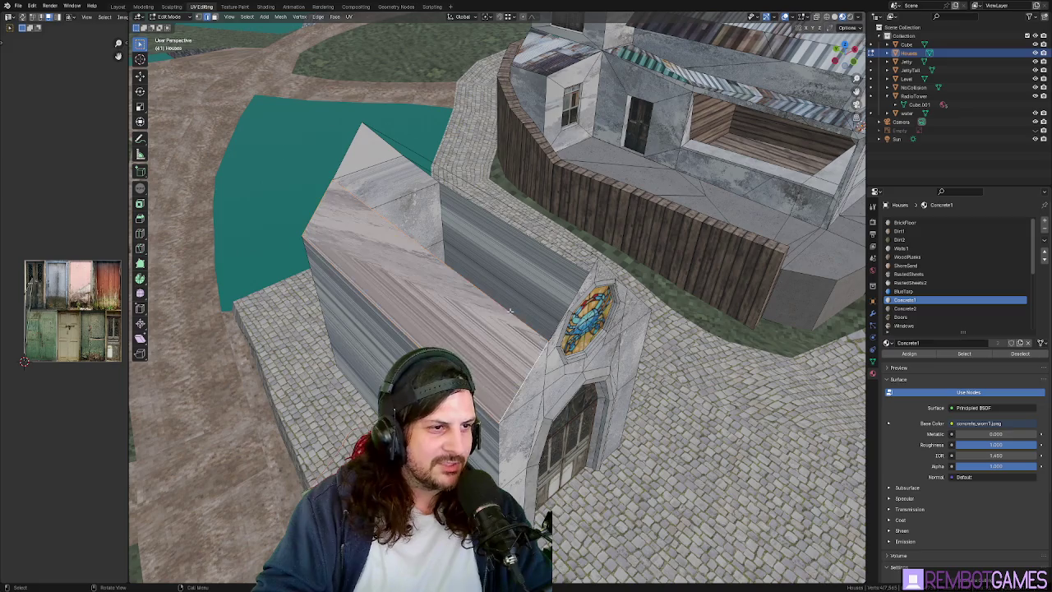
Select the roof and wall faces and UV unwrap them to reduce concrete texture stretching.
middle_click_drag(521, 374, 497, 212)
middle_click_drag(453, 165, 374, 161)
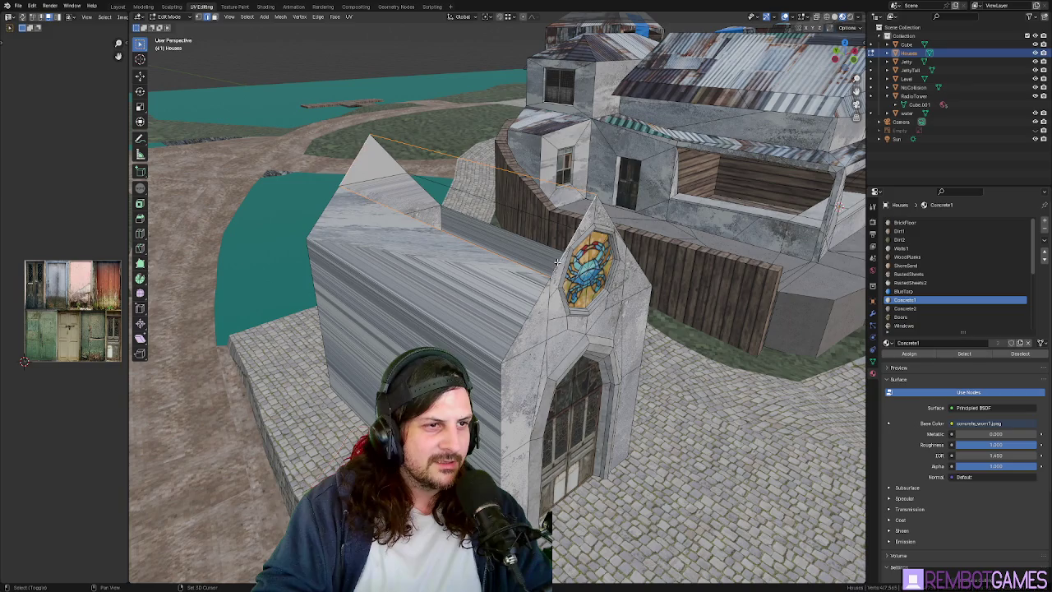
middle_click_drag(581, 210, 495, 208)
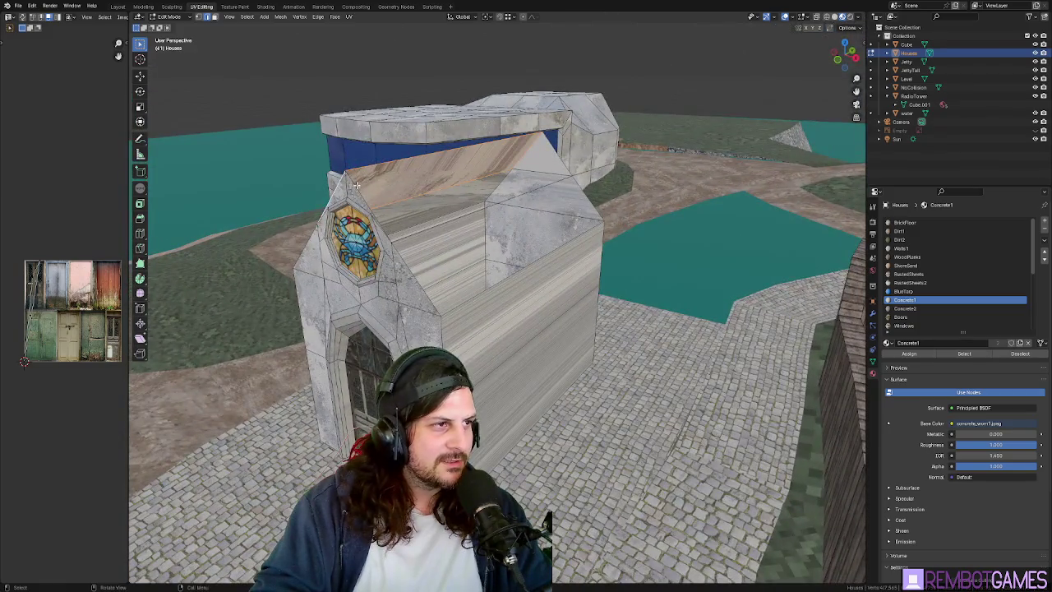
left_click(356, 185, "shift")
left_click(408, 159, "shift")
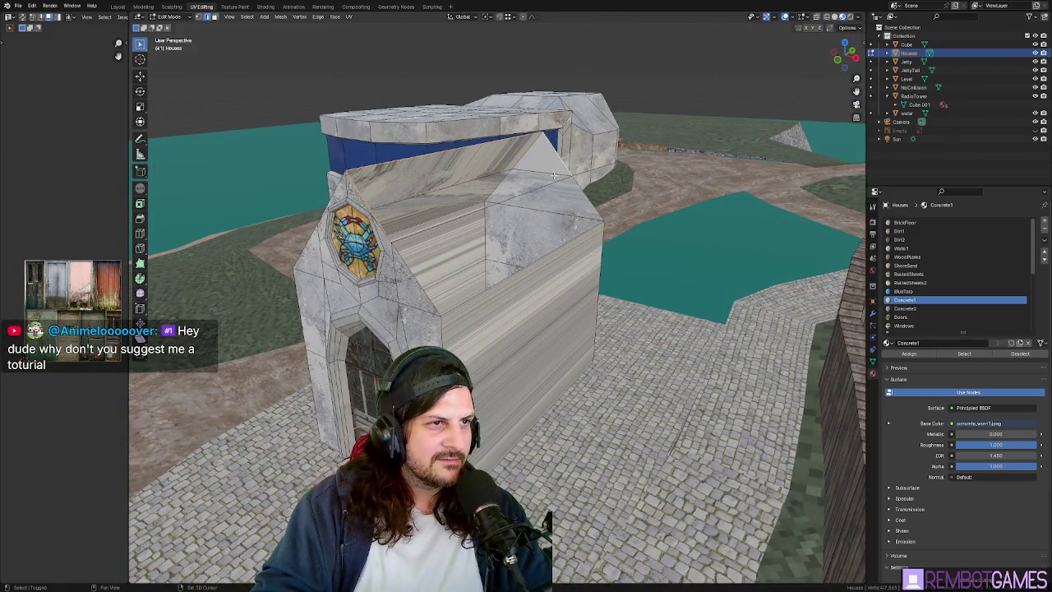
left_click(543, 186, "shift")
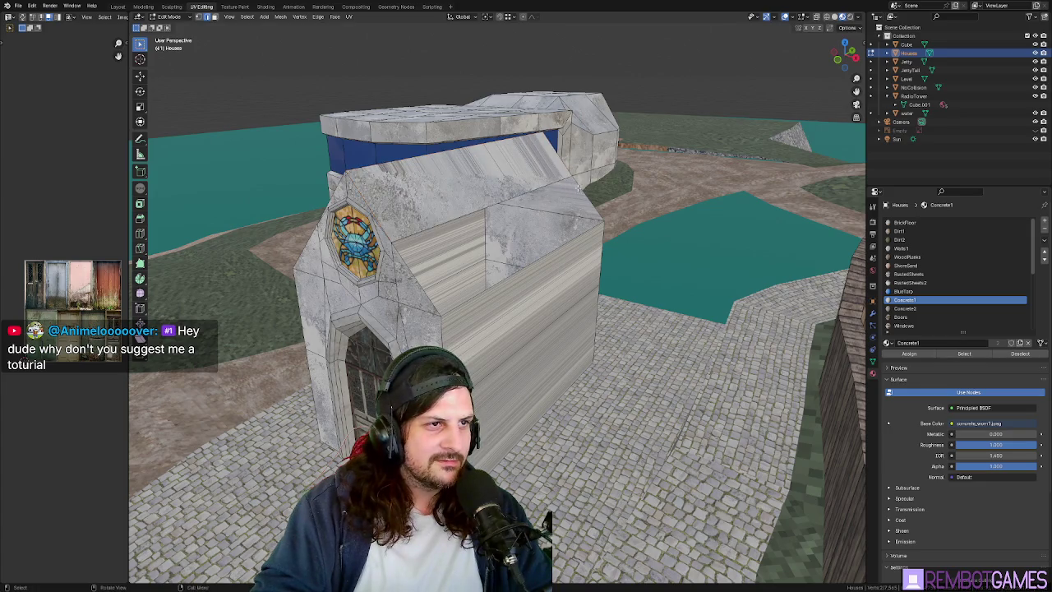
middle_click_drag(602, 214, 604, 215)
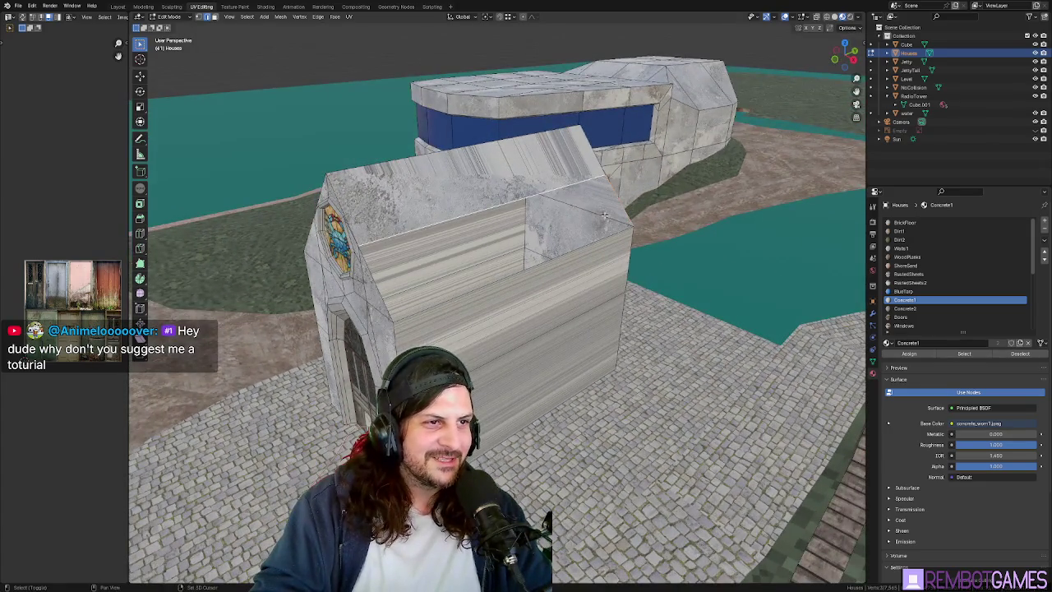
left_click(393, 299)
left_click(383, 299, "shift")
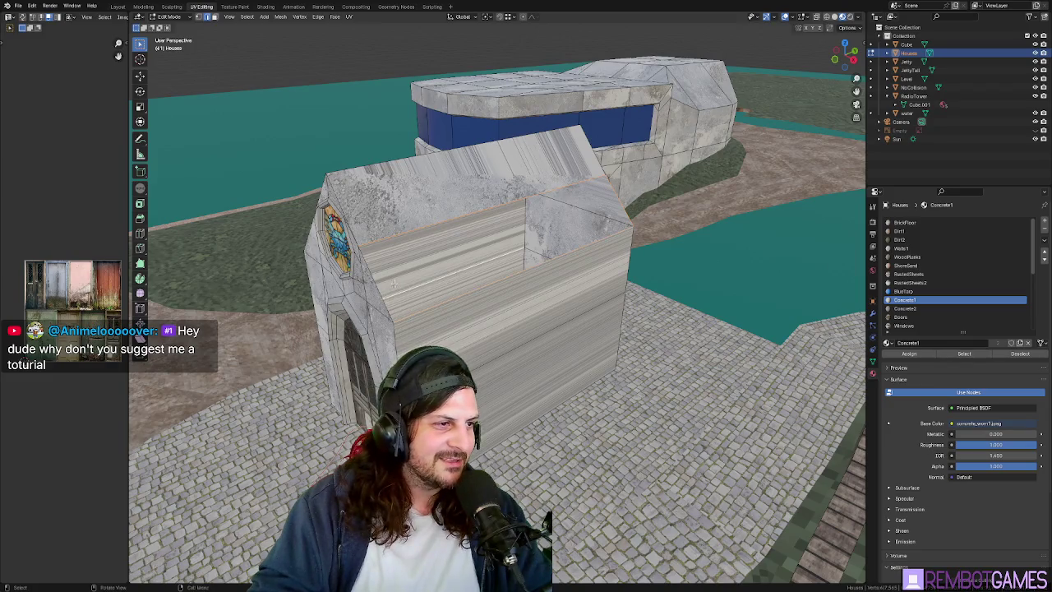
left_click(409, 317, "shift")
left_click(434, 222, "shift")
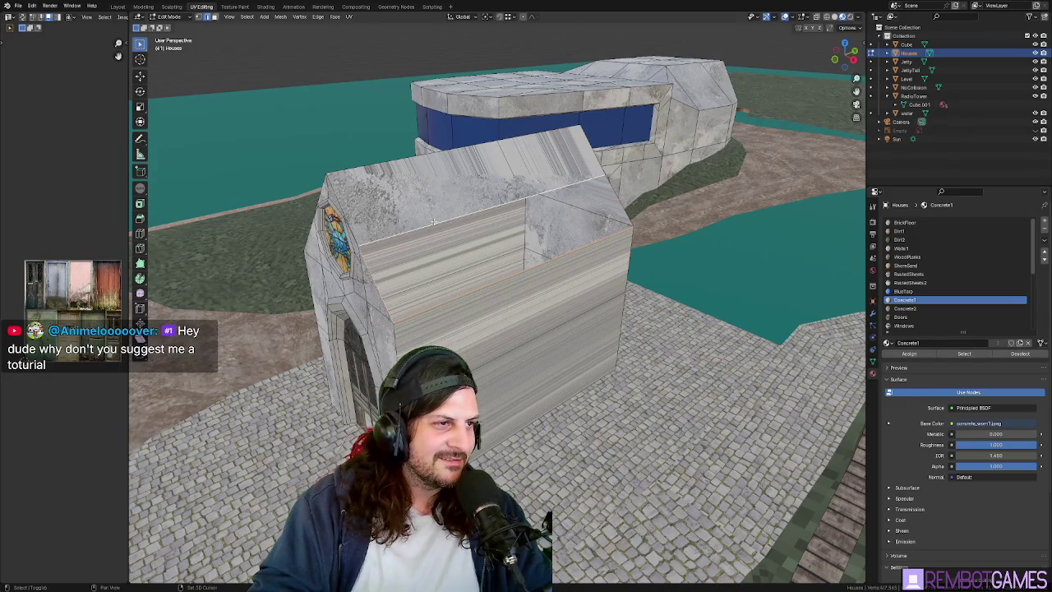
left_click(618, 202, "shift")
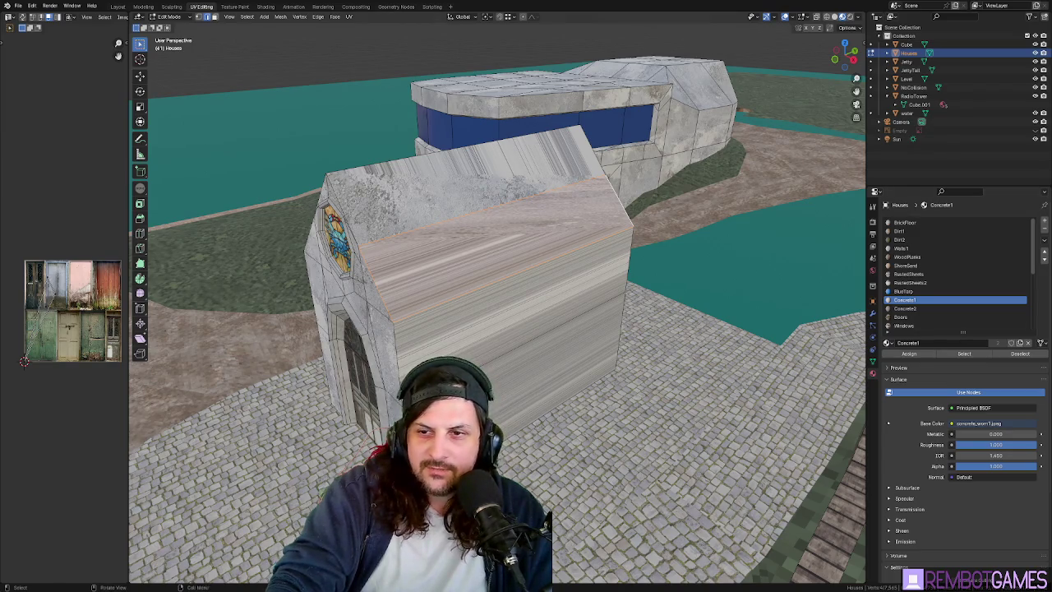
Fill the roof between the selected edges and view the side face head-on.
middle_click_drag(493, 288, 394, 275)
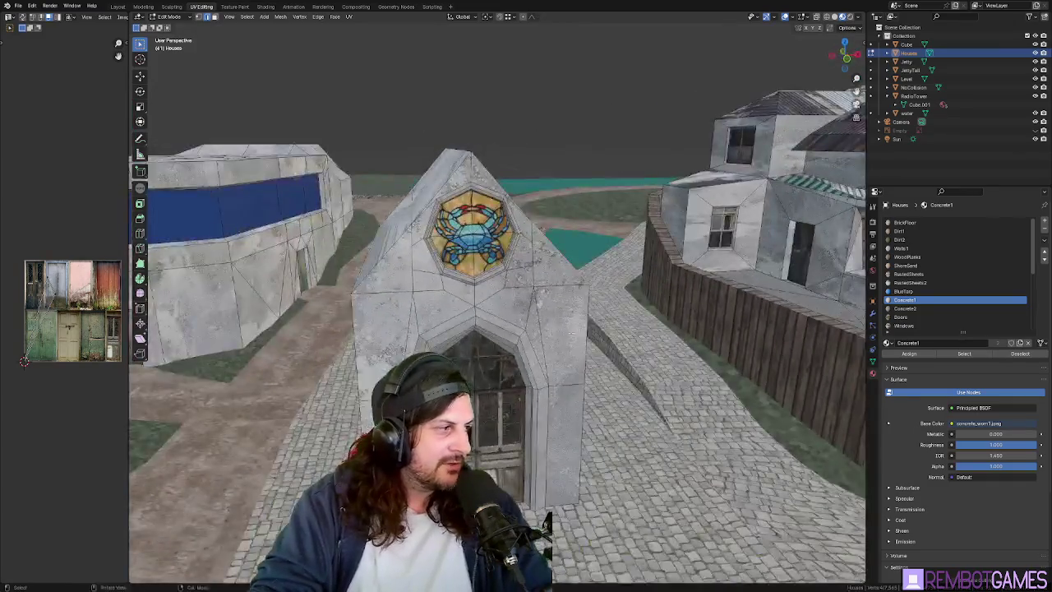
mouse_move(526, 295)
middle_mouse_down()
mouse_move(560, 297)
mouse_move(590, 326)
mouse_move(625, 322)
mouse_move(511, 174)
middle_mouse_up()
key("f")
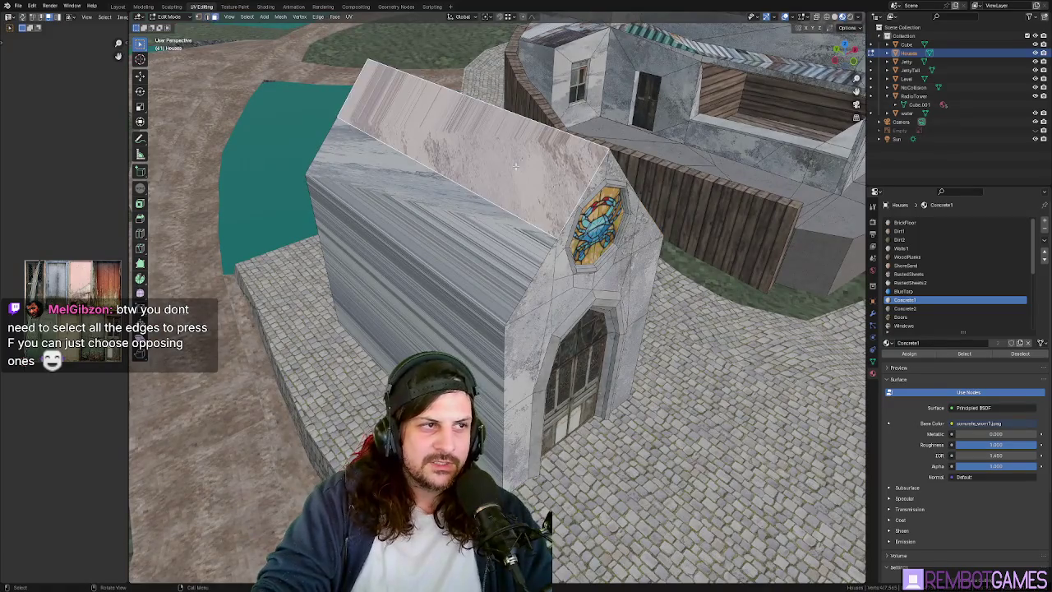
key("shift+KP_7")
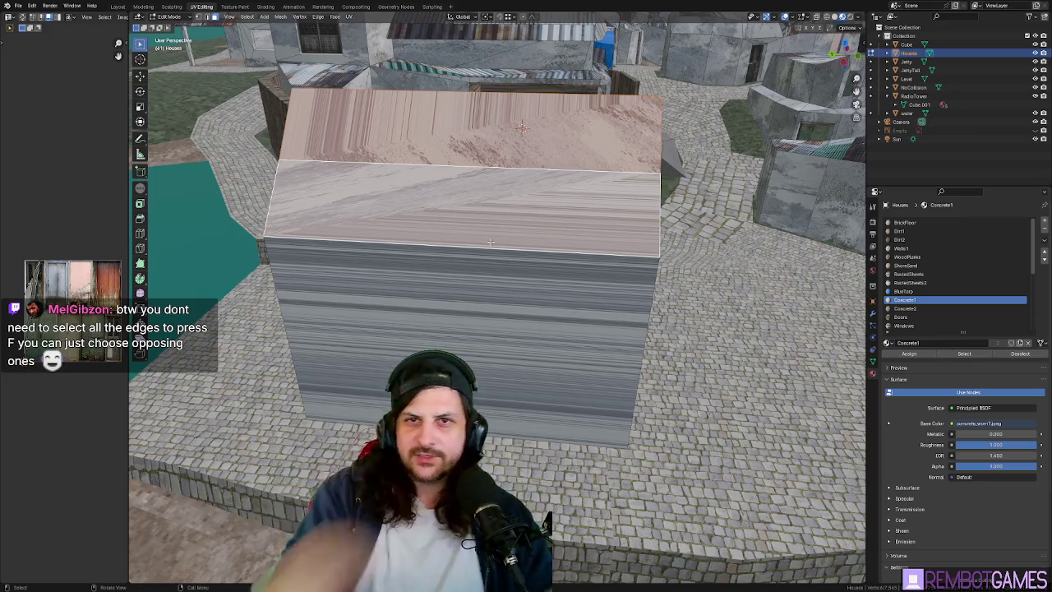
Select the chapel's end and side faces and switch to top view.
mouse_move(490, 241)
middle_mouse_down()
mouse_move(424, 232)
mouse_move(578, 185)
middle_mouse_up()
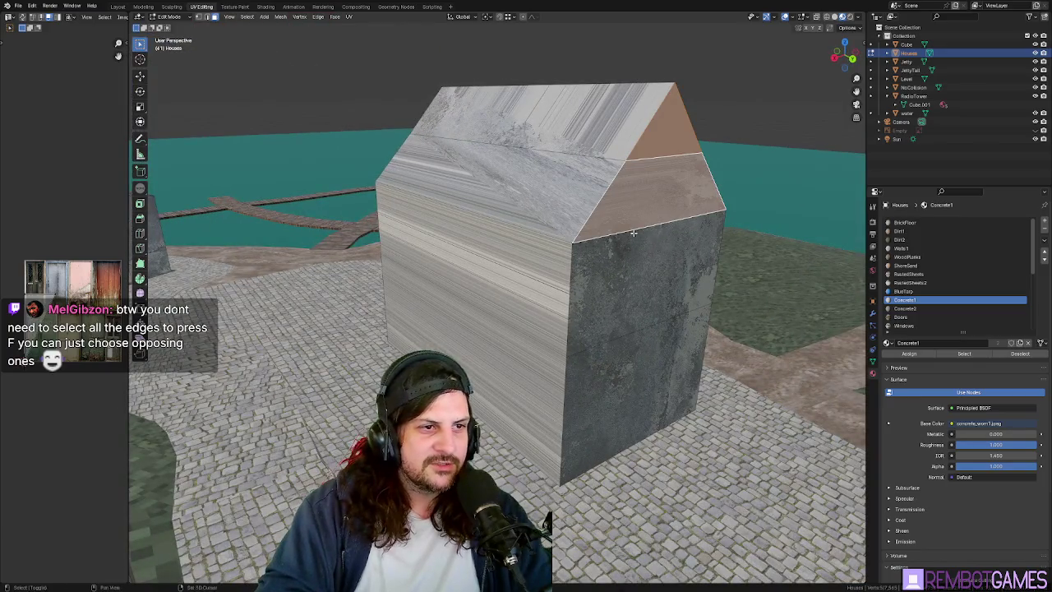
middle_click_drag(634, 203, 624, 221)
left_click(624, 247, "shift")
left_click(608, 369, "shift")
mouse_move(608, 369)
middle_mouse_down()
mouse_move(598, 313)
mouse_move(630, 339)
middle_mouse_up()
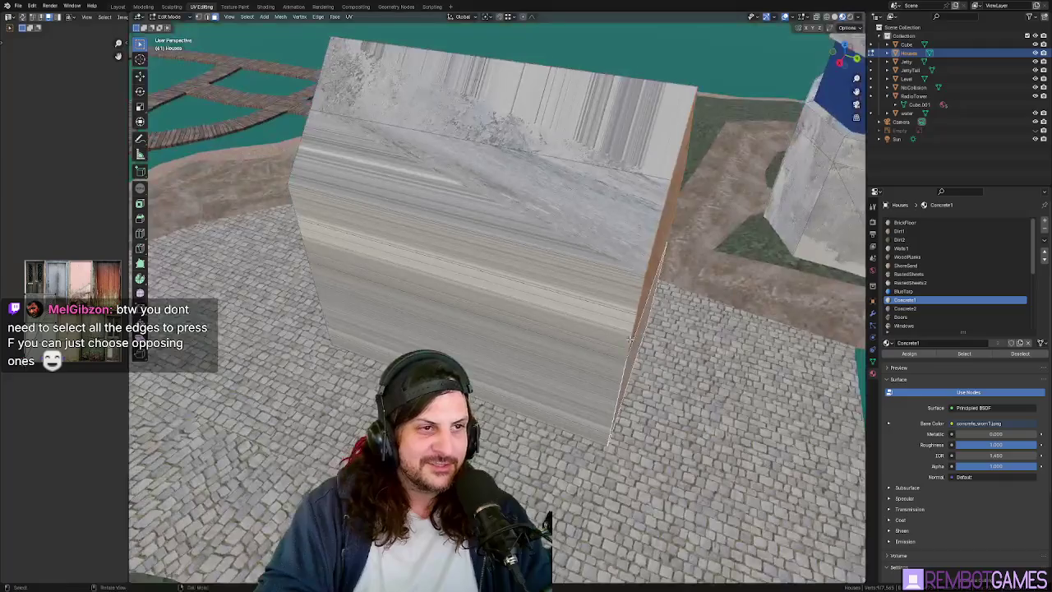
key("KP_7")
Stretch the chapel lengthwise by moving the selected end faces twice along Y.
key("g")
key("x")
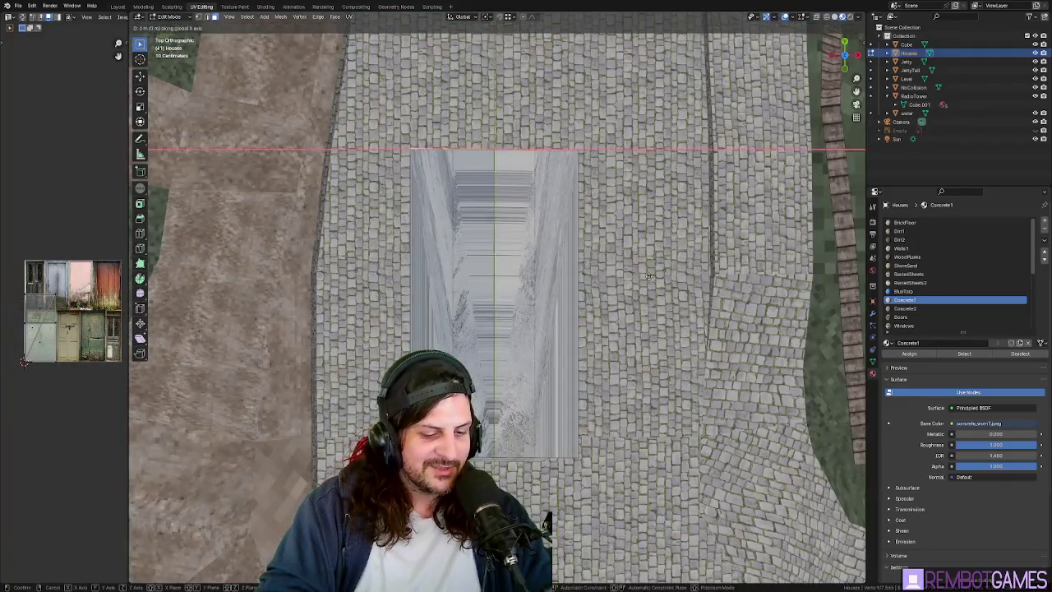
key("y")
left_click(672, 436)
middle_click_drag(671, 435, 518, 369)
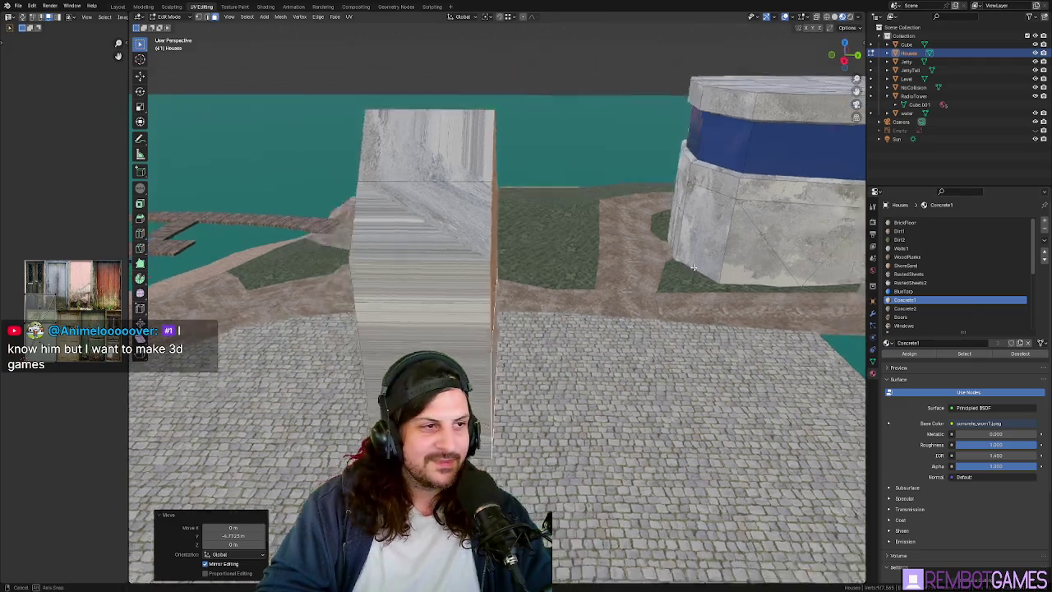
mouse_move(816, 299)
middle_mouse_down()
mouse_move(696, 304)
mouse_move(738, 355)
middle_mouse_up()
key("g")
key("y")
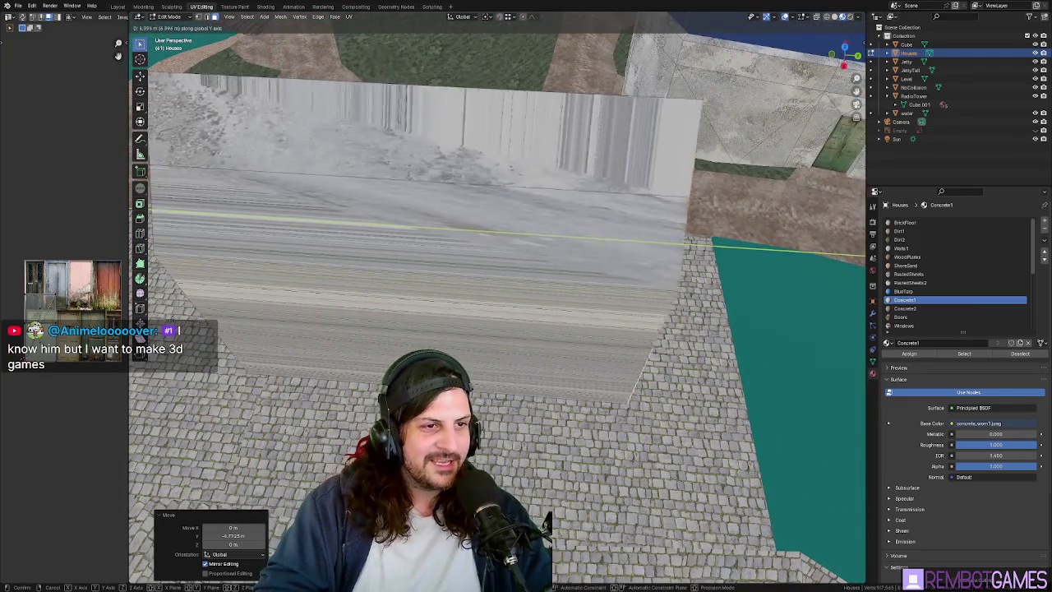
left_click(248, 337)
mouse_move(262, 343)
middle_mouse_down()
mouse_move(466, 304)
mouse_move(390, 300)
middle_mouse_up()
middle_click_drag(475, 321, 477, 326)
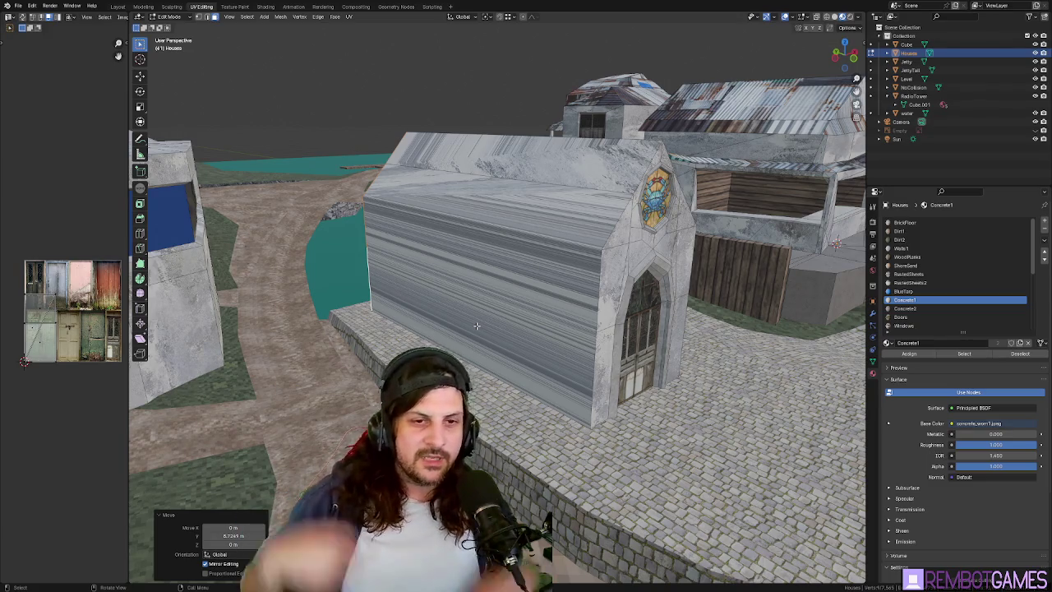
Add two vertical loop cuts across the chapel's long side wall.
mouse_move(476, 327)
middle_mouse_down()
mouse_move(499, 256)
mouse_move(610, 266)
middle_mouse_up()
left_click(534, 306)
left_click(544, 276, "shift")
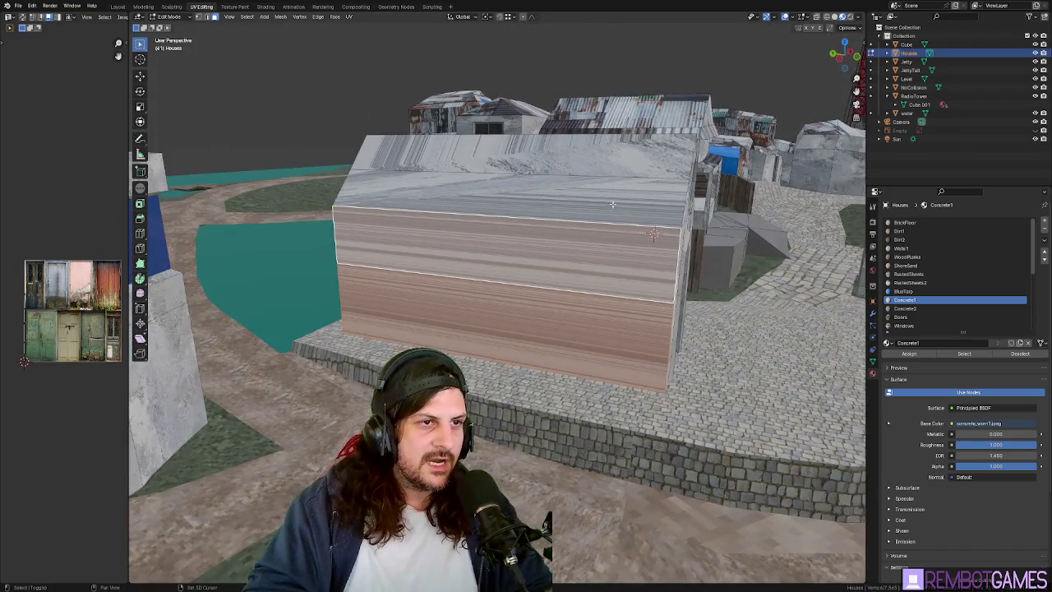
middle_click_drag(612, 204, 500, 247)
left_click(140, 233)
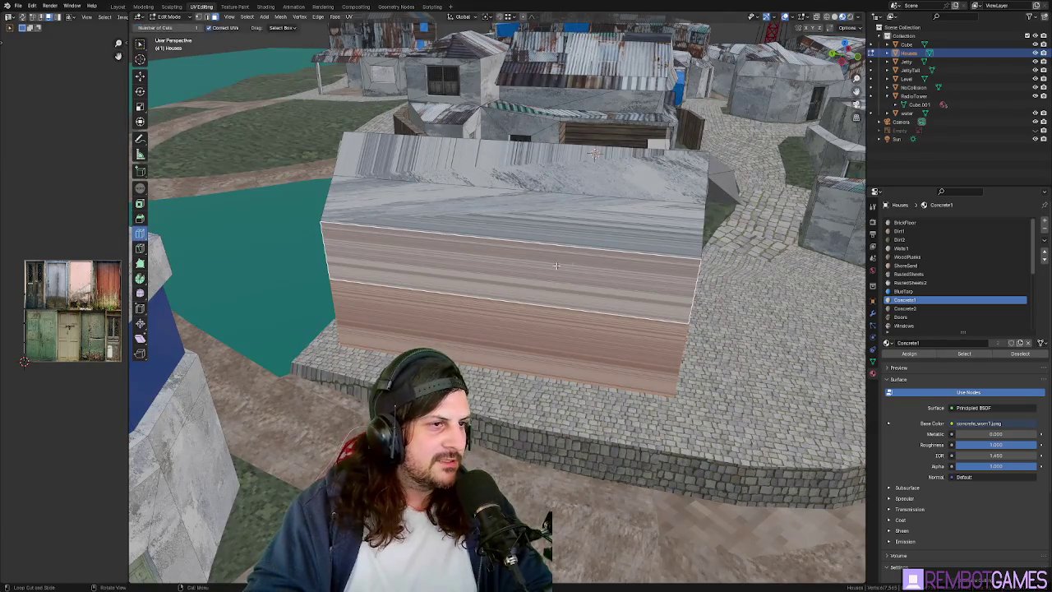
left_click(538, 229)
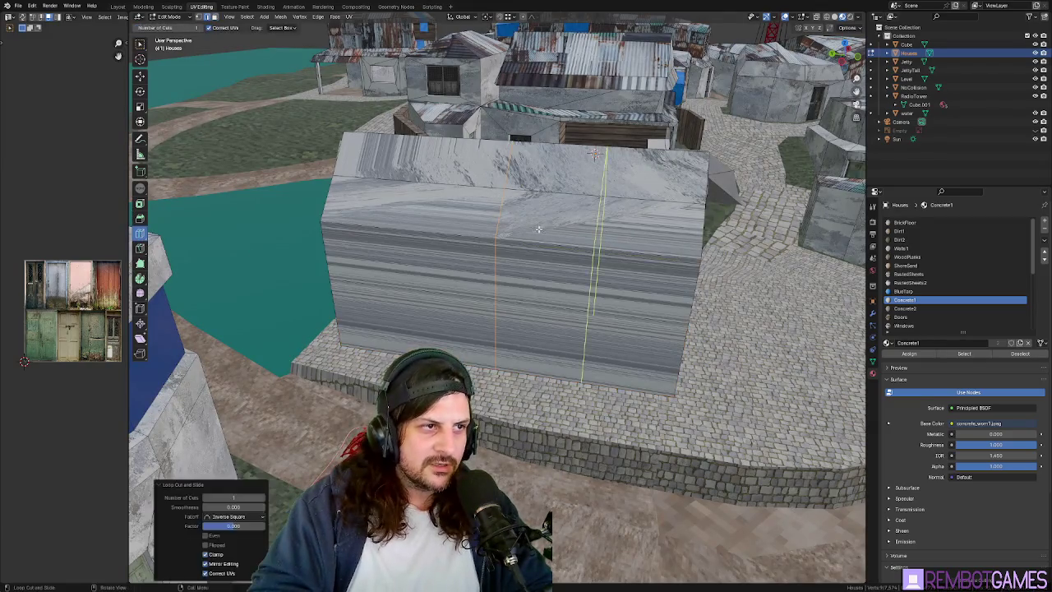
left_click(411, 229)
middle_click_drag(551, 246, 551, 237)
middle_click_drag(512, 251, 376, 278)
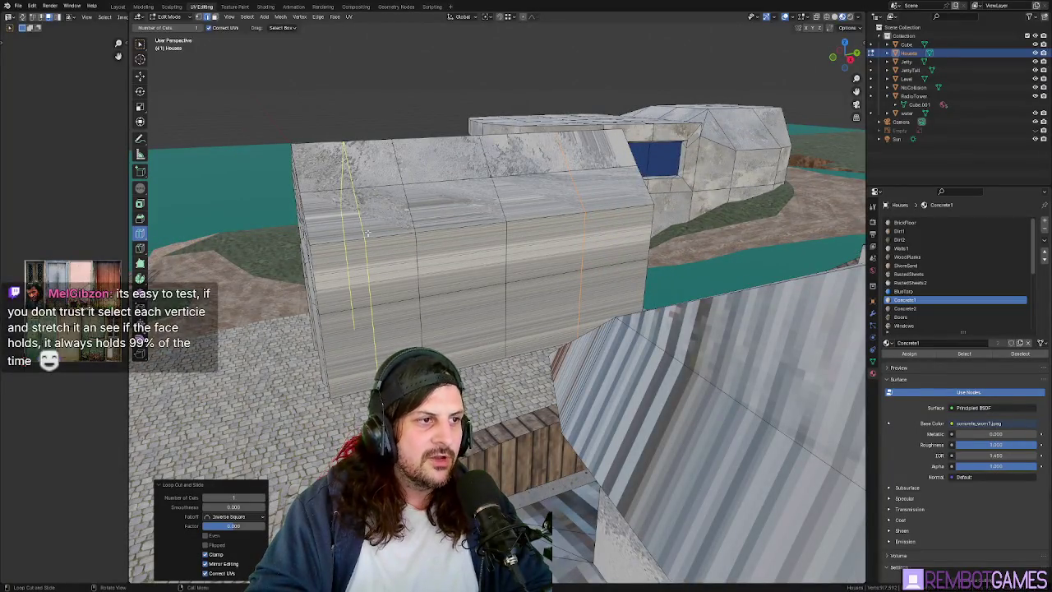
middle_click_drag(567, 238, 592, 235)
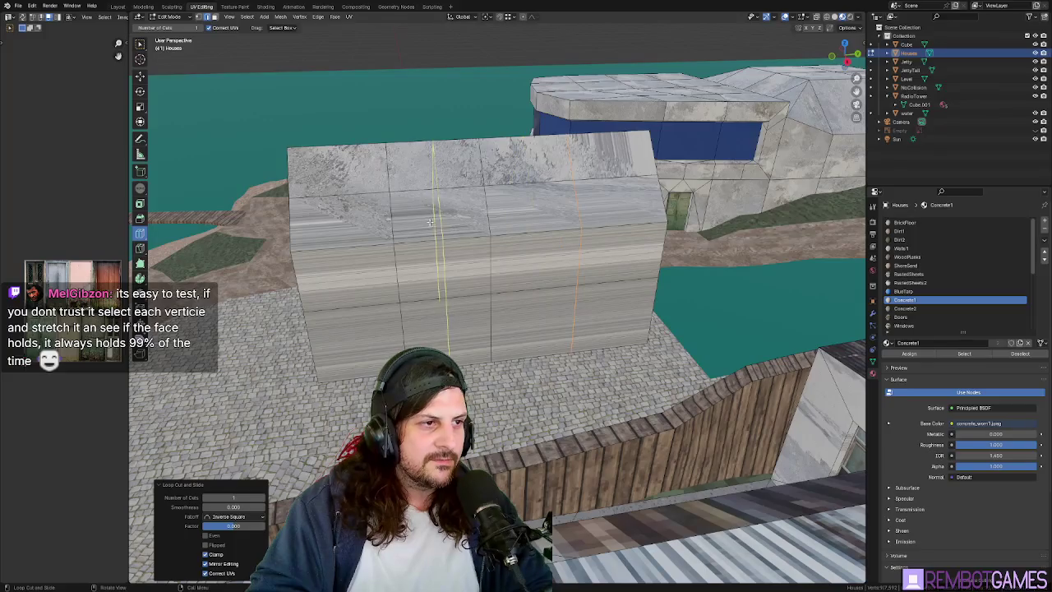
mouse_move(520, 223)
middle_mouse_down()
mouse_move(550, 257)
mouse_move(528, 286)
mouse_move(542, 304)
mouse_move(580, 315)
mouse_move(558, 296)
middle_mouse_up()
Toggle out of Edit Mode to inspect the lengthened chapel, then resume editing.
key("Tab")
key("Tab")
key("Tab")
key("Tab")
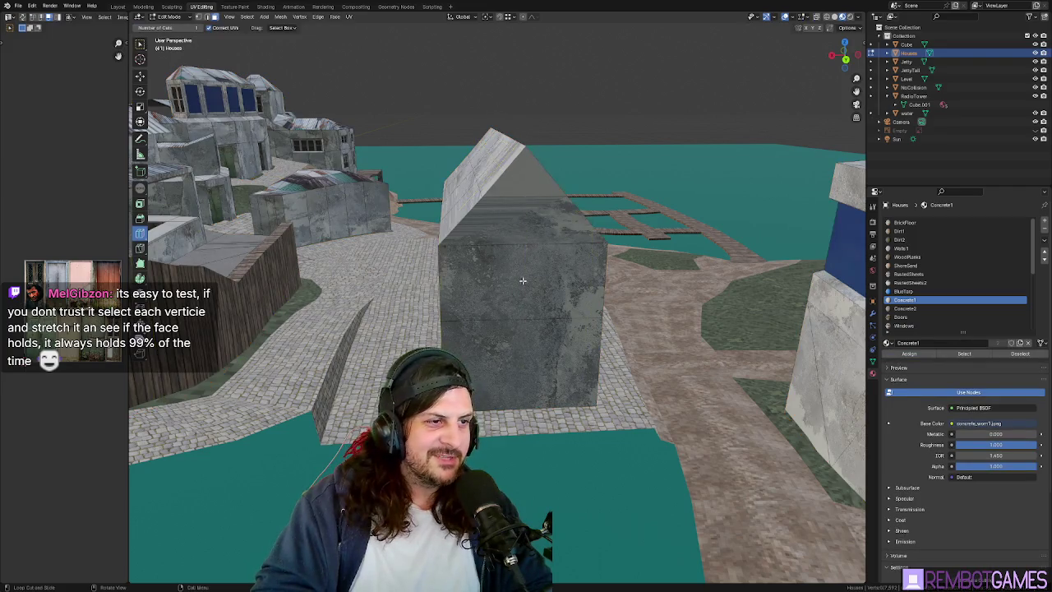
middle_click_drag(500, 255, 562, 372)
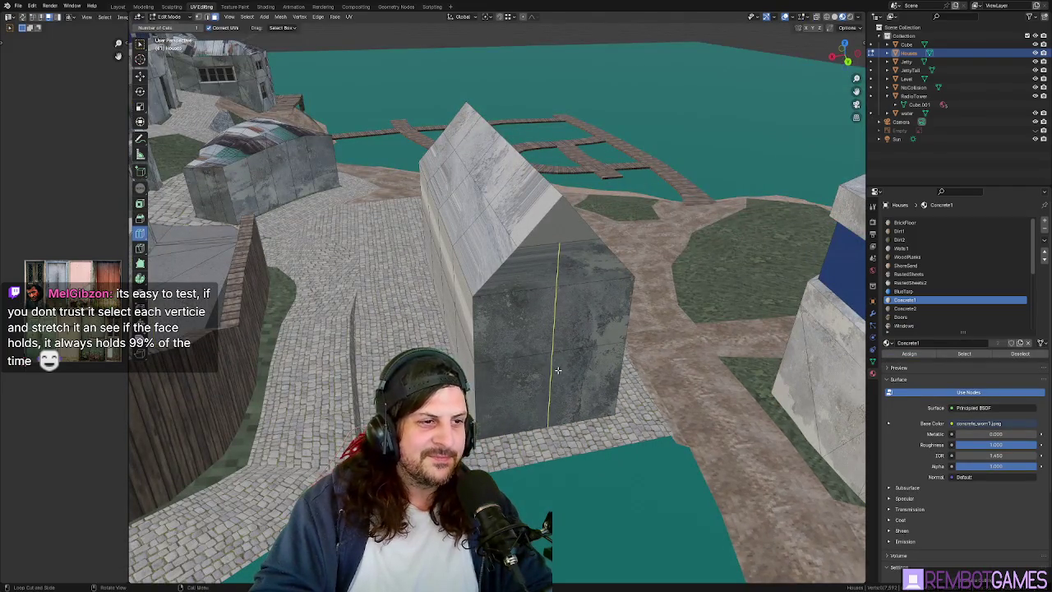
key("Tab")
mouse_move(555, 370)
middle_mouse_down()
mouse_move(480, 290)
mouse_move(583, 294)
middle_mouse_up()
key("Tab")
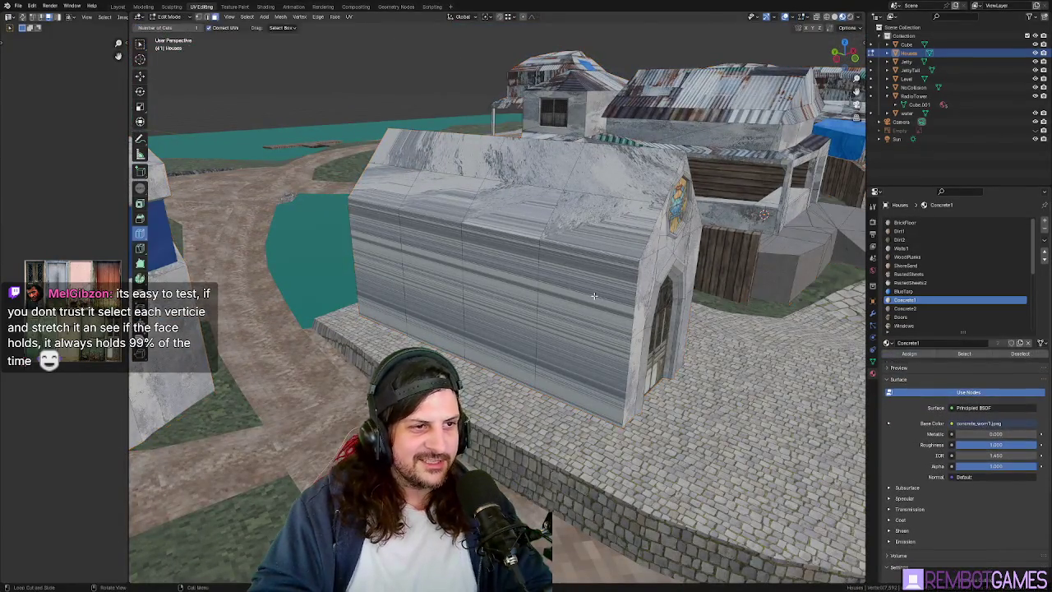
Select a strip of the chapel's side wall faces running leftward.
middle_click_drag(580, 348, 542, 329)
left_click(564, 288)
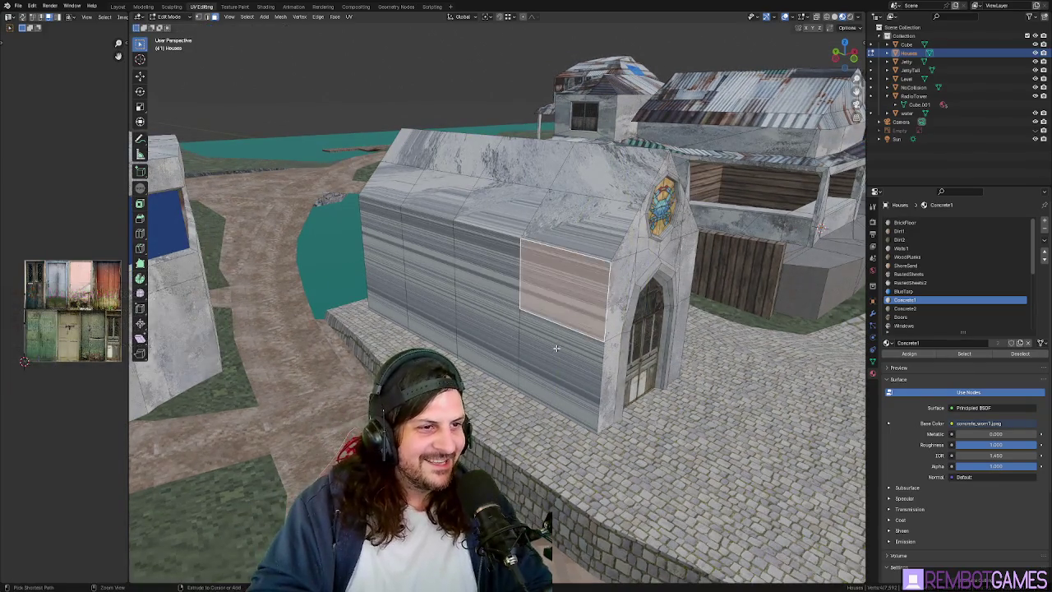
left_click(486, 304, "ctrl")
left_click(432, 272, "ctrl")
left_click(384, 270, "ctrl")
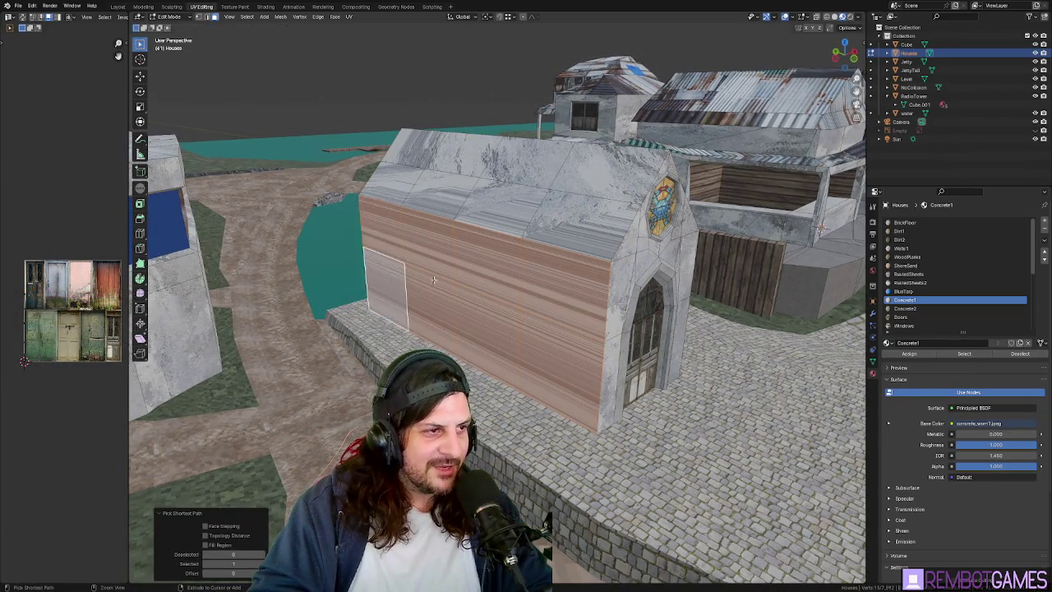
mouse_move(434, 280)
middle_mouse_down()
mouse_move(535, 272)
mouse_move(575, 230)
middle_mouse_up()
Select the roof faces from the right end across the whole roof.
left_click(636, 201)
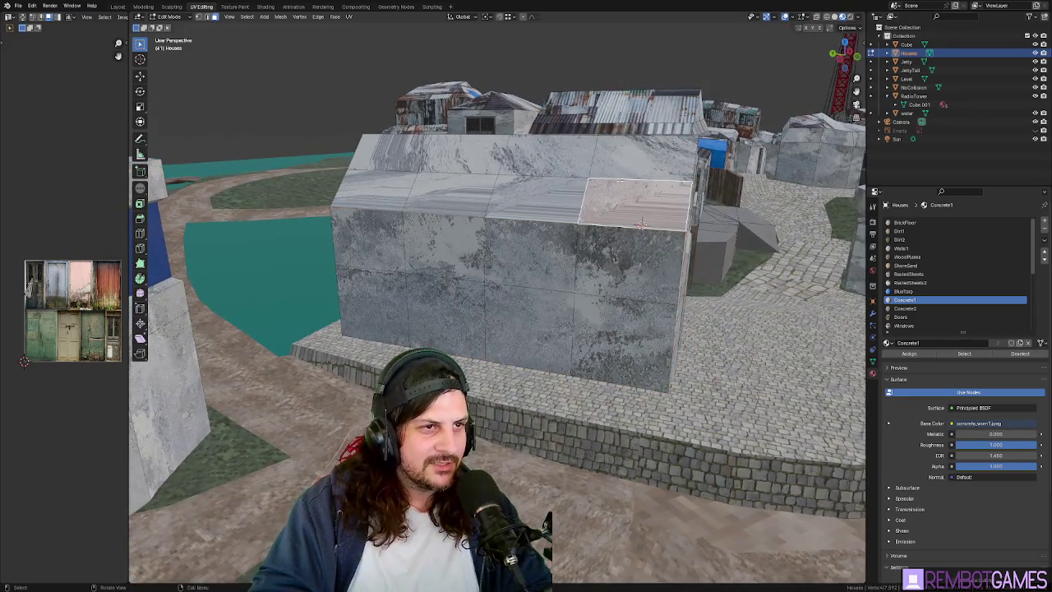
left_click(643, 156, "ctrl")
left_click(534, 160, "ctrl")
left_click(460, 164, "ctrl")
left_click(386, 168, "ctrl")
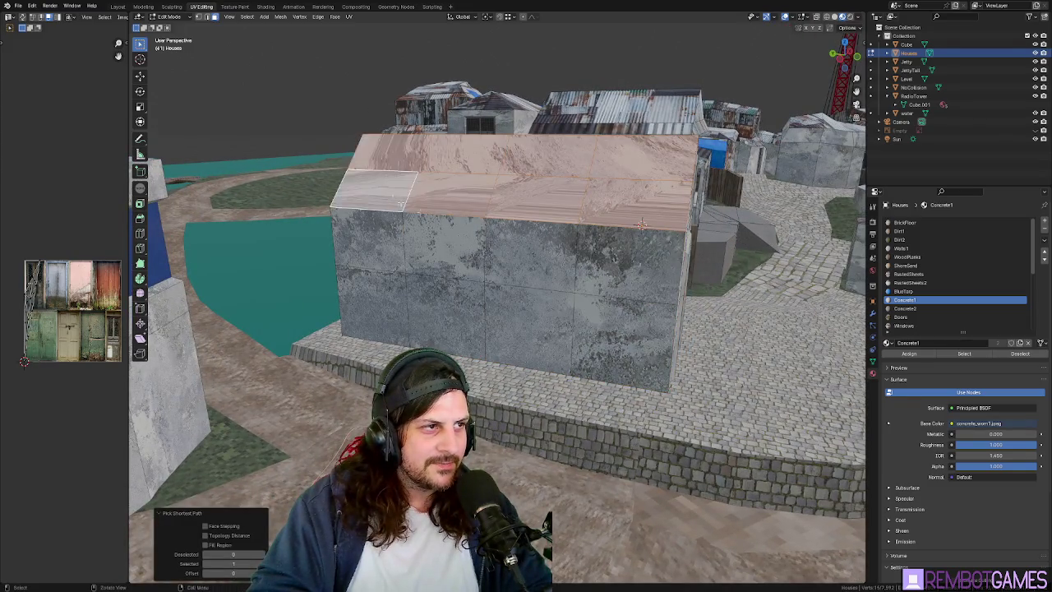
scroll(619, 259, "down", 6)
mouse_move(619, 259)
middle_mouse_down()
mouse_move(624, 332)
mouse_move(671, 333)
mouse_move(608, 263)
middle_mouse_up()
scroll(649, 328, "up", 5)
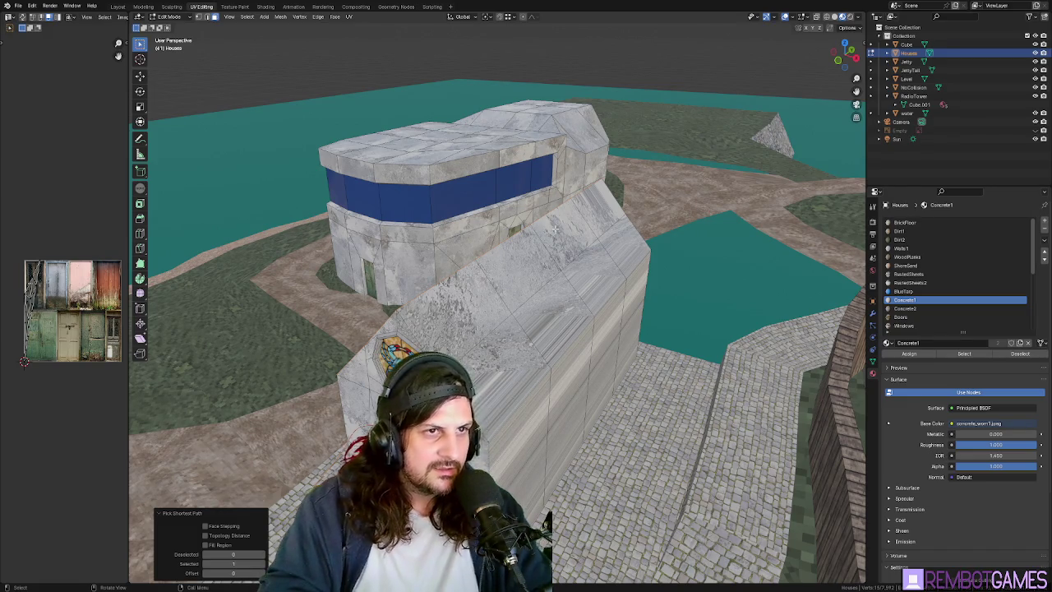
Select the shortest path of faces running along one roof slope from behind the chapel.
mouse_move(554, 229)
middle_mouse_down()
mouse_move(566, 252)
mouse_move(506, 261)
middle_mouse_up()
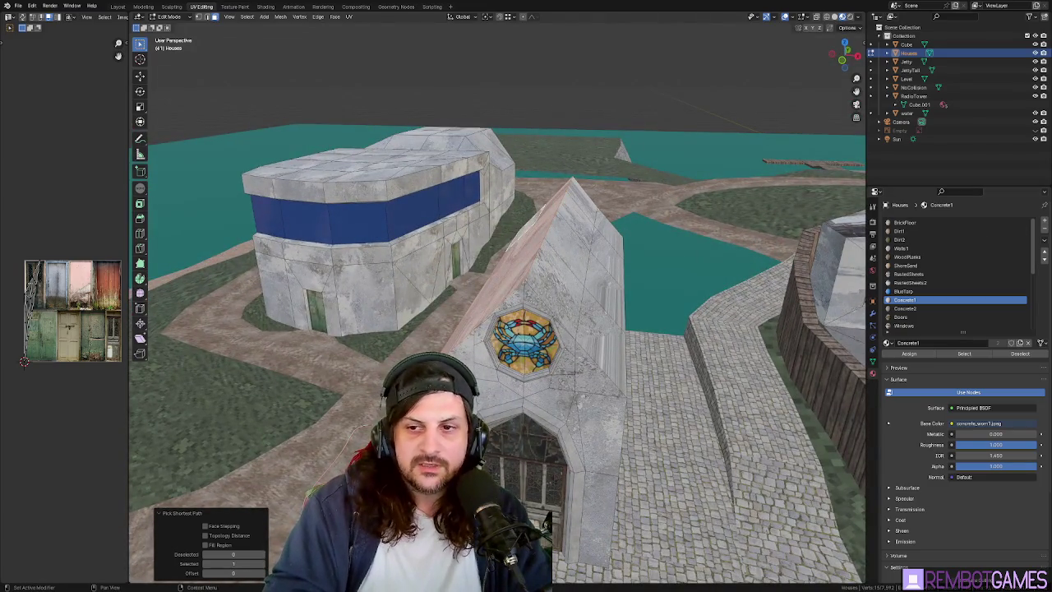
mouse_move(496, 258)
middle_mouse_down()
mouse_move(562, 277)
mouse_move(567, 289)
middle_mouse_up()
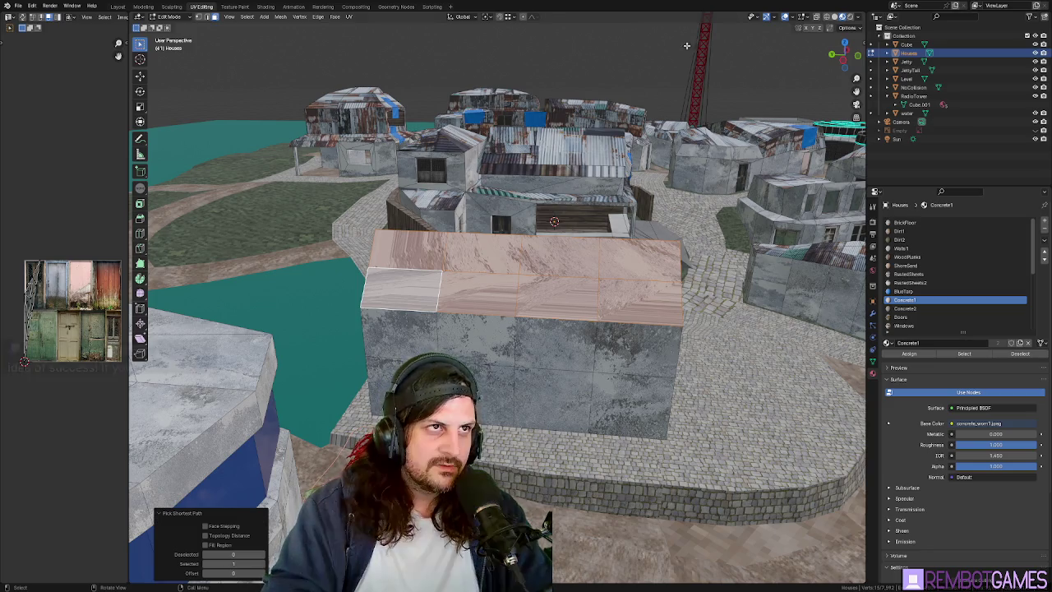
scroll(624, 271, "up", 3)
mouse_move(625, 271)
middle_mouse_down()
mouse_move(649, 280)
mouse_move(655, 311)
mouse_move(760, 345)
mouse_move(752, 357)
mouse_move(709, 350)
mouse_move(608, 269)
middle_mouse_up()
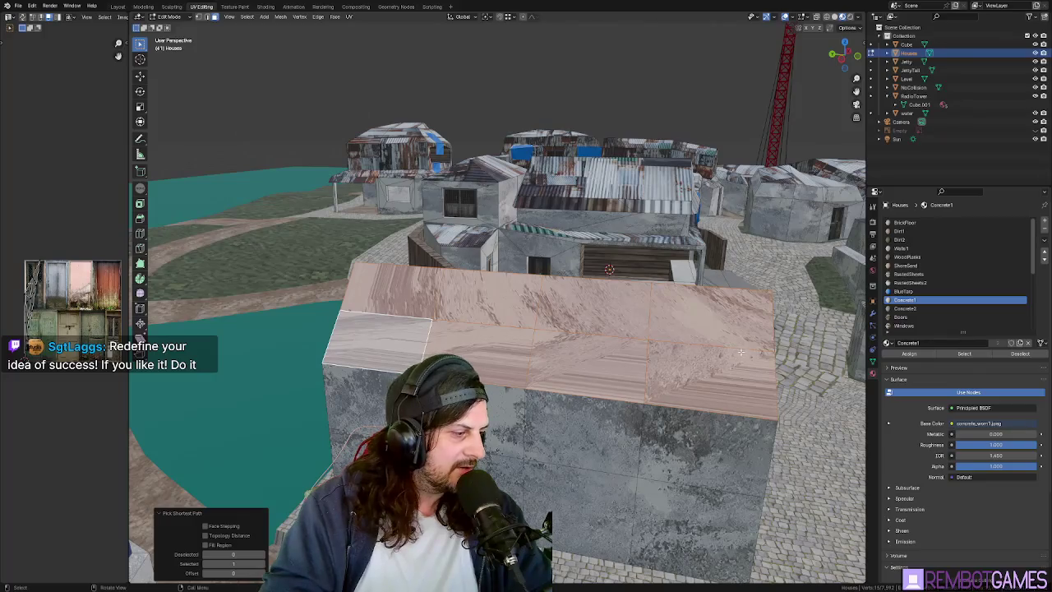
mouse_move(740, 352)
middle_mouse_down()
mouse_move(751, 357)
mouse_move(511, 345)
mouse_move(517, 387)
middle_mouse_up()
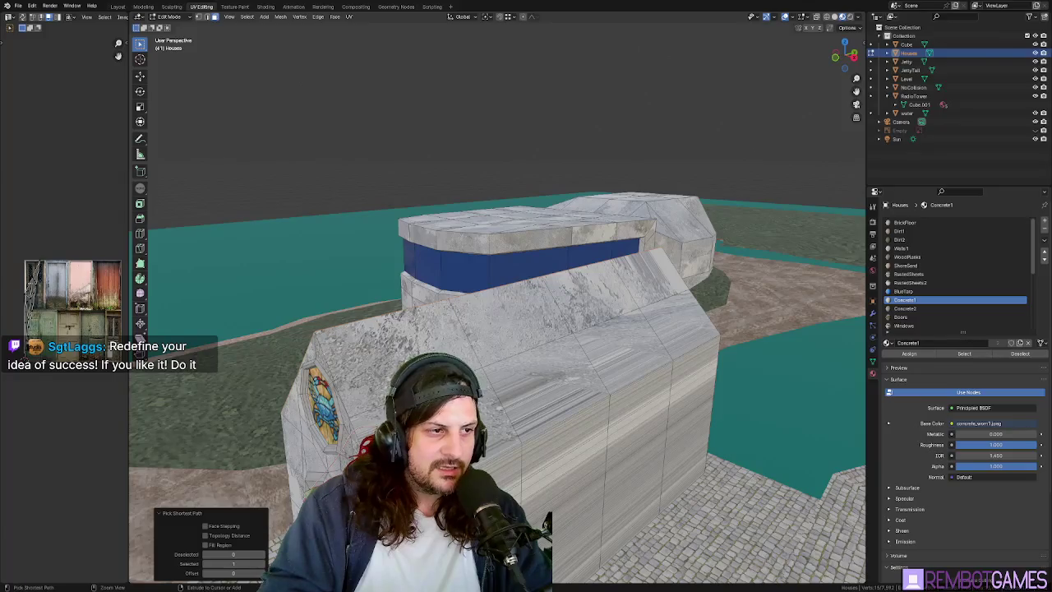
left_click(556, 382)
left_click(675, 323)
left_click(585, 364, "ctrl")
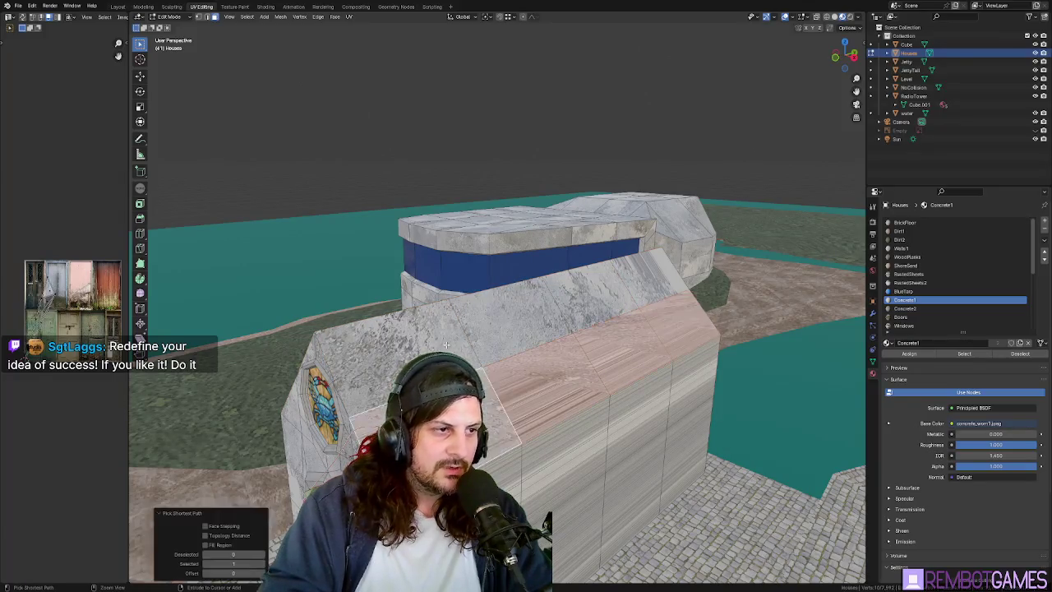
mouse_move(585, 365)
middle_mouse_down()
mouse_move(470, 245)
mouse_move(579, 296)
mouse_move(525, 315)
mouse_move(545, 349)
middle_mouse_up()
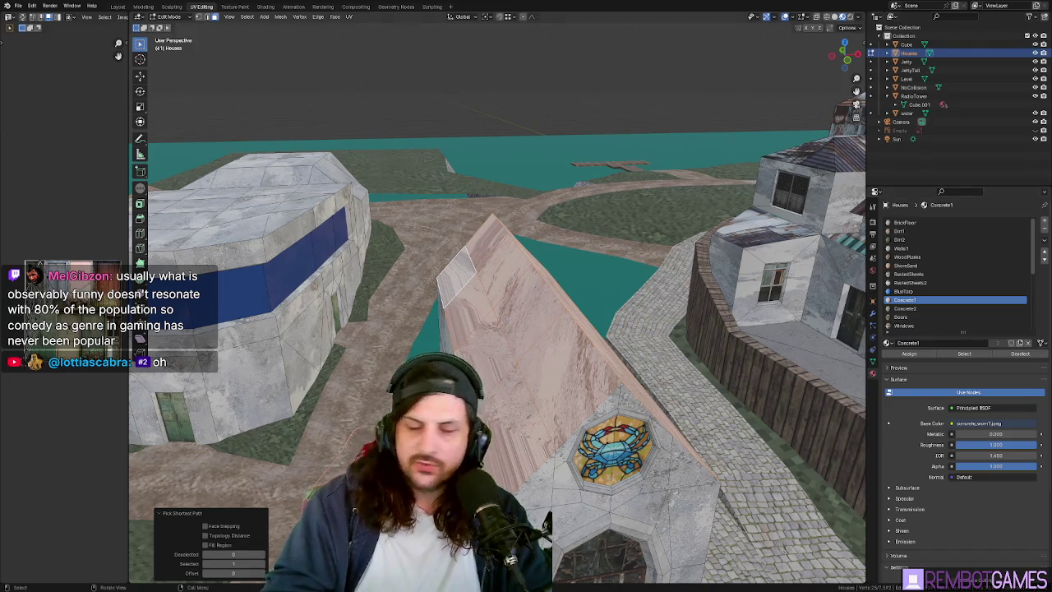
Select a chapel roof face, frame it, and inset it for the tower base.
key("Tab")
middle_click_drag(526, 329, 559, 342)
key("Tab")
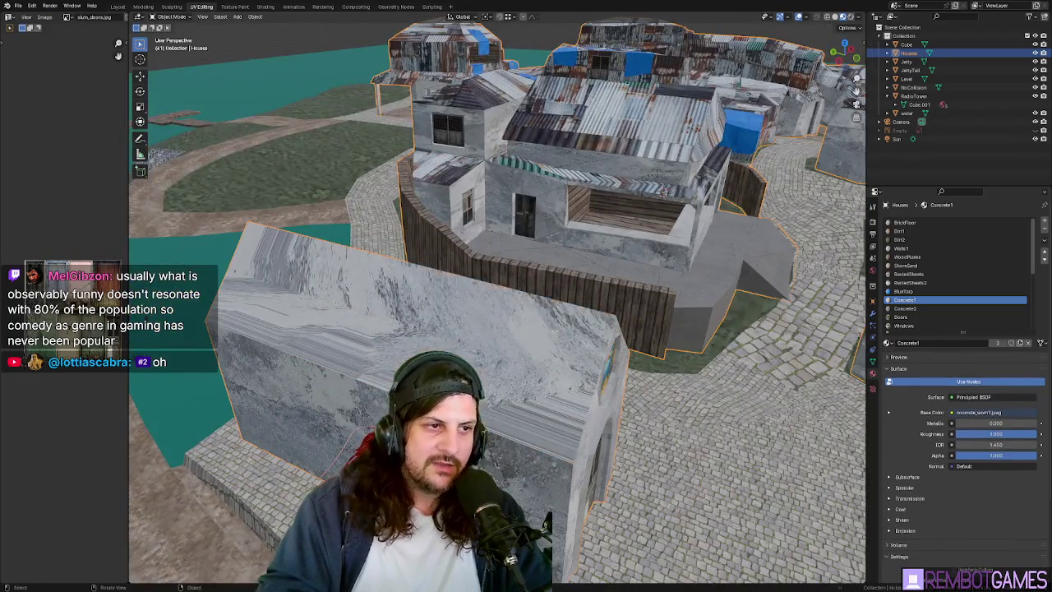
left_click(560, 342)
key("KP_Decimal")
middle_click_drag(503, 338, 608, 354)
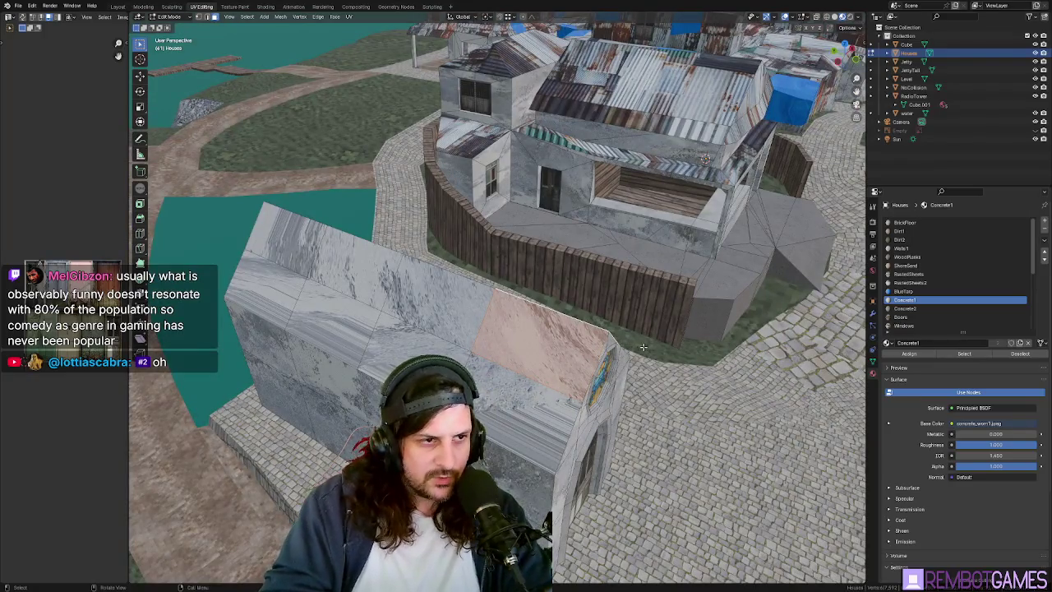
key("i")
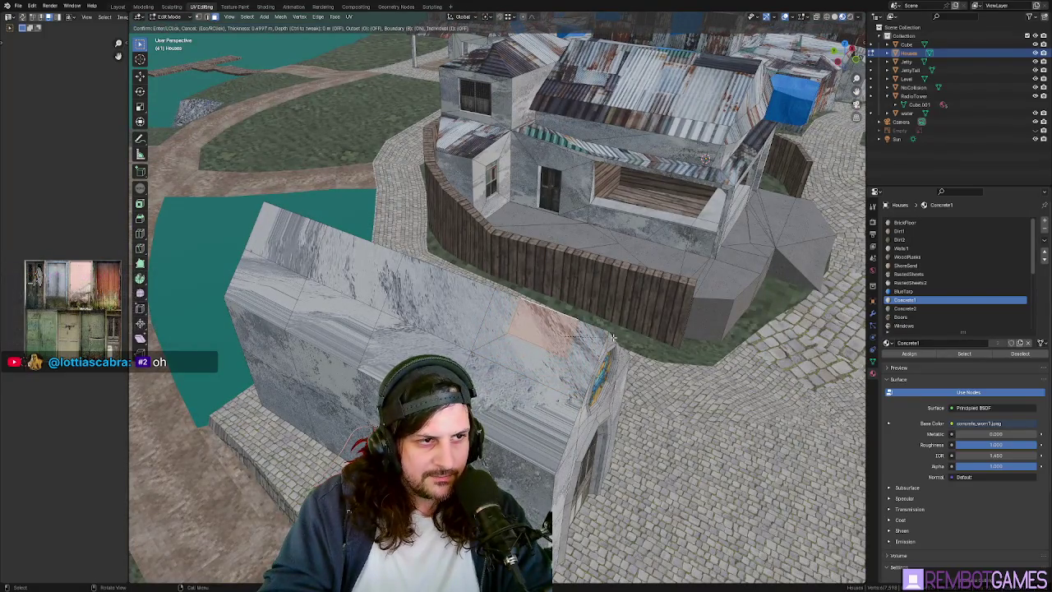
left_click(612, 337)
mouse_move(612, 337)
middle_mouse_down()
mouse_move(516, 296)
mouse_move(575, 238)
mouse_move(583, 259)
mouse_move(565, 246)
mouse_move(511, 242)
middle_mouse_up()
Shift the inset face along Y and extrude it straight up about 1.69 m.
key("g")
key("y")
left_click(516, 295)
key("e")
key("z")
left_click(583, 222)
key("k")
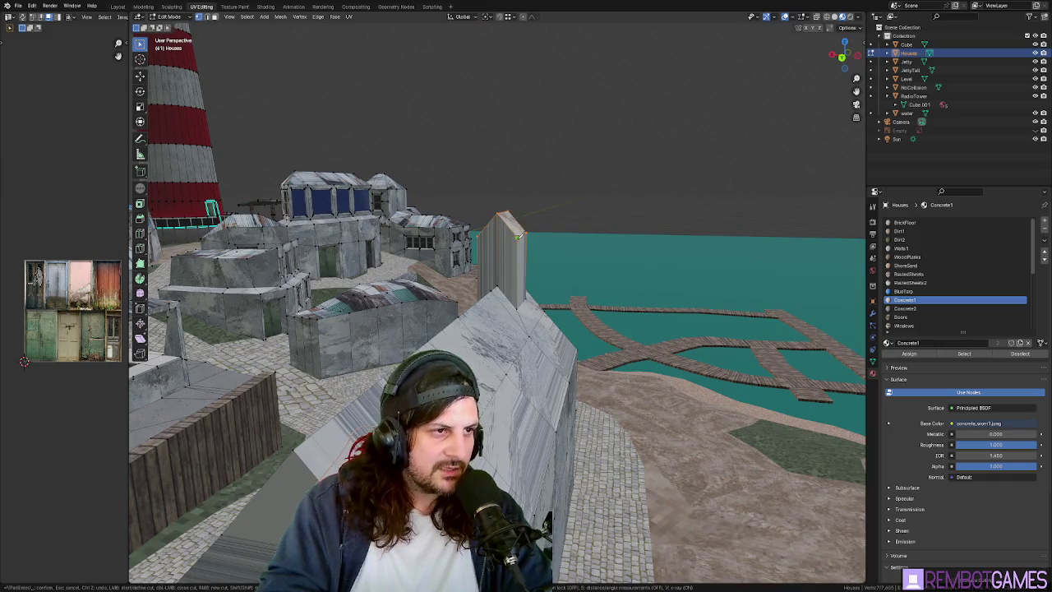
Cancel the knife cut, zoom in on the roof tower, and return to Object Mode.
key("Escape")
mouse_move(481, 235)
middle_mouse_down()
mouse_move(570, 235)
mouse_move(488, 254)
mouse_move(526, 293)
middle_mouse_up()
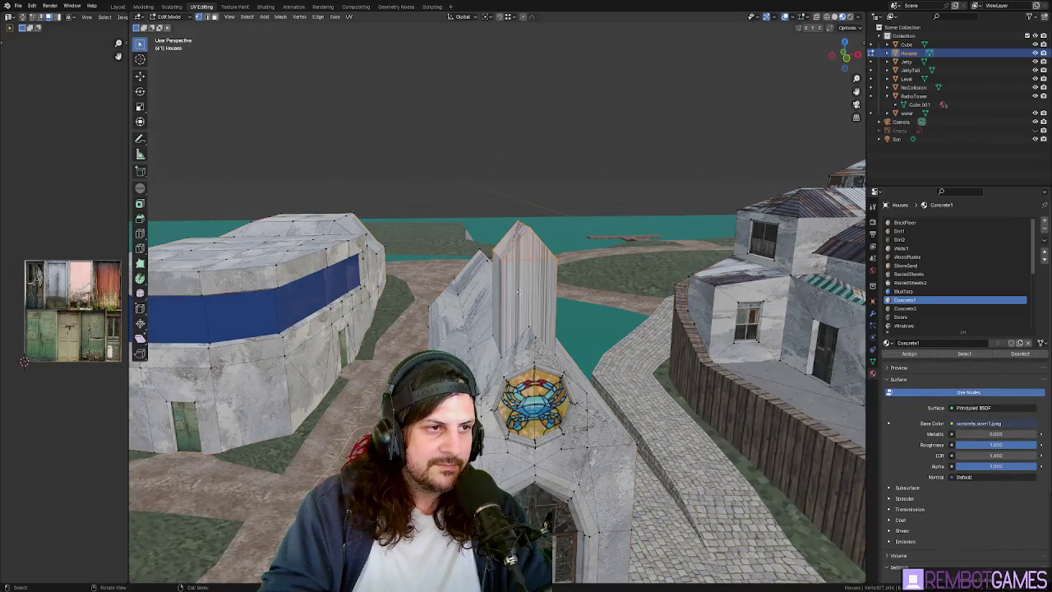
left_click(526, 286)
middle_click_drag(525, 286, 570, 288)
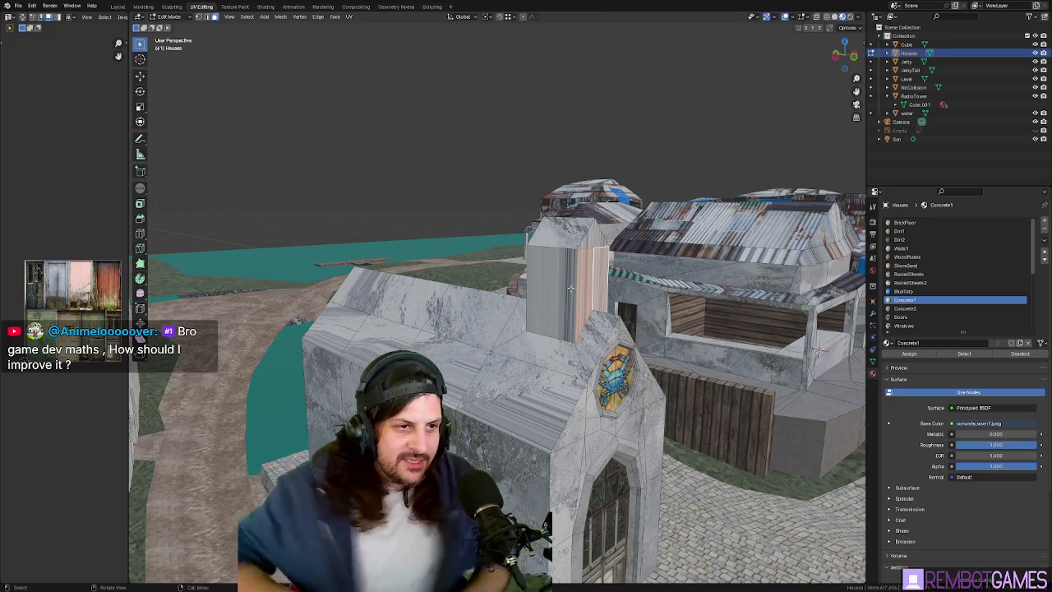
mouse_move(570, 287)
middle_mouse_down()
mouse_move(556, 302)
mouse_move(518, 297)
middle_mouse_up()
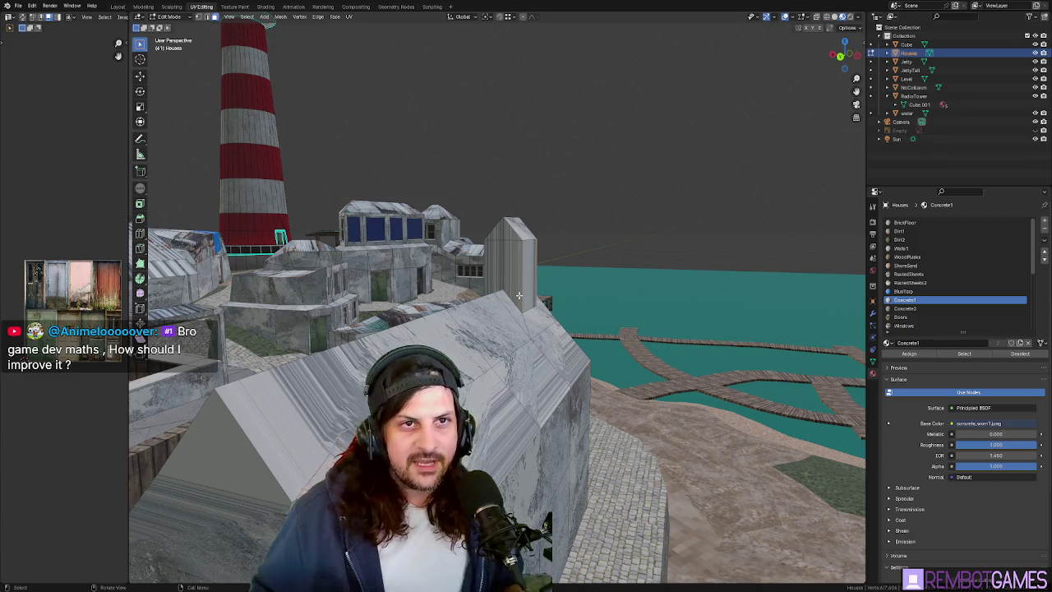
scroll(516, 287, "up", 3)
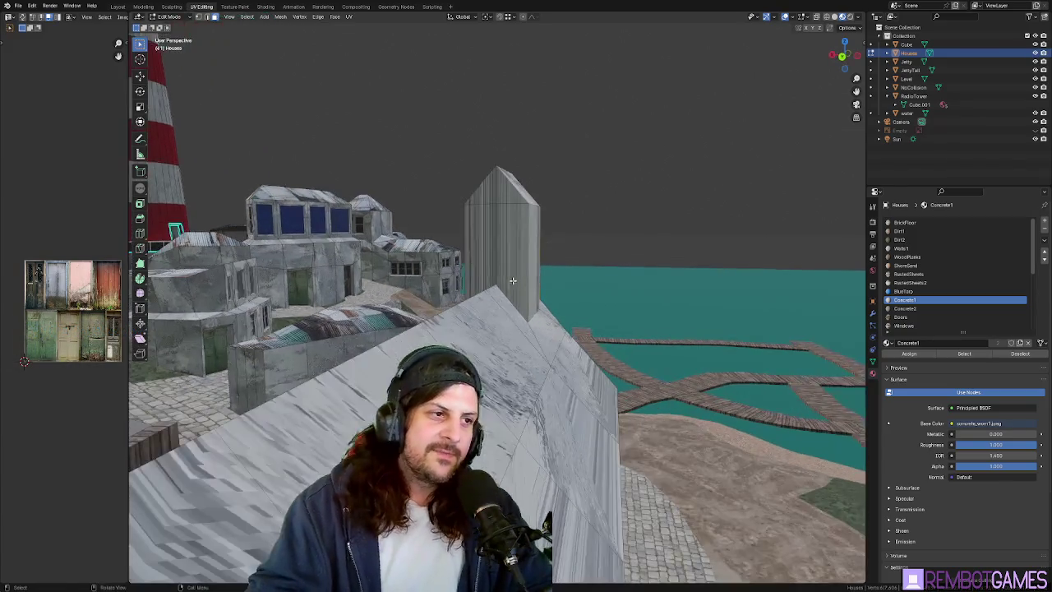
scroll(512, 280, "up", 2)
scroll(512, 280, "up", 2)
mouse_move(512, 281)
middle_mouse_down()
mouse_move(502, 313)
mouse_move(471, 300)
mouse_move(420, 304)
middle_mouse_up()
key("Tab")
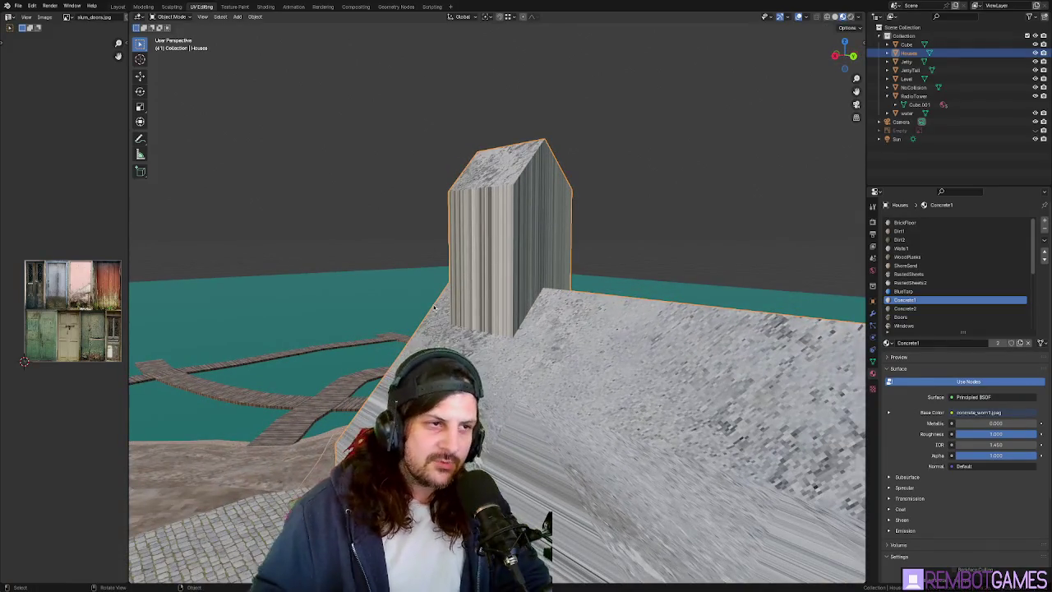
Re-enter Edit Mode on Houses and select a run of tower faces, orbiting to check.
mouse_move(426, 304)
middle_mouse_down()
mouse_move(560, 308)
mouse_move(475, 271)
middle_mouse_up()
key("Tab")
left_click(493, 279, "ctrl")
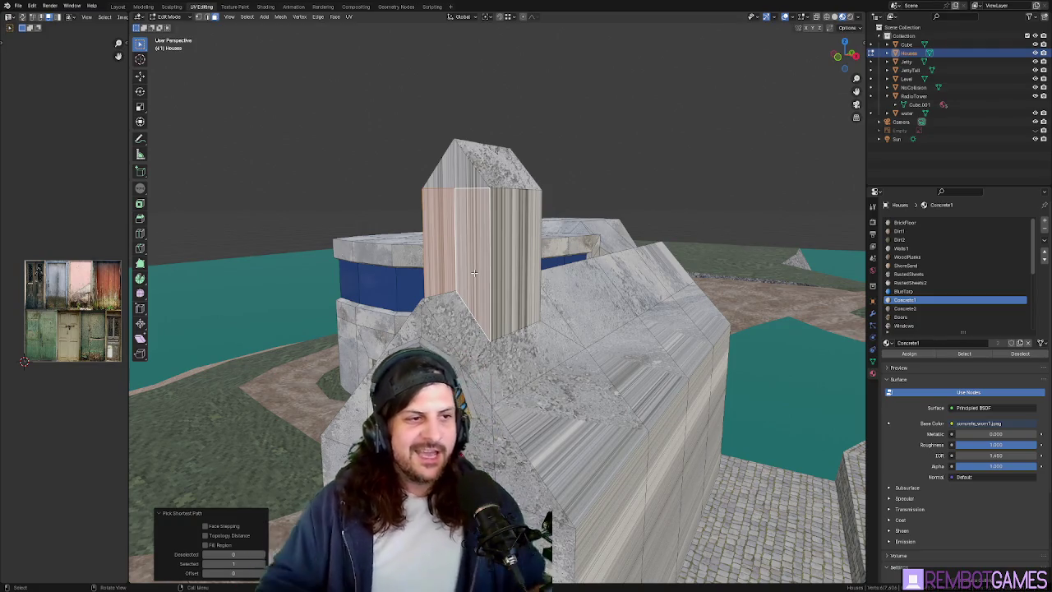
middle_click_drag(602, 319, 525, 328)
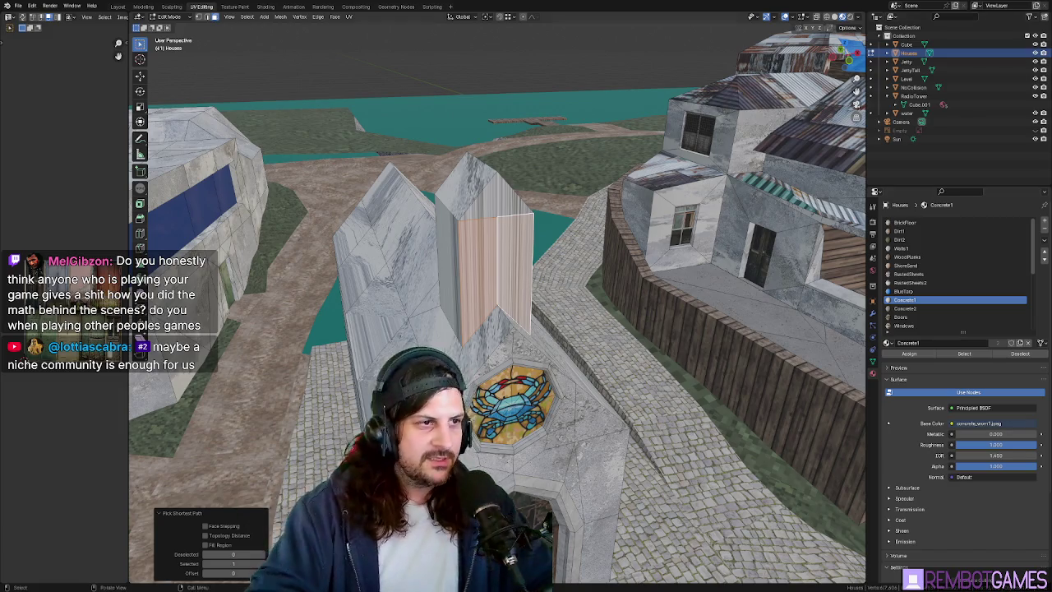
mouse_move(575, 321)
middle_mouse_down()
mouse_move(590, 318)
mouse_move(593, 285)
mouse_move(513, 285)
middle_mouse_up()
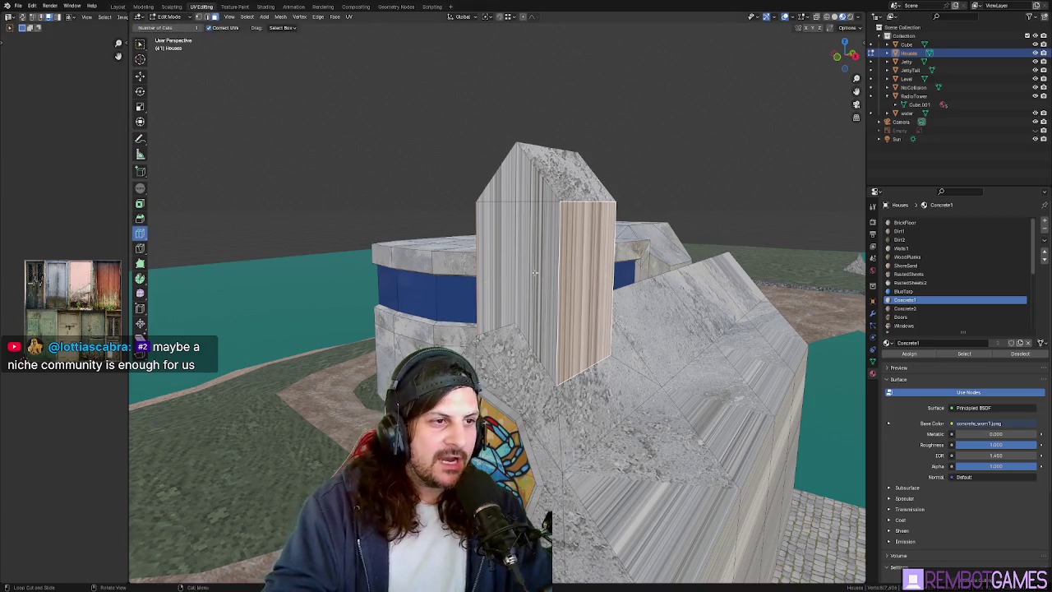
Add a horizontal loop cut across the tower and flatten it to zero height.
left_click_drag(535, 273, 521, 263)
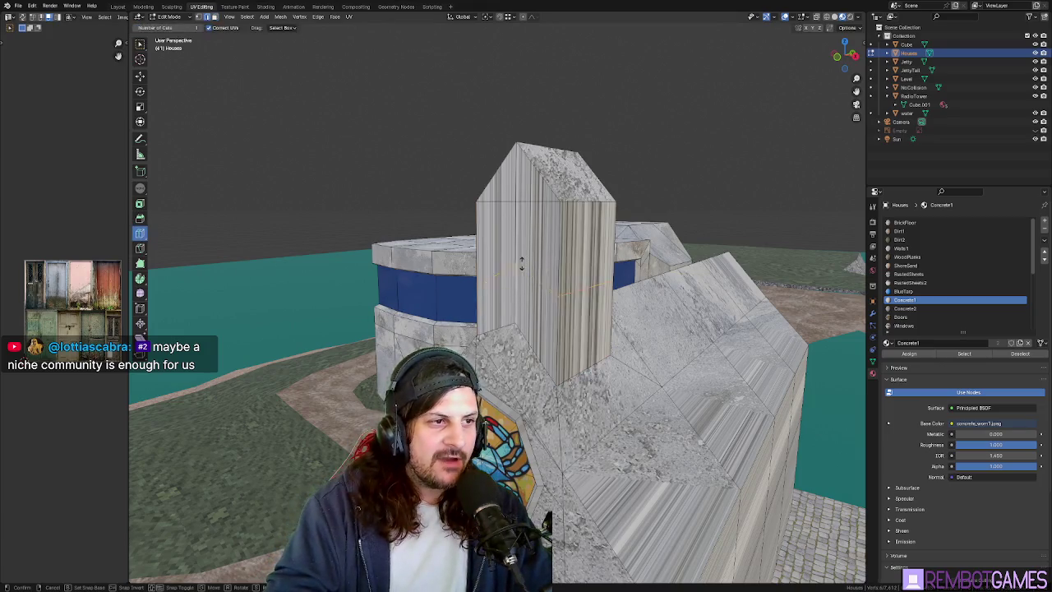
left_click(529, 304)
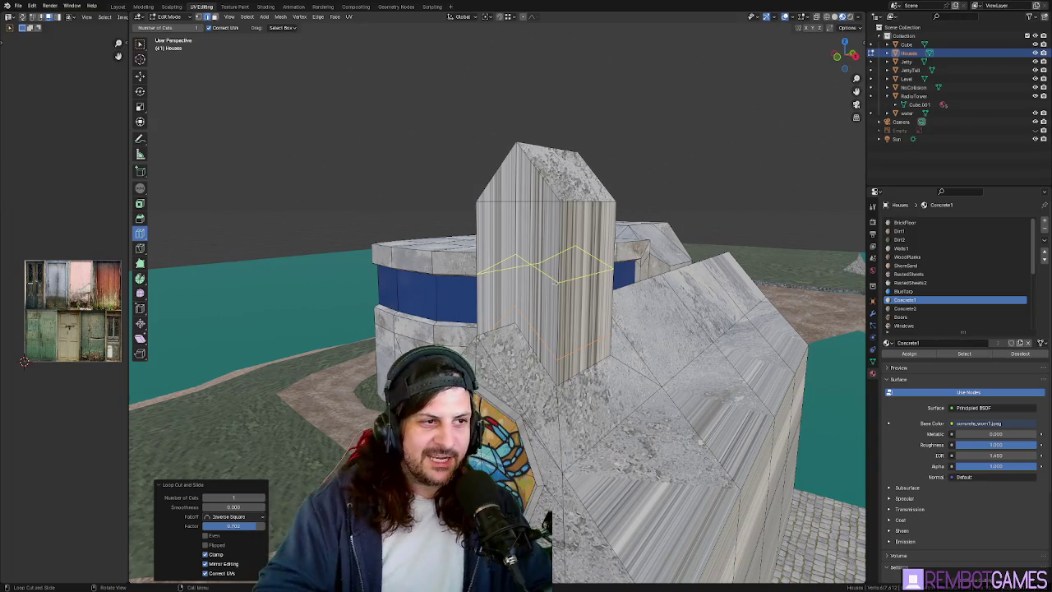
middle_click_drag(545, 212, 575, 204)
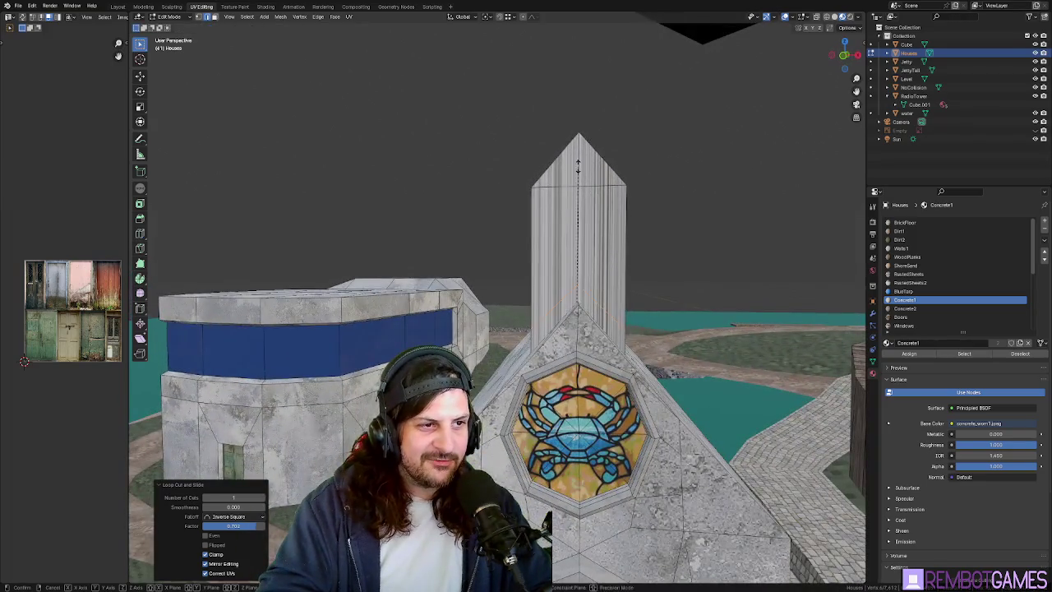
left_click(579, 168)
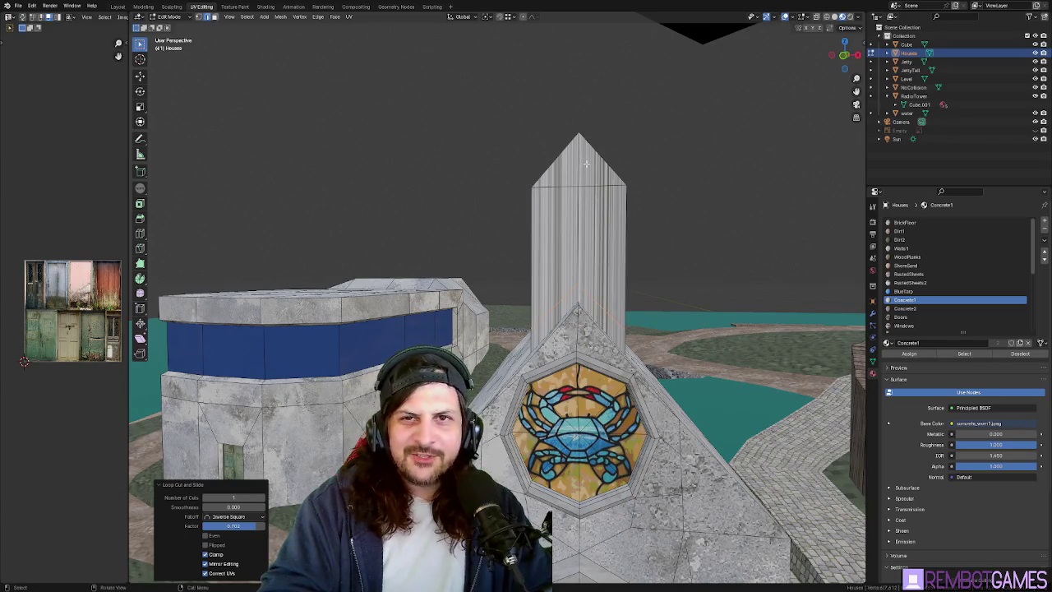
key("s")
key("z")
key("Return")
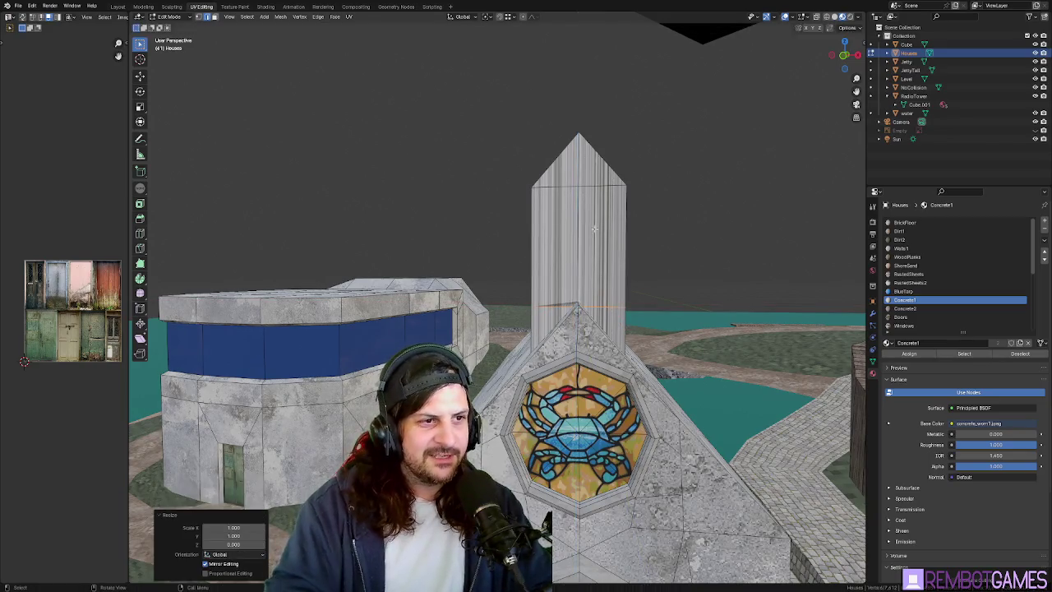
Raise the flattened edge loop 0.18172 m up the tower.
key("g")
key("z")
key("Return")
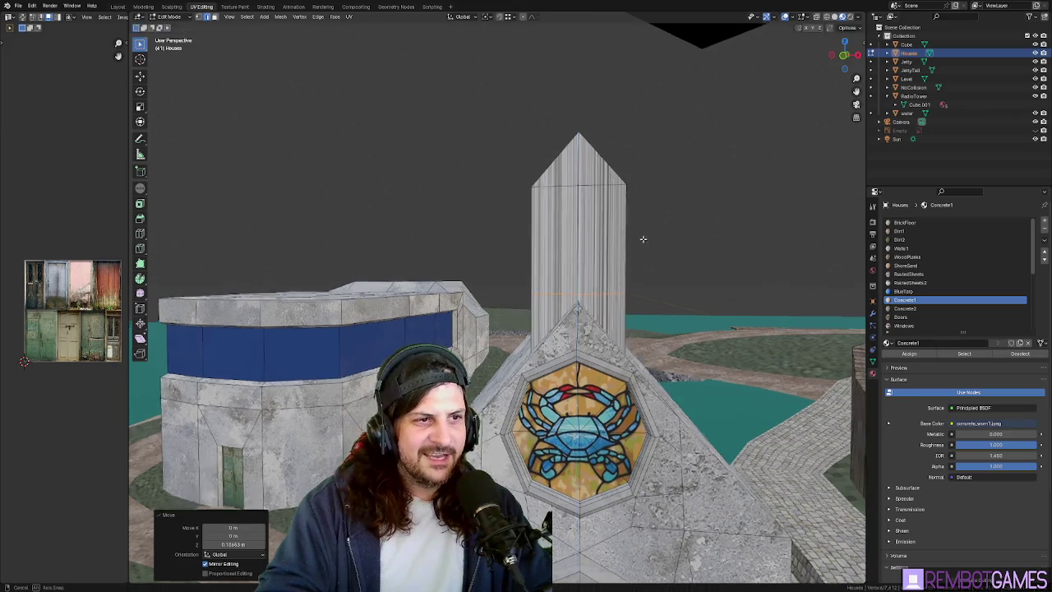
mouse_move(648, 240)
middle_mouse_down()
mouse_move(697, 227)
mouse_move(570, 296)
middle_mouse_up()
key("g")
key("z")
key("Return")
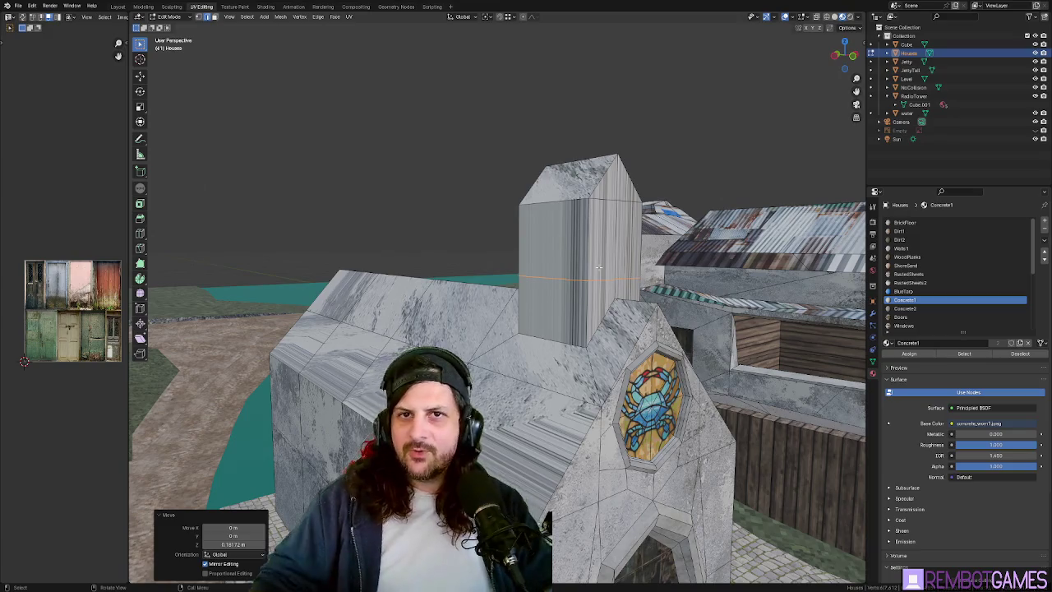
middle_click_drag(566, 243, 557, 246)
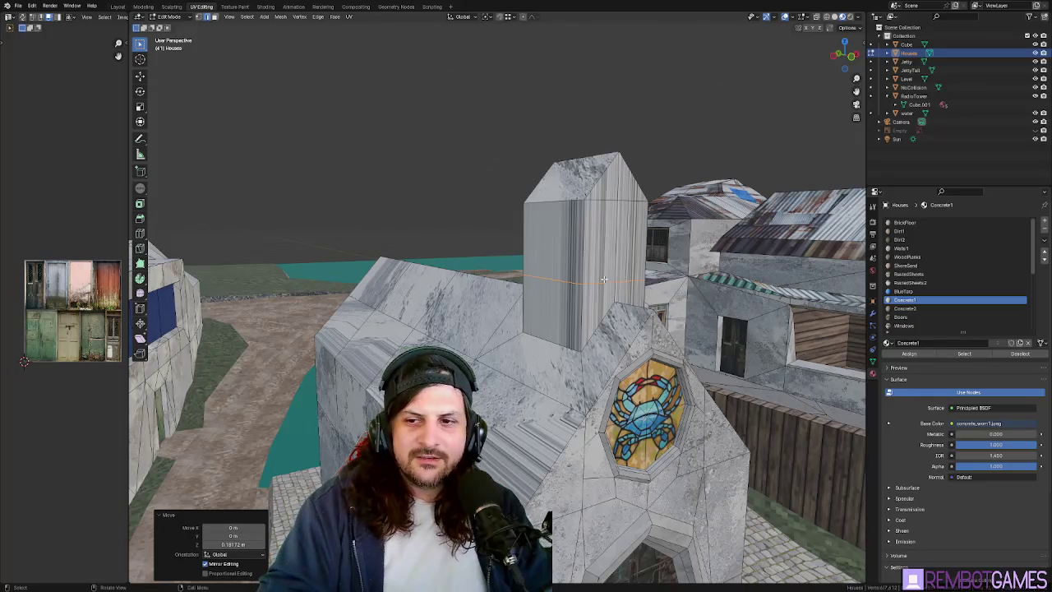
left_click(579, 254)
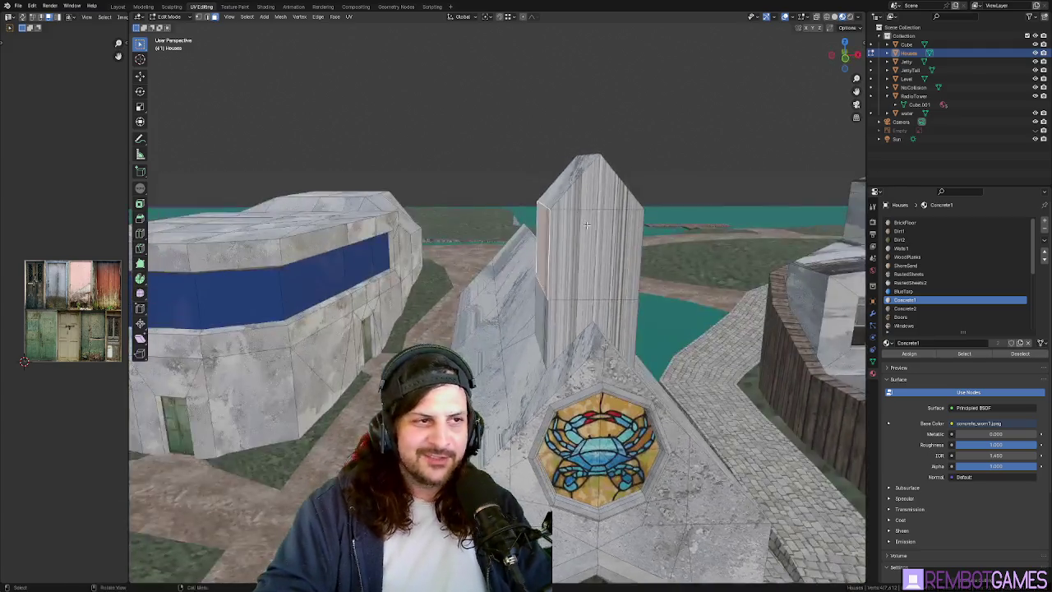
Select and grow the tower's top faces, then scale them to 0.533 along Y.
middle_click_drag(616, 210, 618, 220)
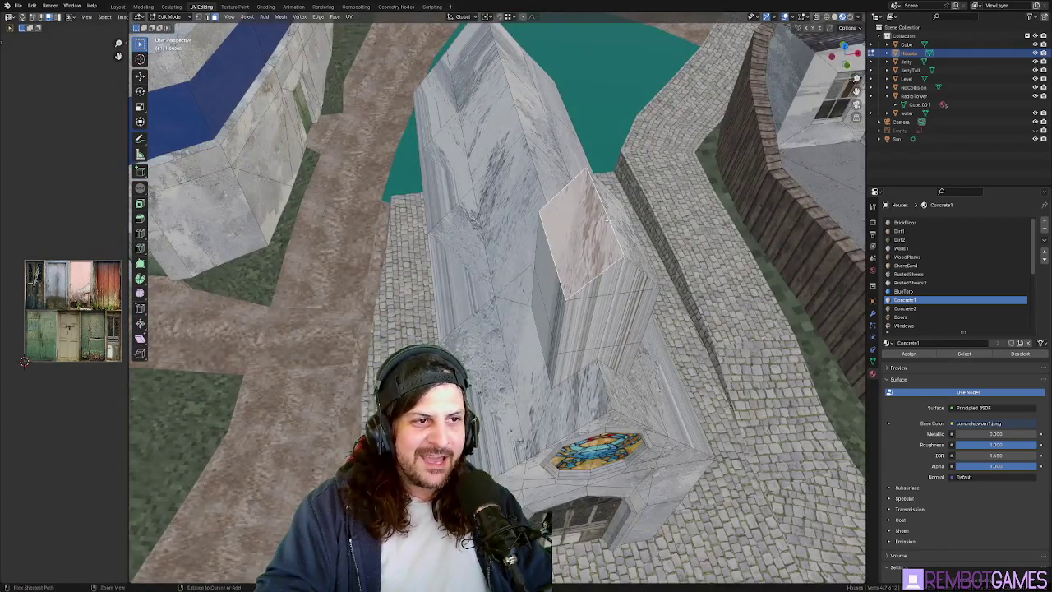
left_click(618, 222, "ctrl")
key("ctrl+KP_Add")
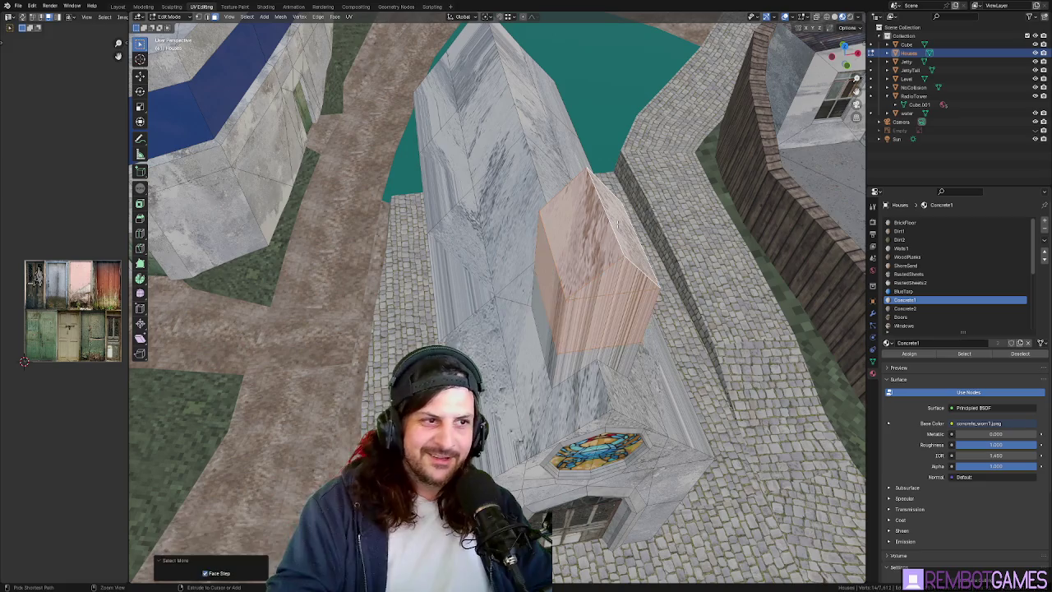
mouse_move(618, 222)
middle_mouse_down()
mouse_move(623, 237)
mouse_move(571, 222)
mouse_move(466, 246)
mouse_move(616, 238)
mouse_move(633, 256)
mouse_move(655, 256)
mouse_move(617, 242)
mouse_move(602, 211)
mouse_move(577, 217)
mouse_move(636, 222)
middle_mouse_up()
left_click(577, 217)
key("s")
key("y")
left_click(607, 215)
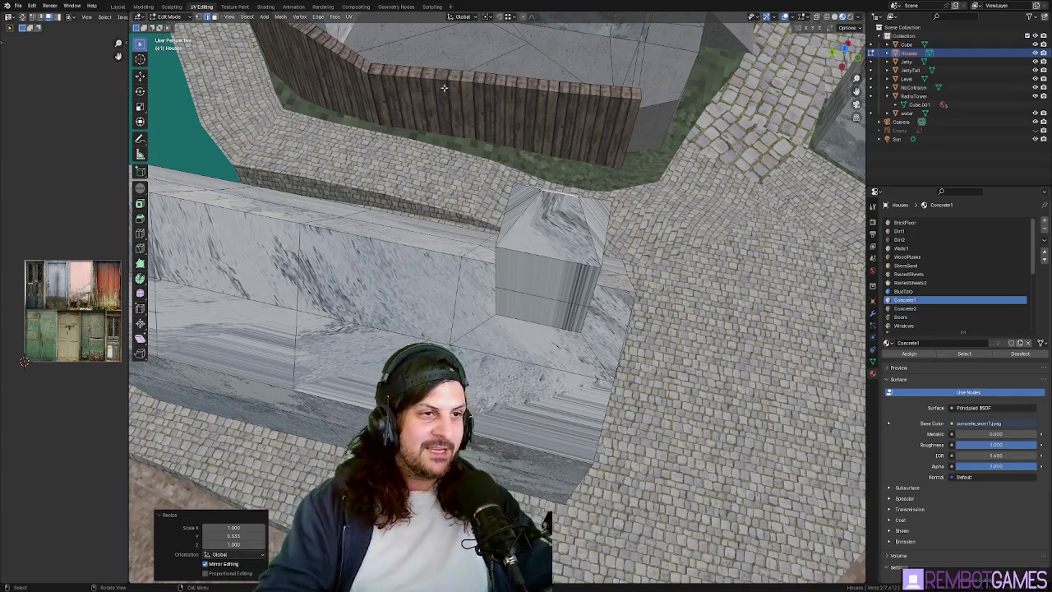
Select the tower's top face and unwrap it for texturing.
middle_click_drag(443, 87, 597, 243)
left_click(596, 243)
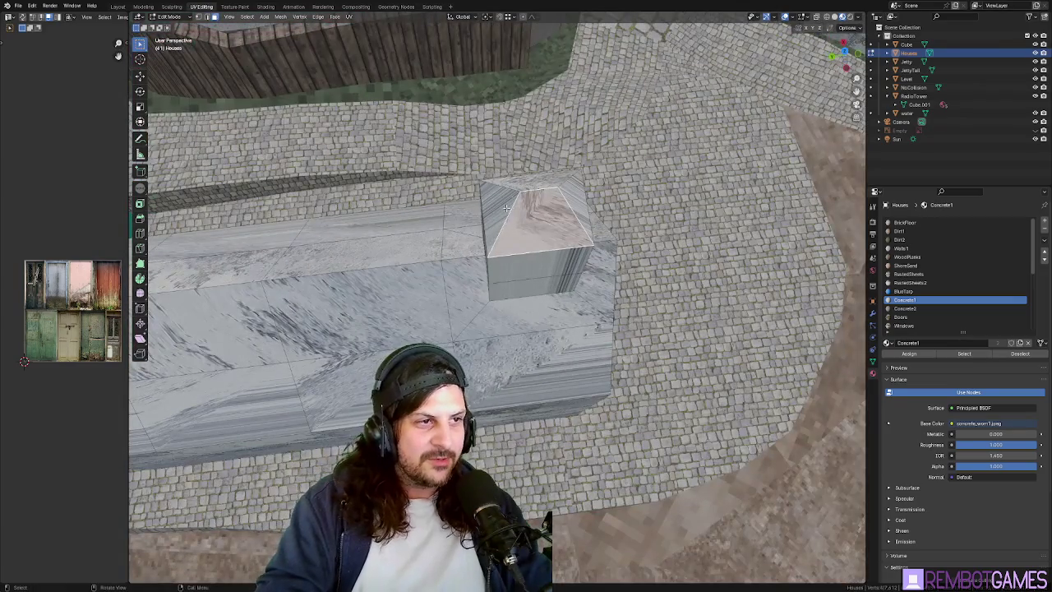
mouse_move(507, 207)
middle_mouse_down()
mouse_move(526, 212)
mouse_move(515, 198)
middle_mouse_up()
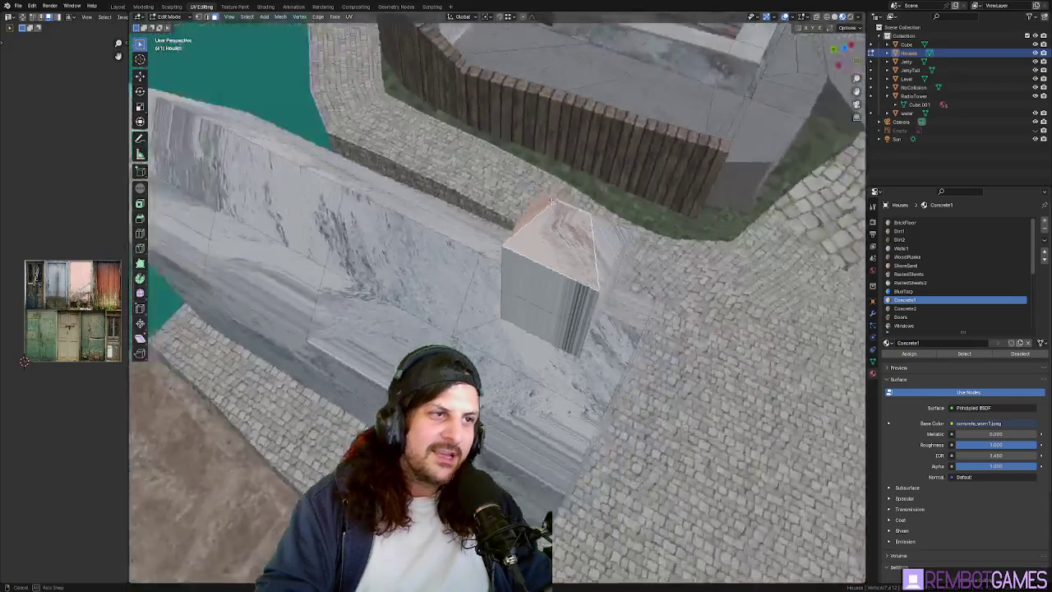
mouse_move(534, 209)
middle_mouse_down()
mouse_move(566, 332)
mouse_move(485, 243)
mouse_move(504, 271)
mouse_move(589, 275)
mouse_move(383, 310)
mouse_move(505, 315)
mouse_move(446, 315)
mouse_move(499, 277)
middle_mouse_up()
key("u")
left_click(504, 271)
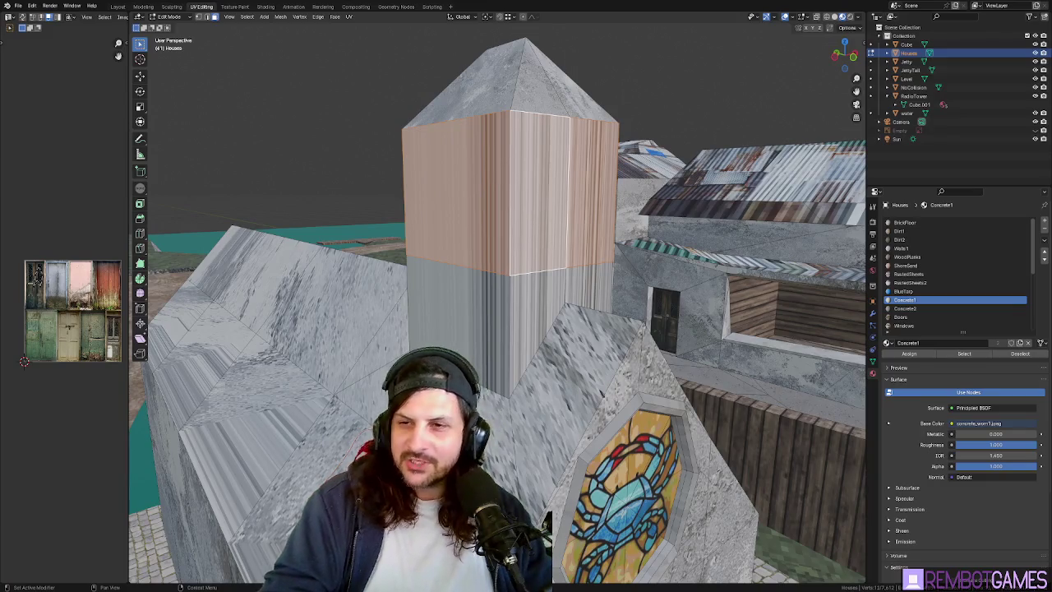
Re-unwrap the tower's upper faces with Angle Based Unwrap until the concrete maps evenly.
mouse_move(498, 172)
middle_mouse_down()
mouse_move(458, 170)
mouse_move(501, 209)
mouse_move(541, 208)
mouse_move(466, 208)
mouse_move(508, 197)
mouse_move(479, 195)
middle_mouse_up()
key("u")
left_click(457, 170)
key("u")
left_click(493, 207)
key("u")
left_click(468, 201)
key("ctrl+z")
key("u")
left_click(509, 197)
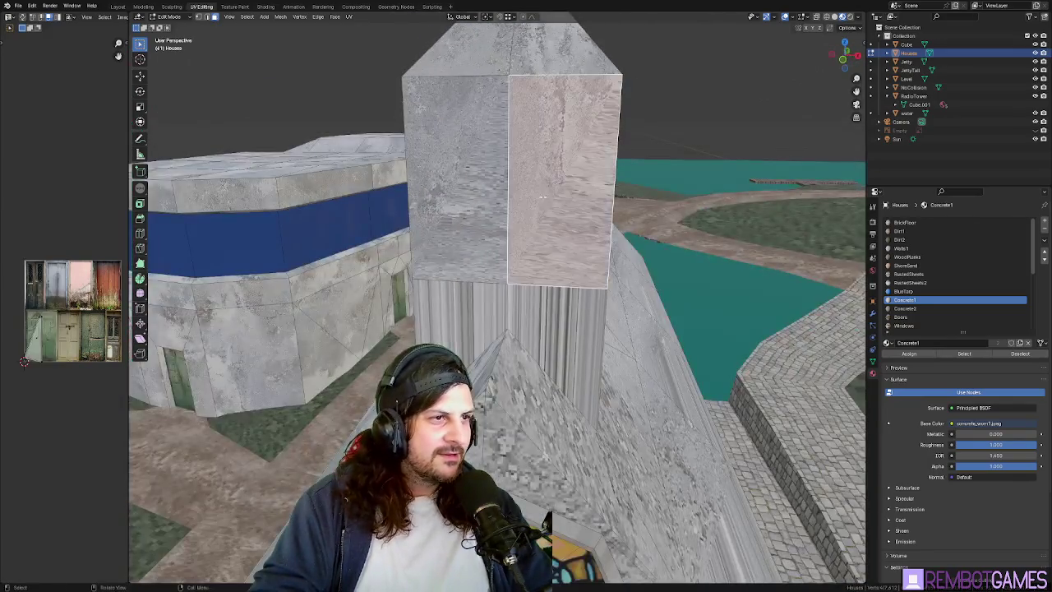
key("u")
left_click(479, 195)
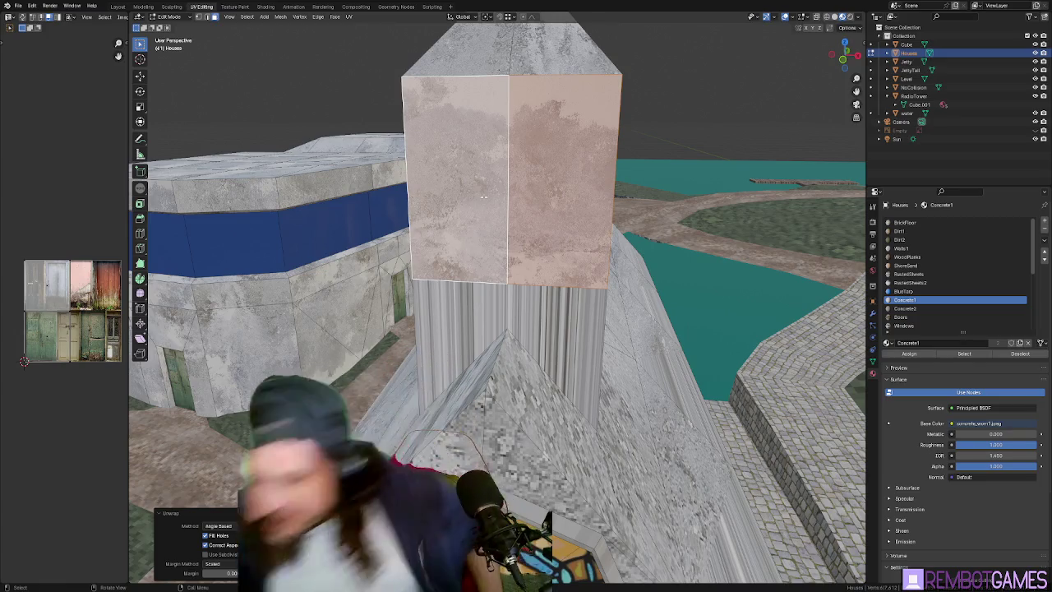
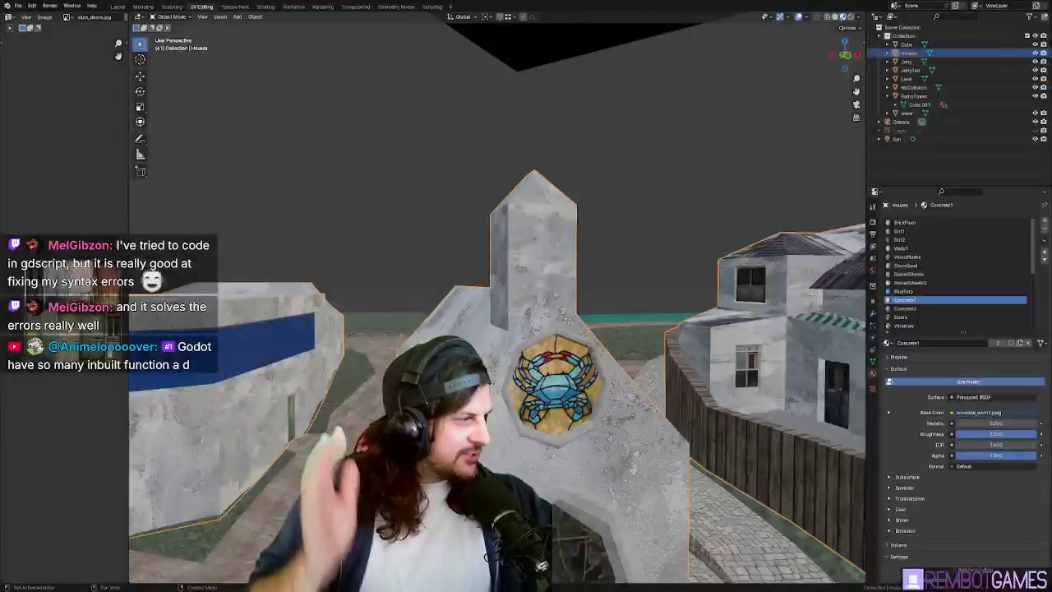
Look over the textured slum houses from above in Blender, then return to the Godot editor.
mouse_move(525, 328)
middle_mouse_down()
mouse_move(566, 344)
mouse_move(579, 304)
middle_mouse_up()
scroll(565, 343, "up", 3)
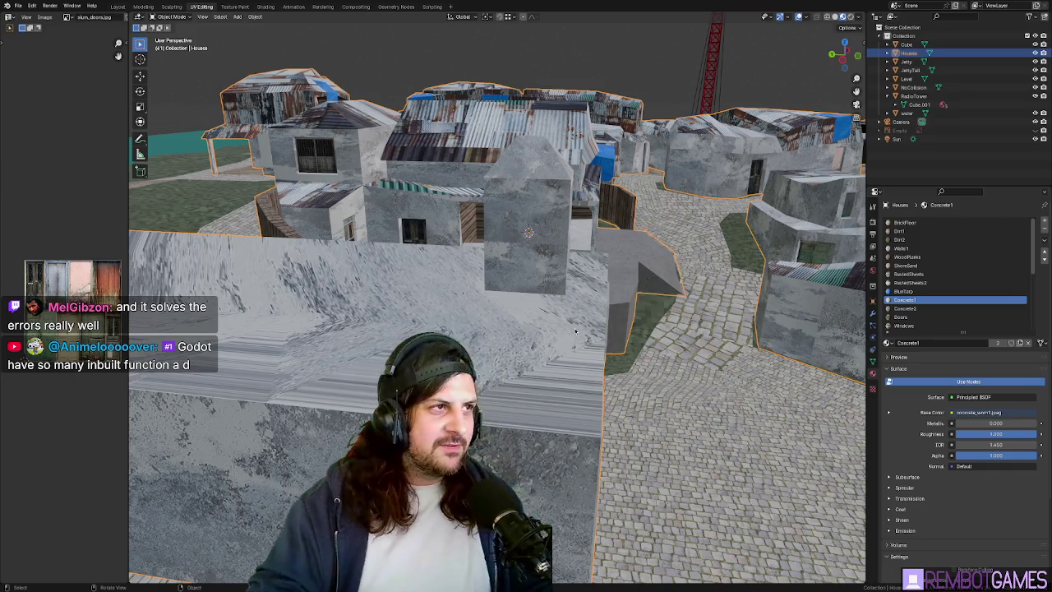
middle_click_drag(575, 331, 543, 312)
key("alt+Tab")
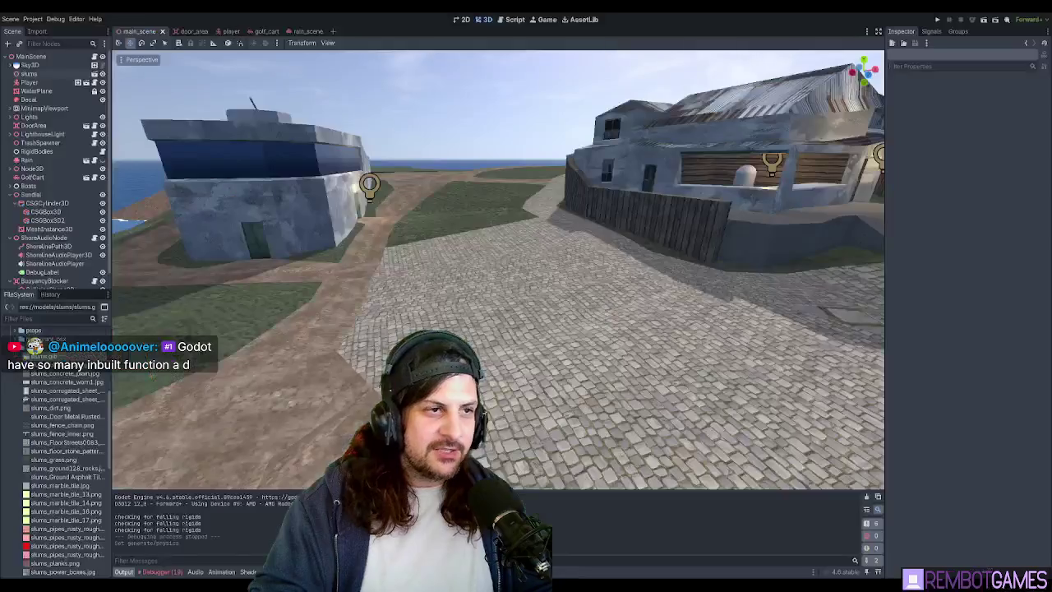
Open main_scene.gd and clear the old rotation text below the extends line.
left_click(512, 20)
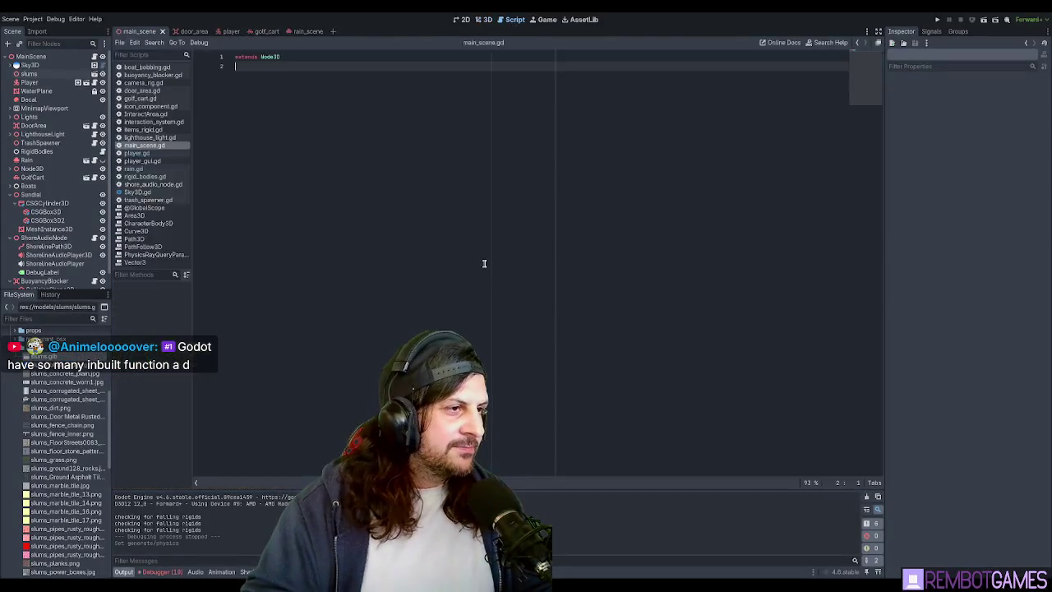
key("Return")
key("Return")
scroll(347, 170, "up", 3, "ctrl")
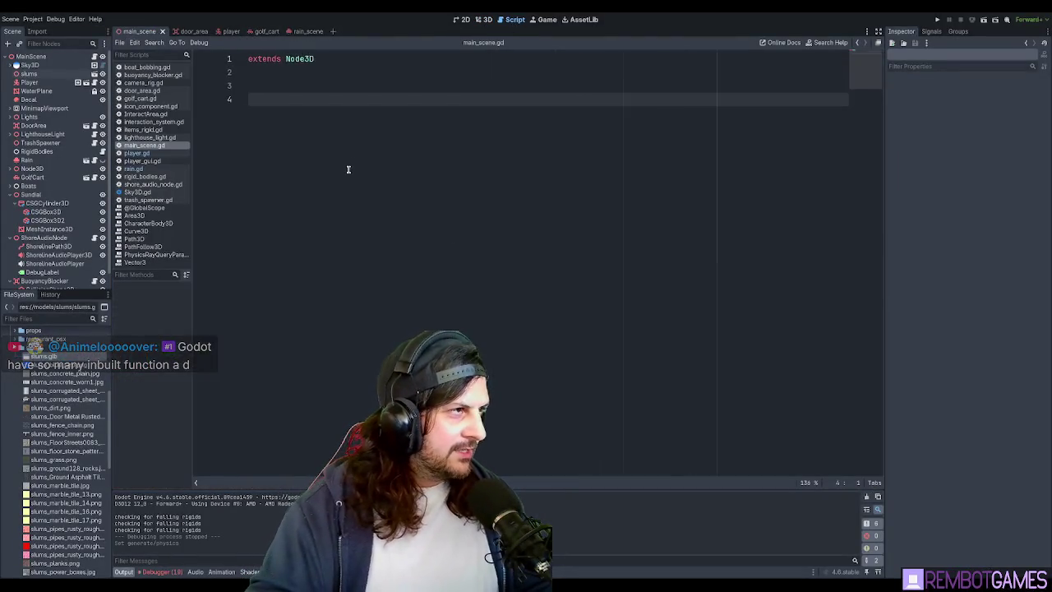
scroll(345, 172, "up", 5, "ctrl")
scroll(345, 173, "up", 3, "ctrl")
type("deg_to_rad()")
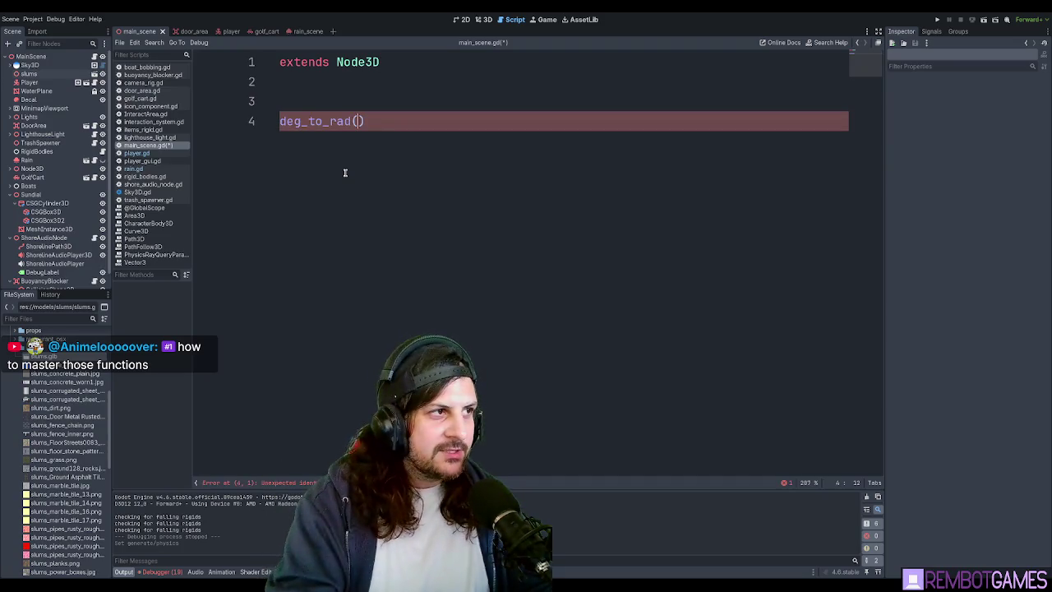
key("shift+Home")
type("rot")
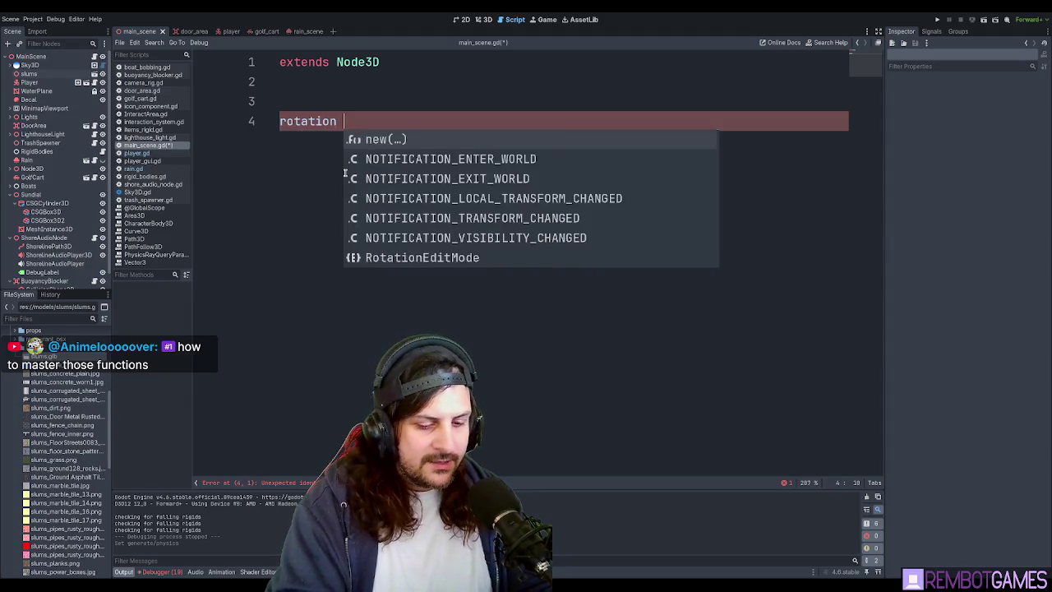
key("Escape")
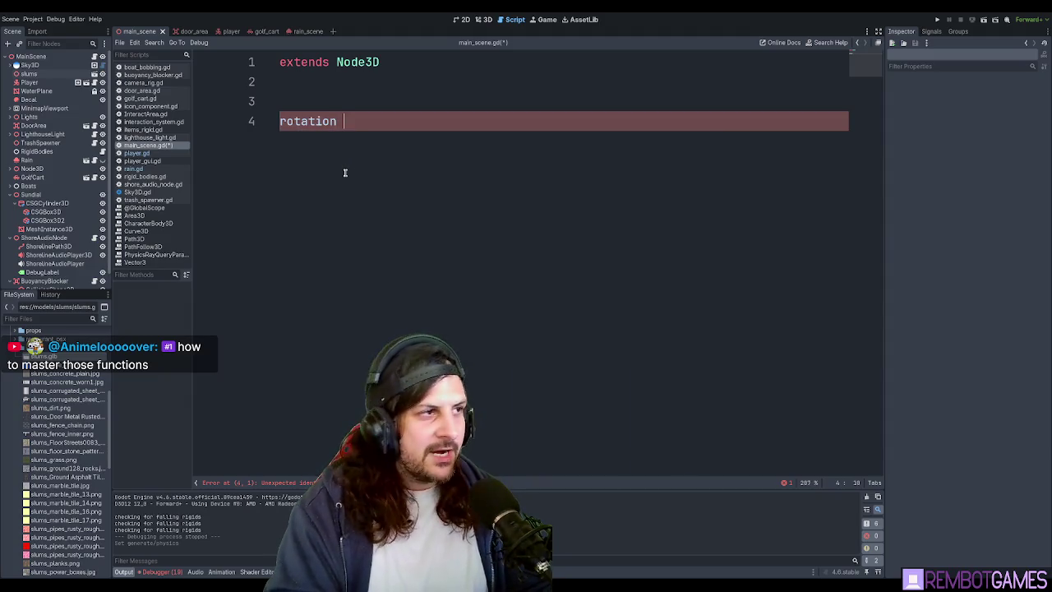
key("shift+Home")
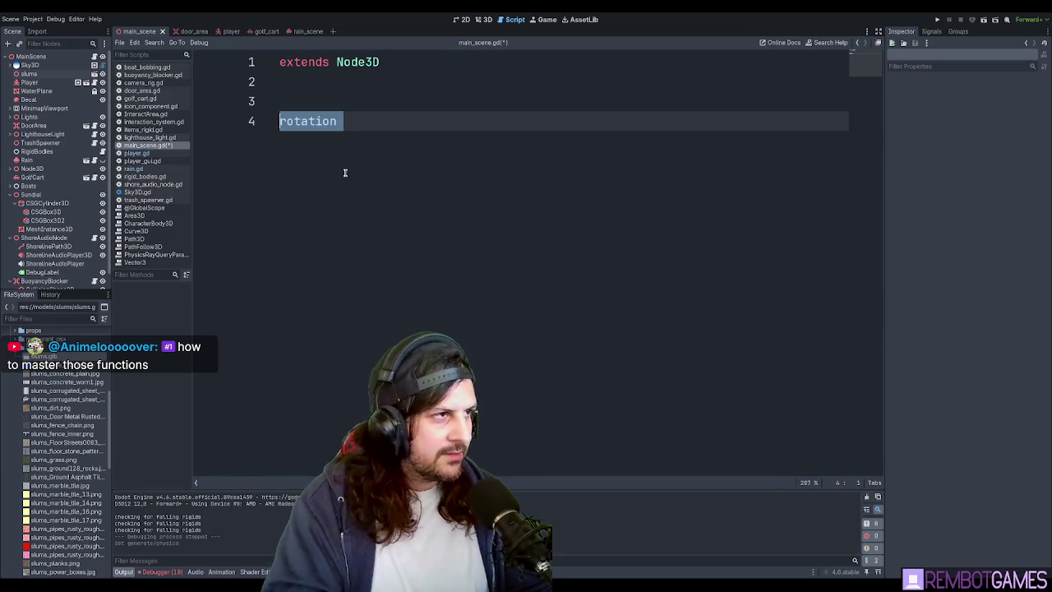
Add a _ready() function whose body sets rotation to deg_to_rad(45.0).
type("func ")
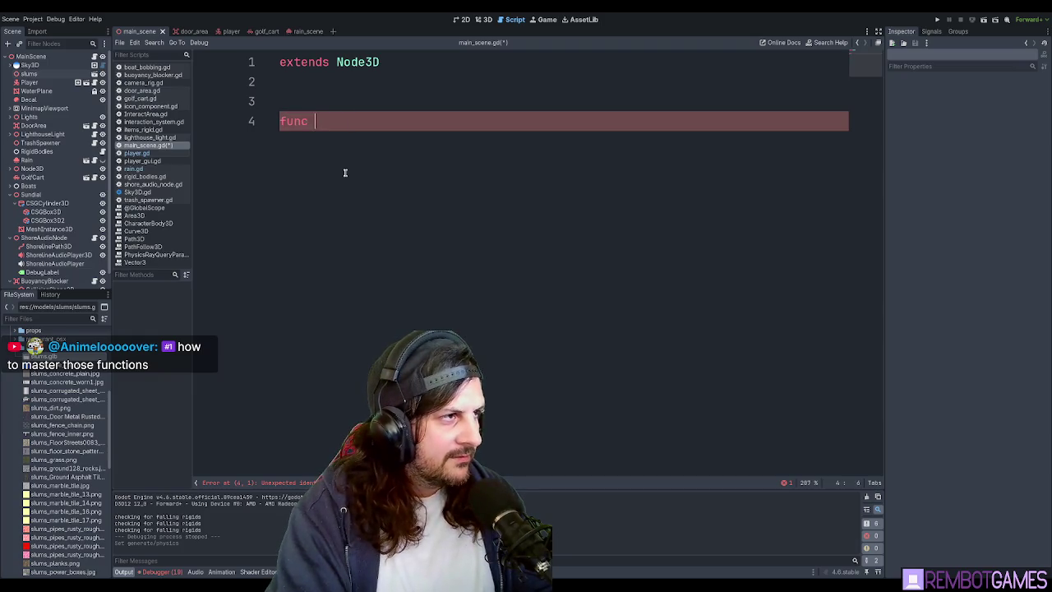
type("_re")
key("Return")
key("Return")
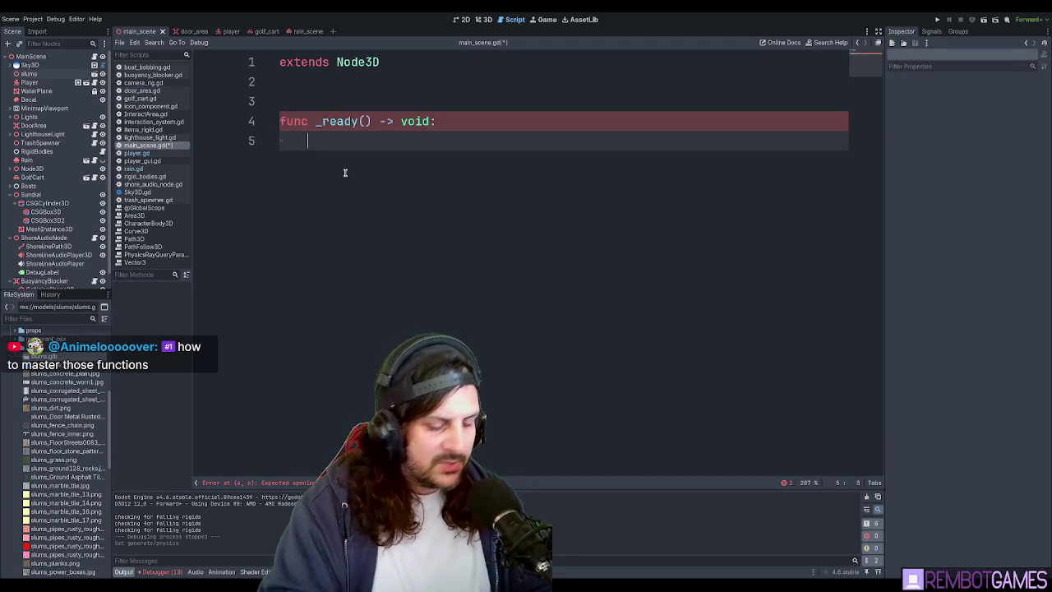
type("rotation")
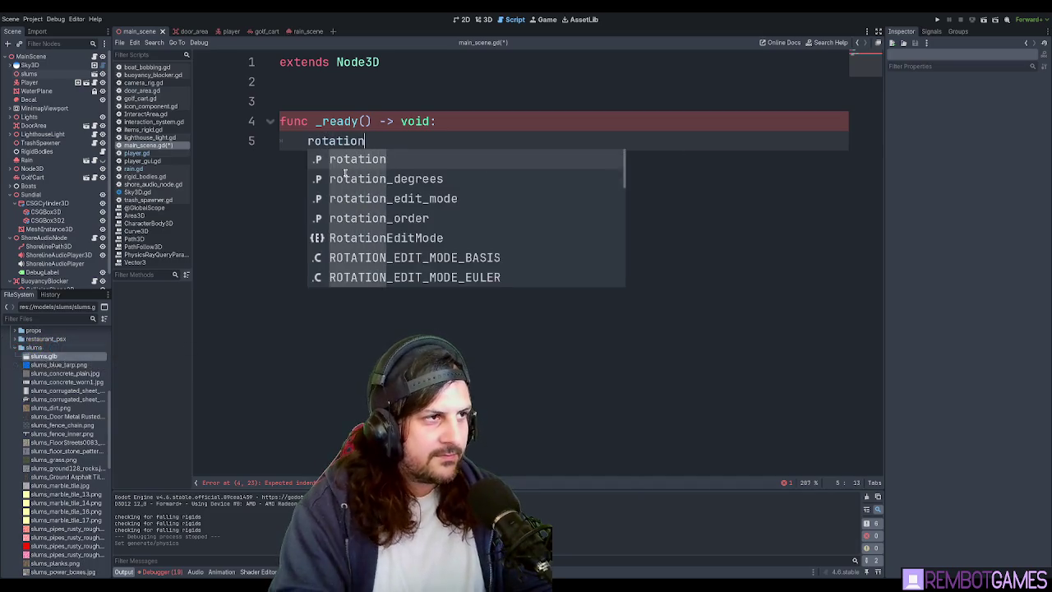
key("Escape")
type("= ")
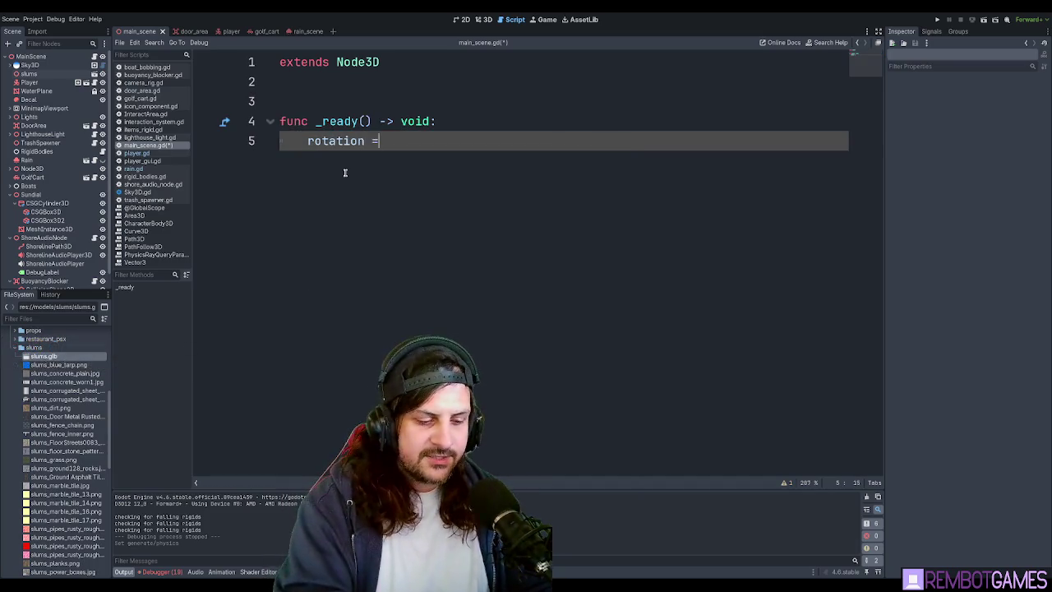
type("d")
key("BackSpace")
key("BackSpace")
key("BackSpace")
type("deg_to_rad(45.0)")
Make it rotation.y and add a second line setting rotation_degrees.y = 45.0.
left_click(367, 141)
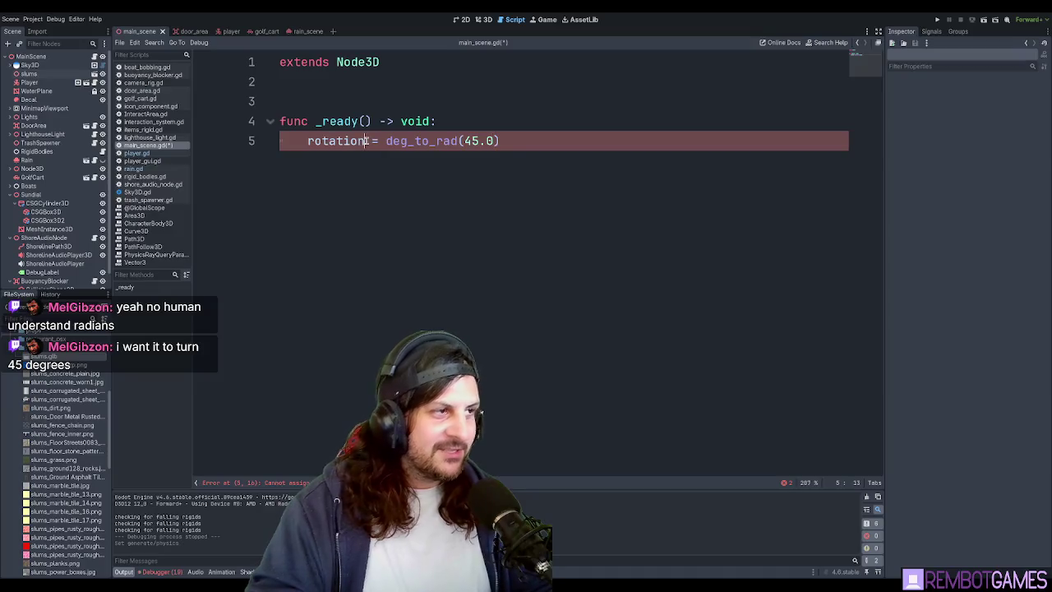
left_click(552, 141)
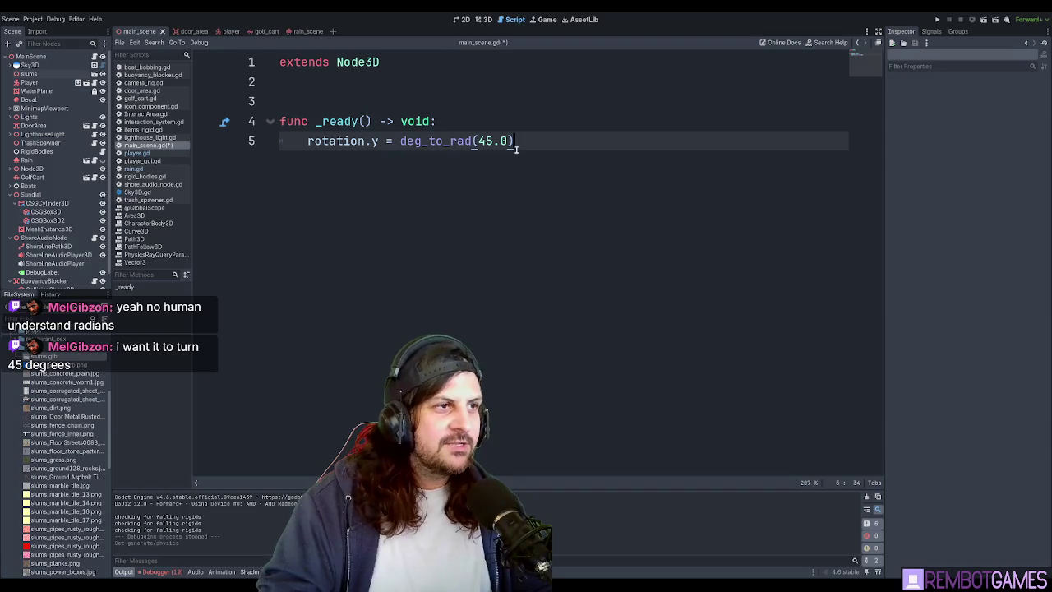
key("Return")
type("rotation_degr")
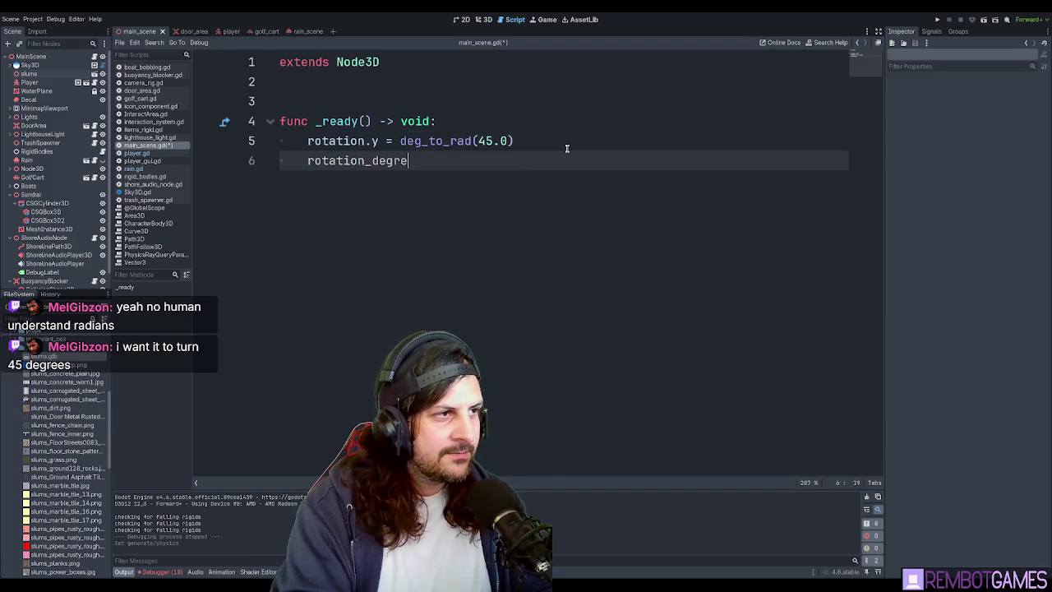
type("es")
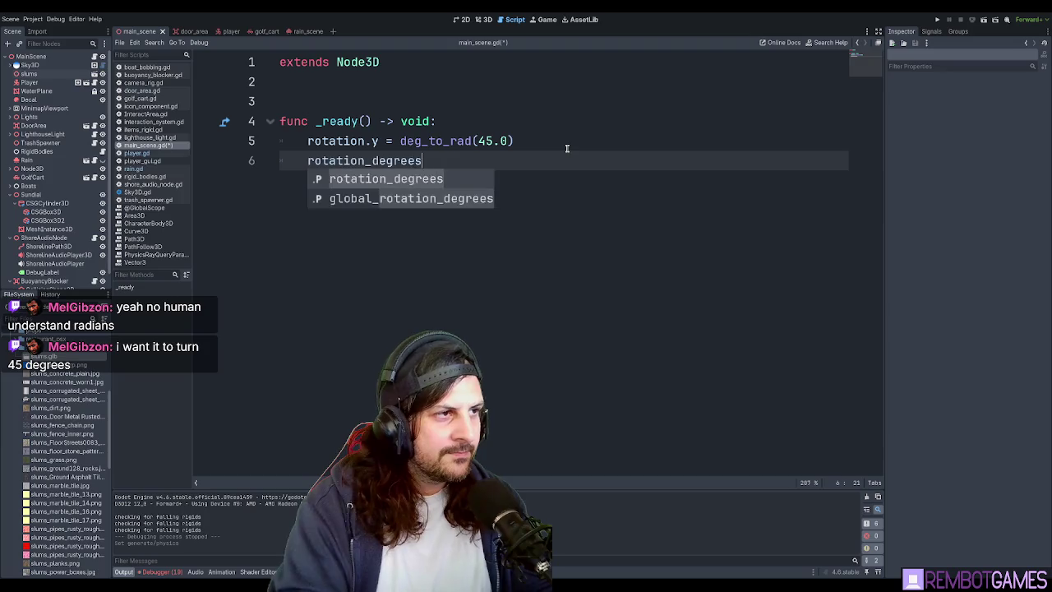
type(" =")
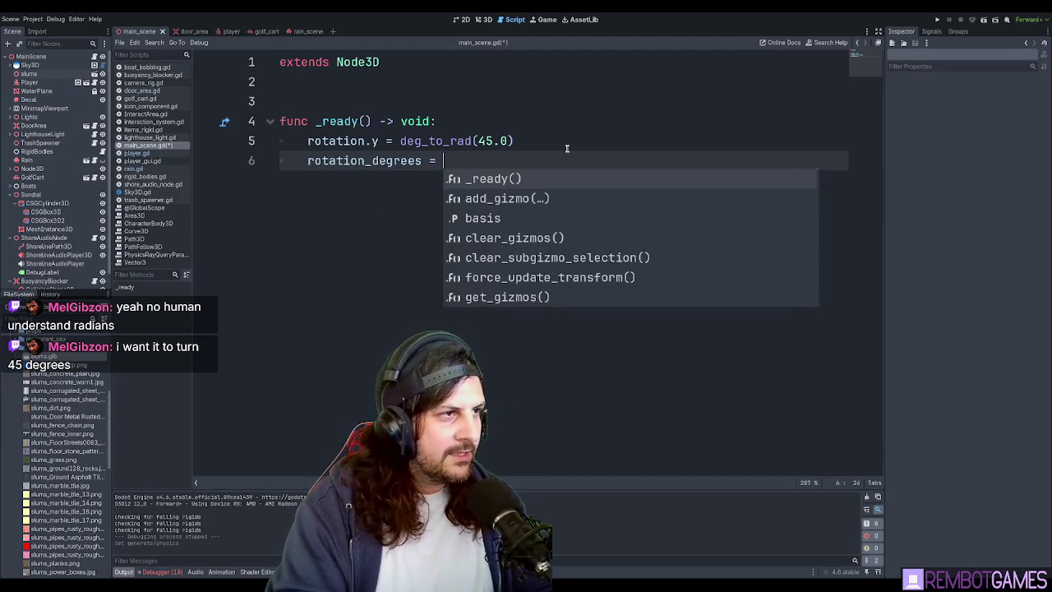
key("BackSpace")
key("BackSpace")
key("BackSpace")
type(".")
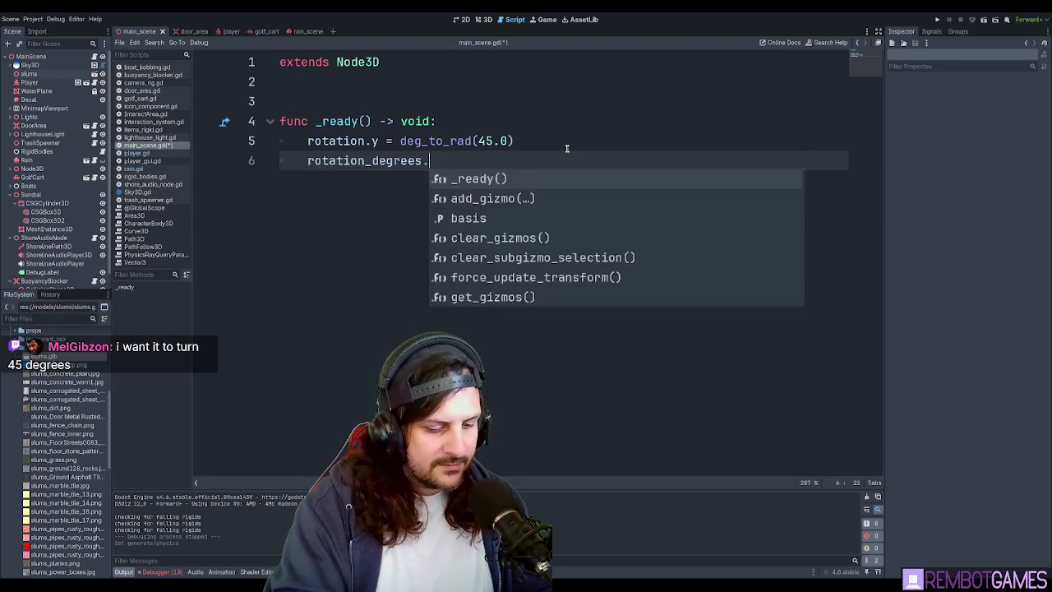
type("y = 45.0")
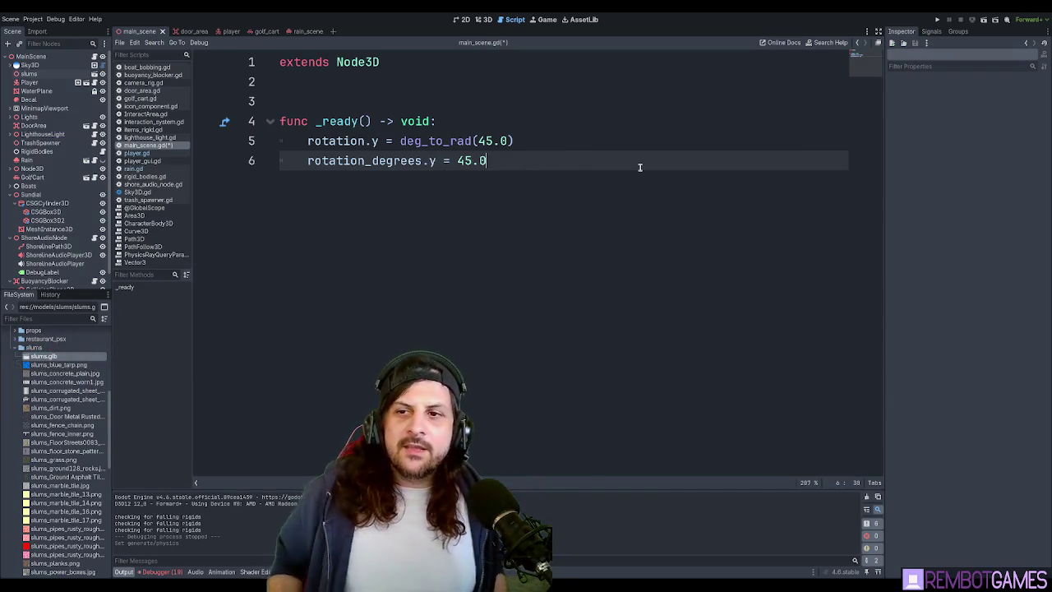
scroll(551, 248, "up", 1, "ctrl")
scroll(547, 249, "up", 1, "ctrl")
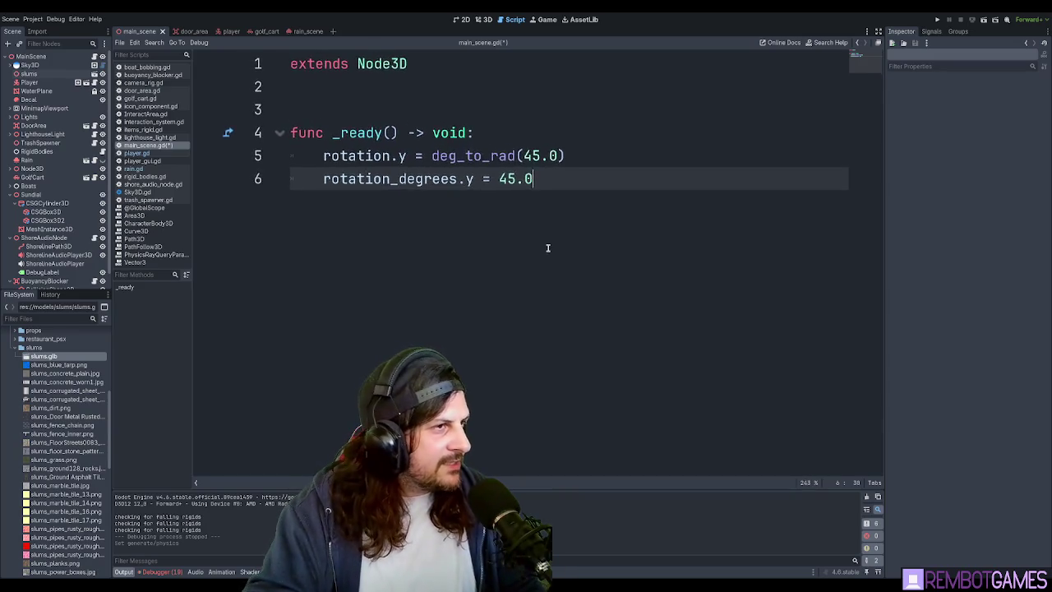
Highlight the two rotation lines inside _ready to point them out.
scroll(573, 238, "up", 1, "ctrl")
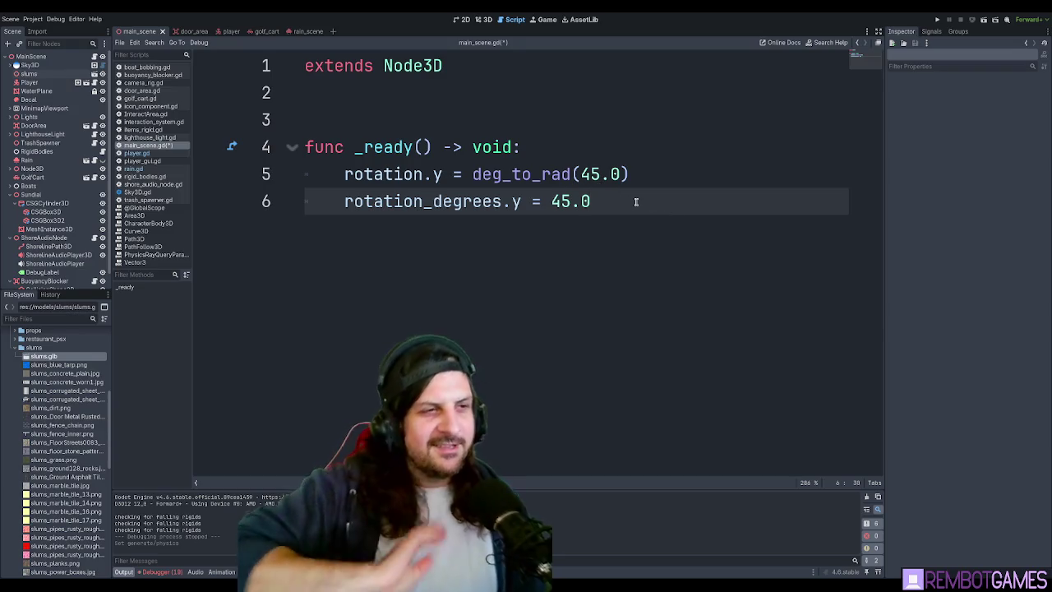
mouse_move(630, 228)
left_mouse_down()
mouse_move(521, 201)
mouse_move(288, 174)
left_mouse_up()
mouse_move(589, 202)
left_mouse_down()
mouse_move(348, 174)
mouse_move(649, 177)
left_mouse_up()
left_click(345, 175)
left_click(515, 201)
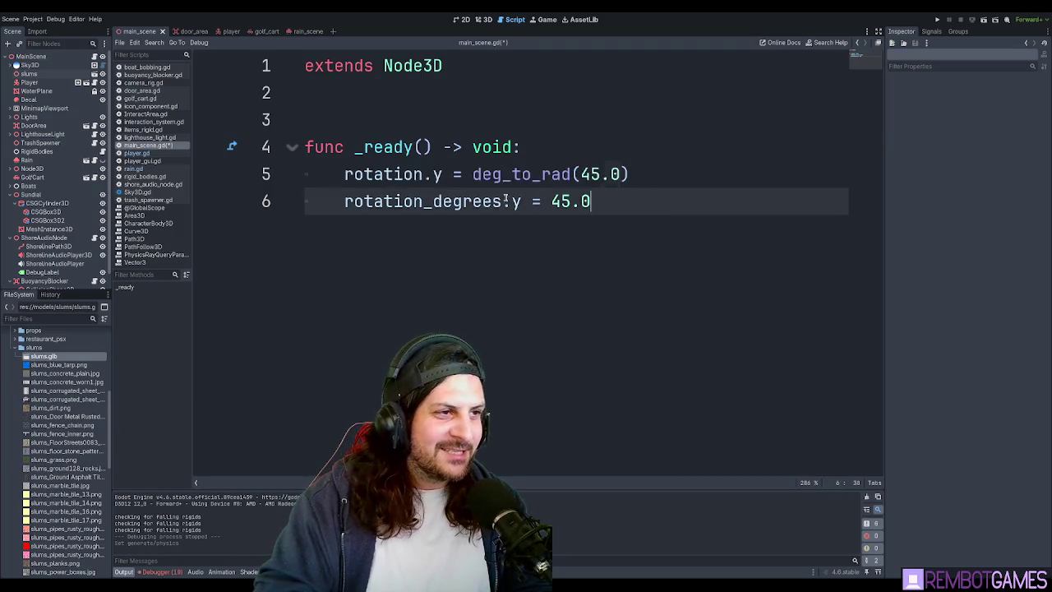
triple_click(516, 202)
double_click(382, 175)
triple_click(515, 177)
left_click(637, 202)
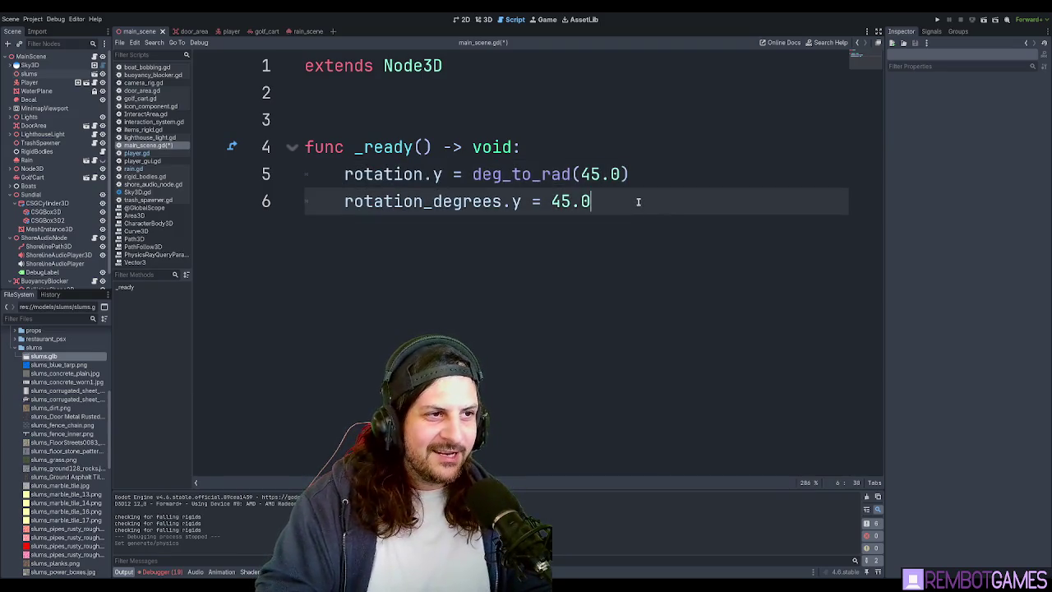
Append + PI / 2.0 to the deg_to_rad(45.0) rotation on line 5.
key("Return")
key("Return")
type("0.121215")
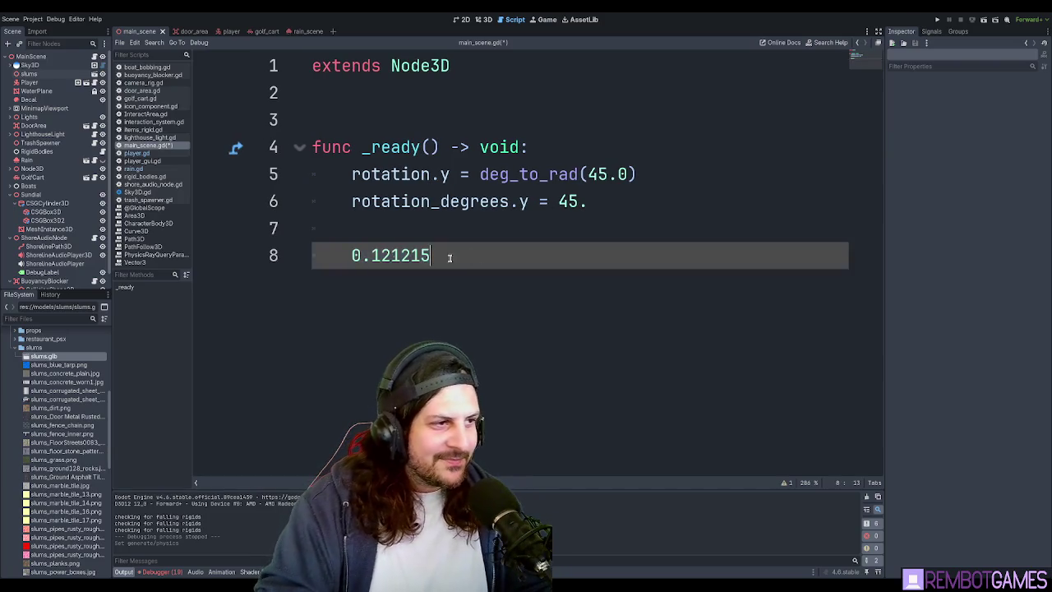
left_click_drag(446, 253, 367, 225)
key("BackSpace")
key("BackSpace")
left_click(677, 170)
type("PI /2")
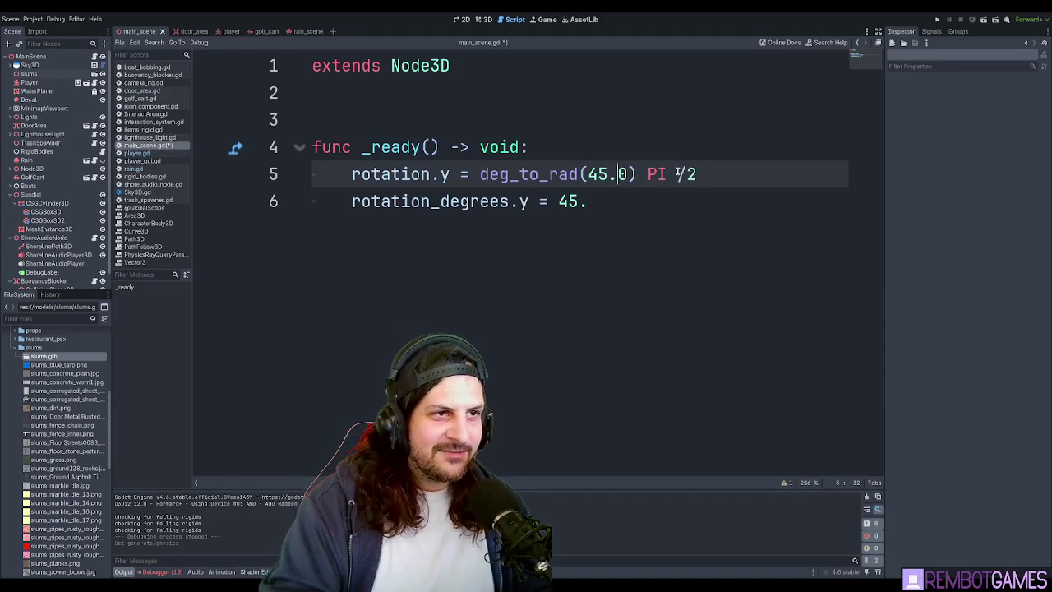
key("Right")
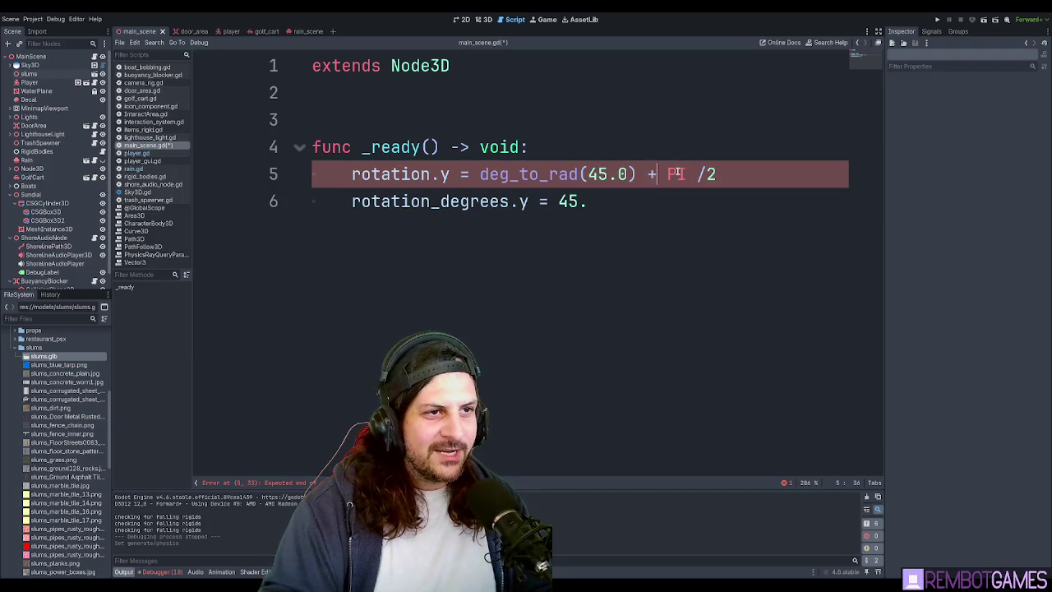
left_click(704, 174)
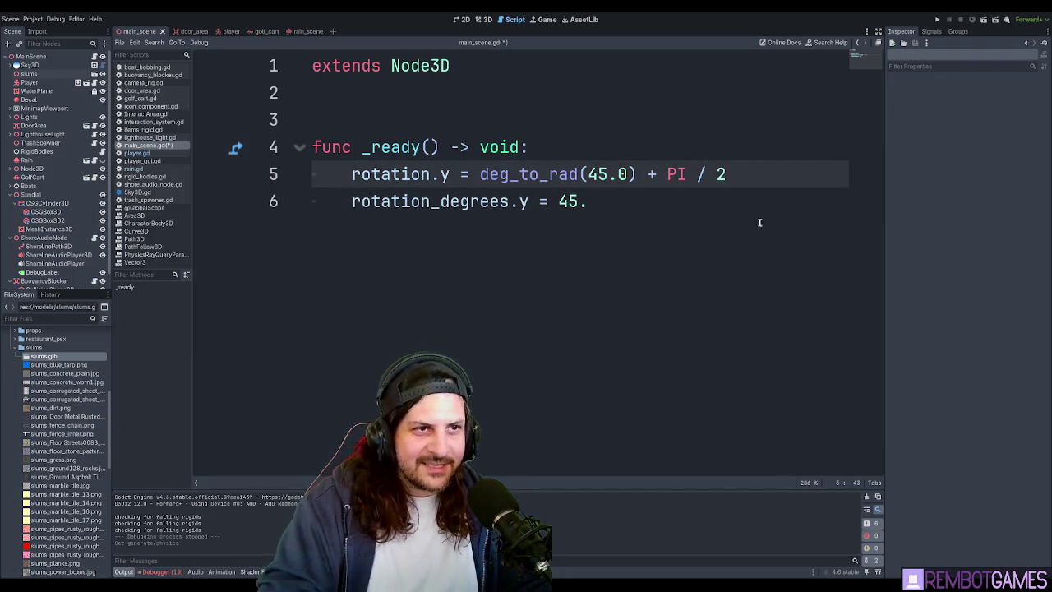
left_click(699, 204)
type("0")
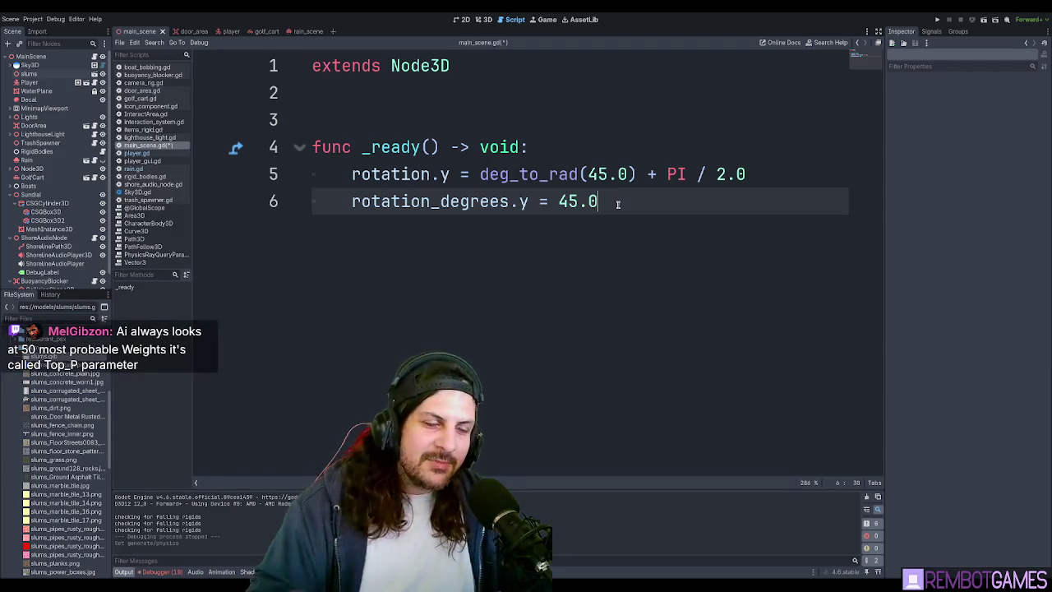
Delete the whole _ready function, leaving extends Node3D and one empty line.
left_click_drag(670, 215, 365, 128)
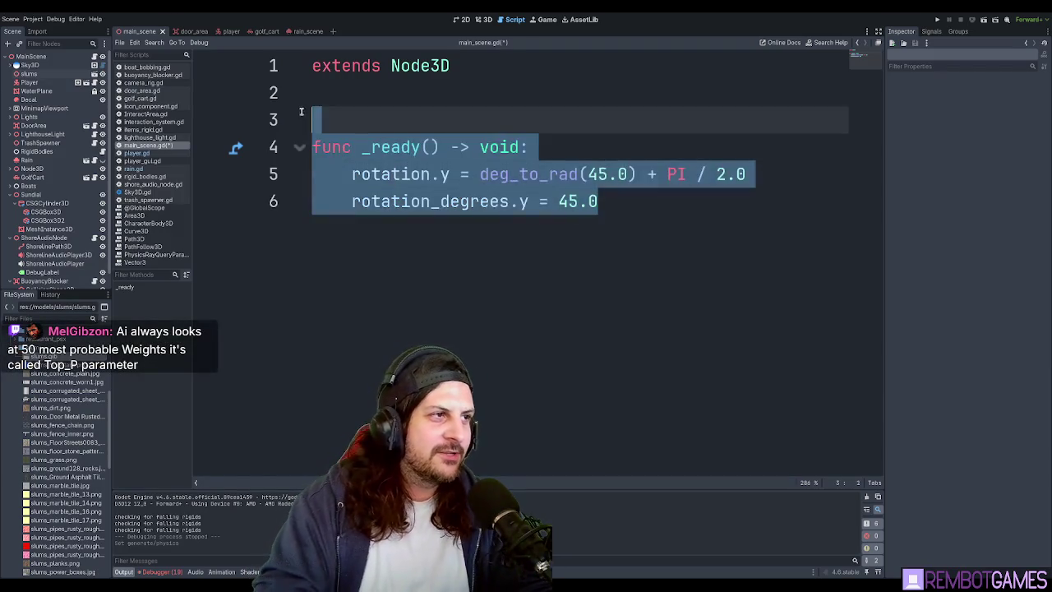
key("BackSpace")
key("Return")
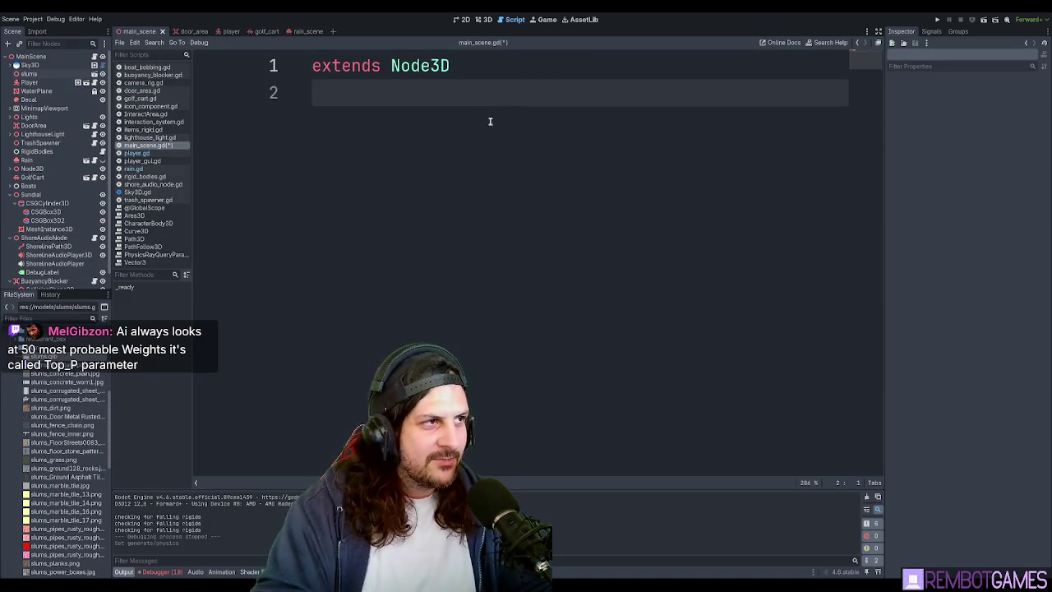
Save main_scene.gd and glance at the 3D scene before returning to the script.
scroll(489, 122, "down", 3, "ctrl")
key("ctrl+s")
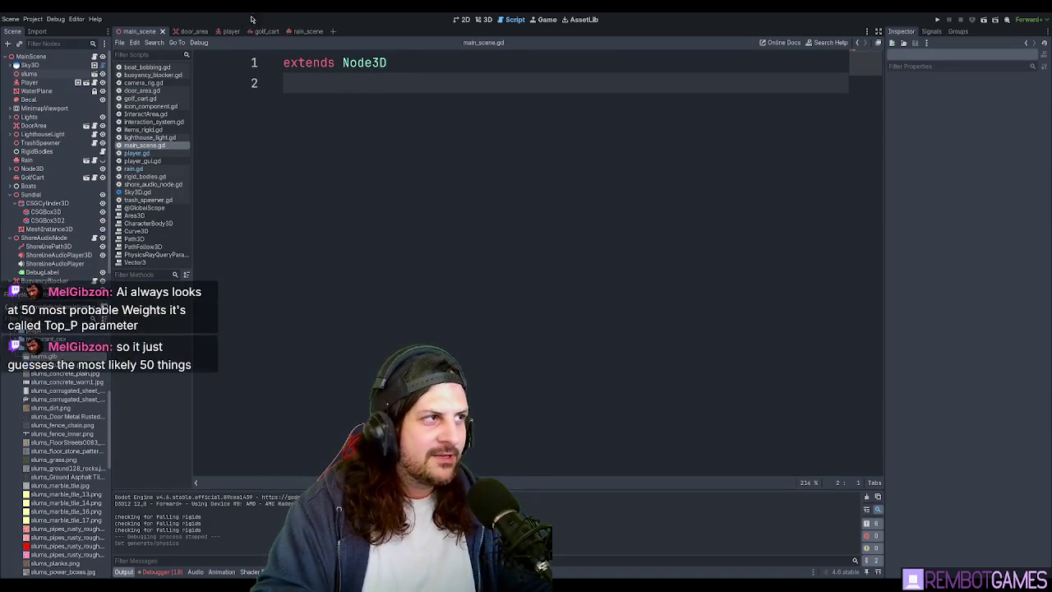
left_click(485, 20)
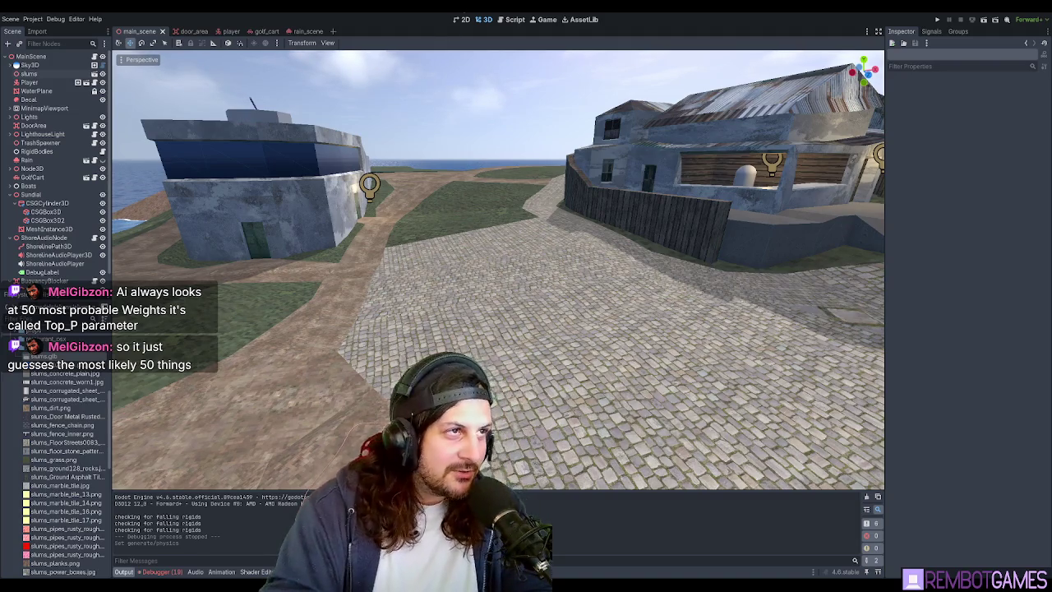
left_click(513, 20)
type("fu")
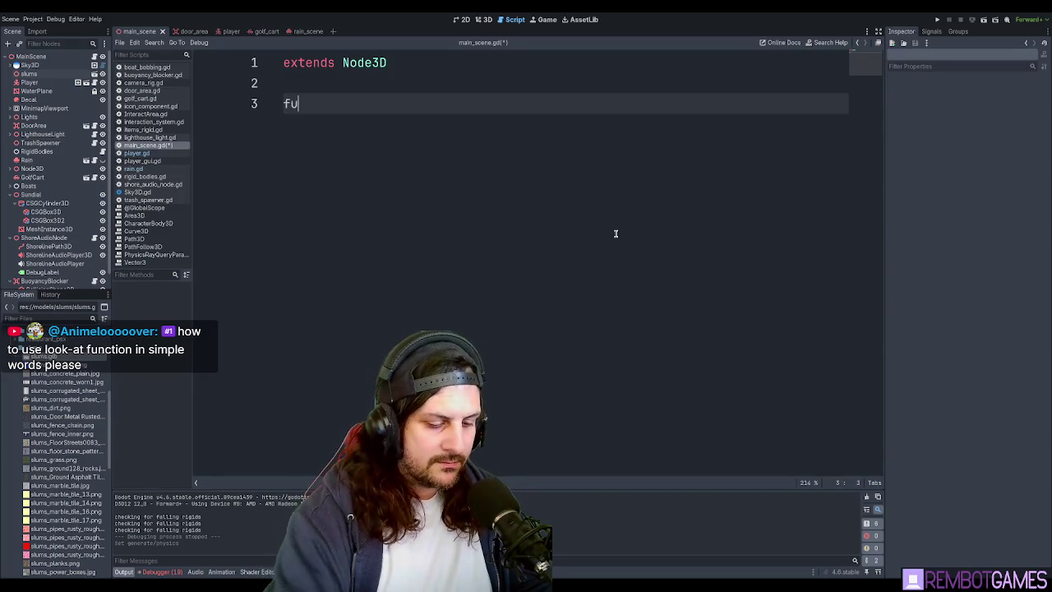
Write a _ready() -> void function calling look_at(), then undo it back to extends Node3D.
type("nc _")
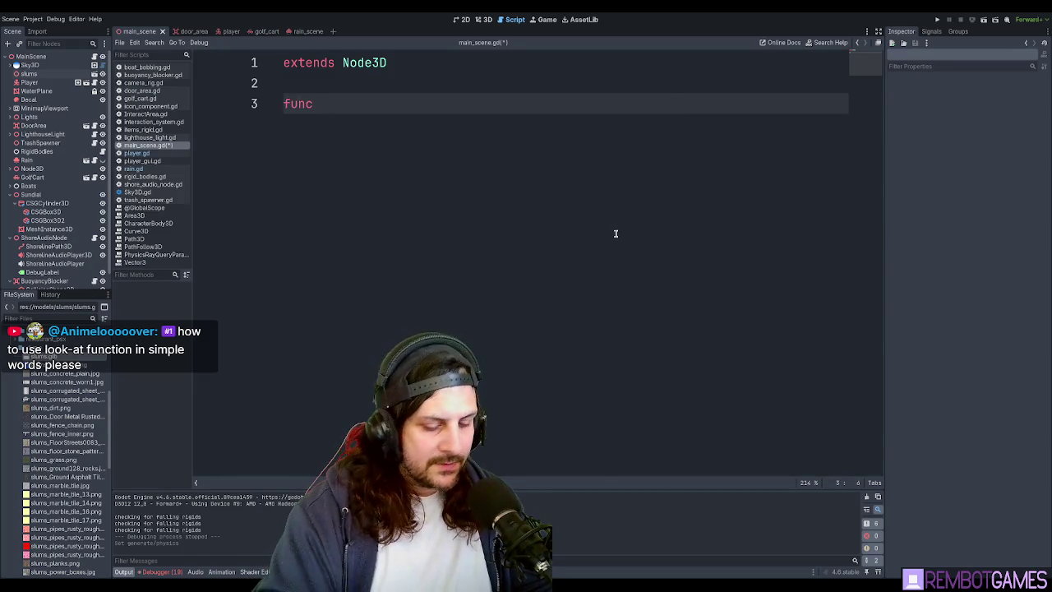
type("red")
key("Return")
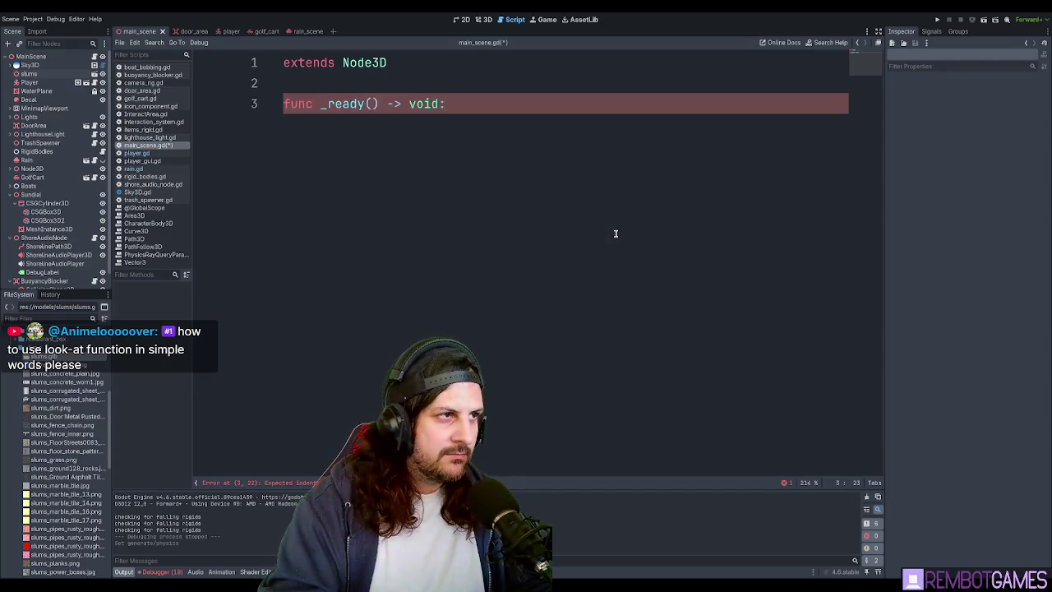
key("Return")
type("l")
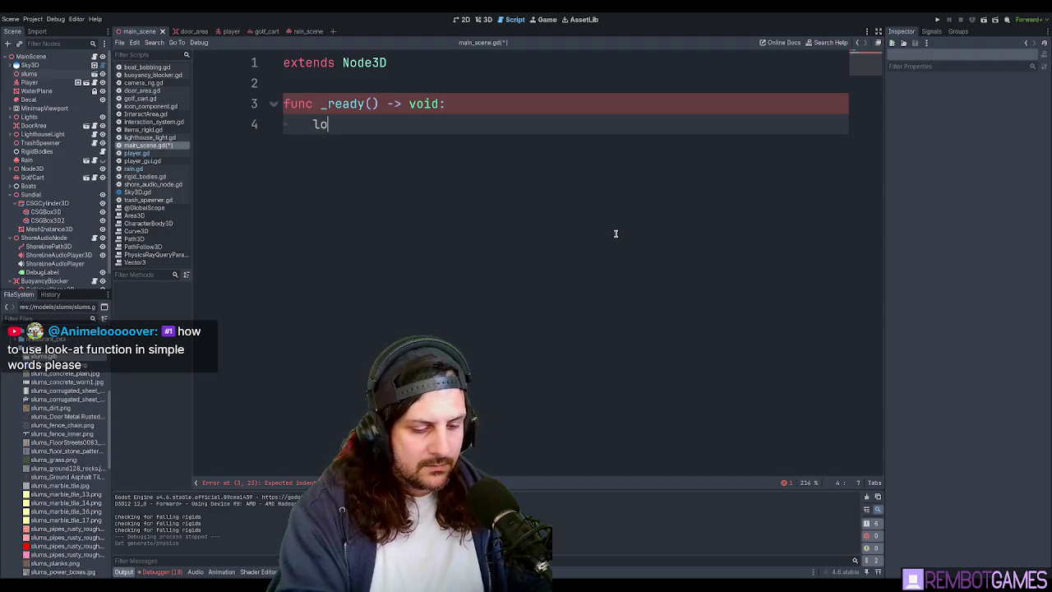
type("ok_")
key("Return")
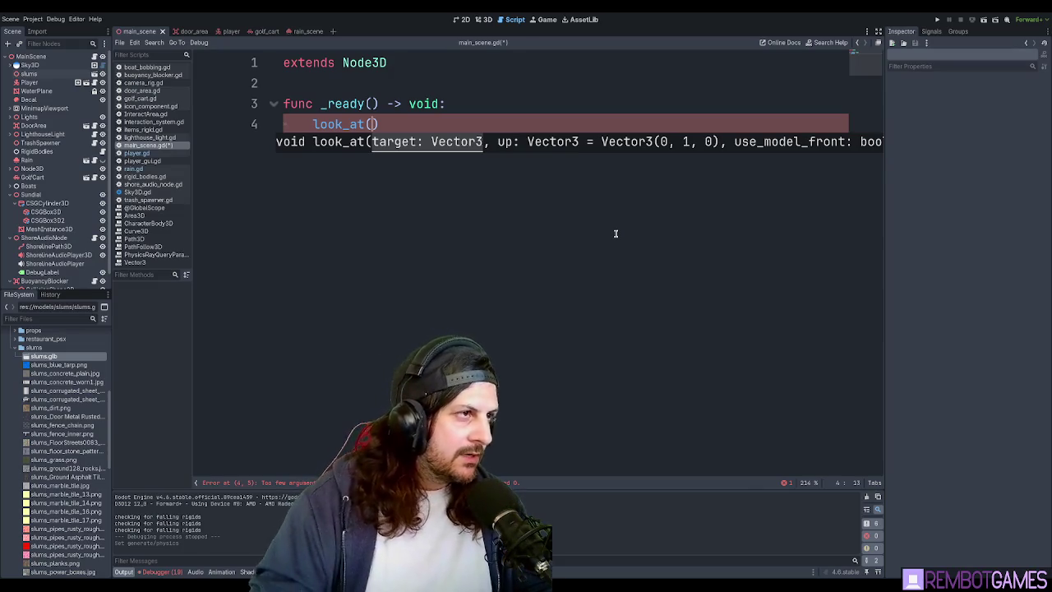
left_click(406, 87)
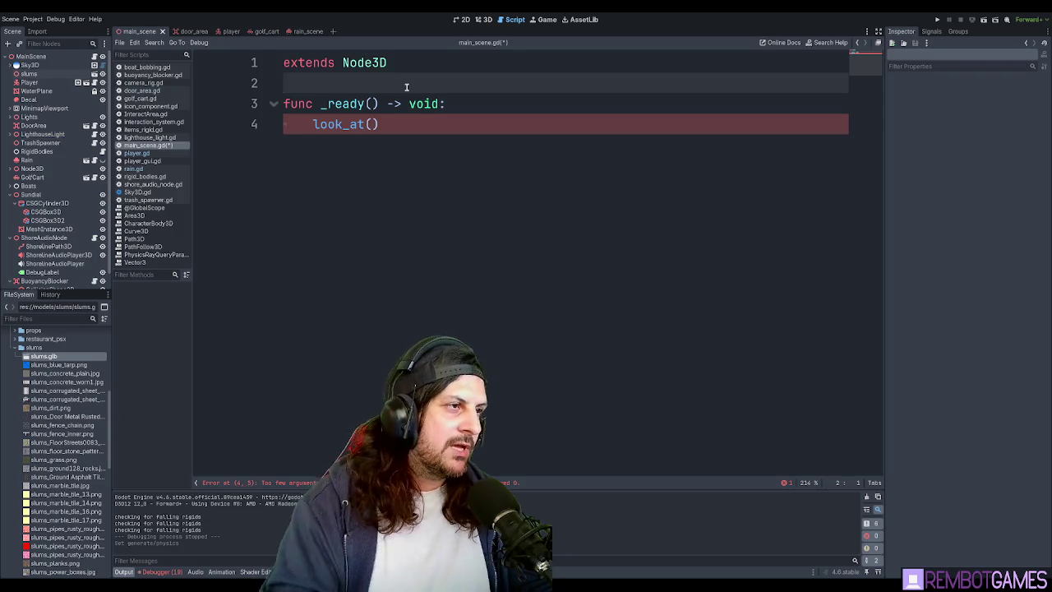
key("ctrl+z")
key("ctrl+z")
key("ctrl+z")
key("ctrl+z")
key("ctrl+z")
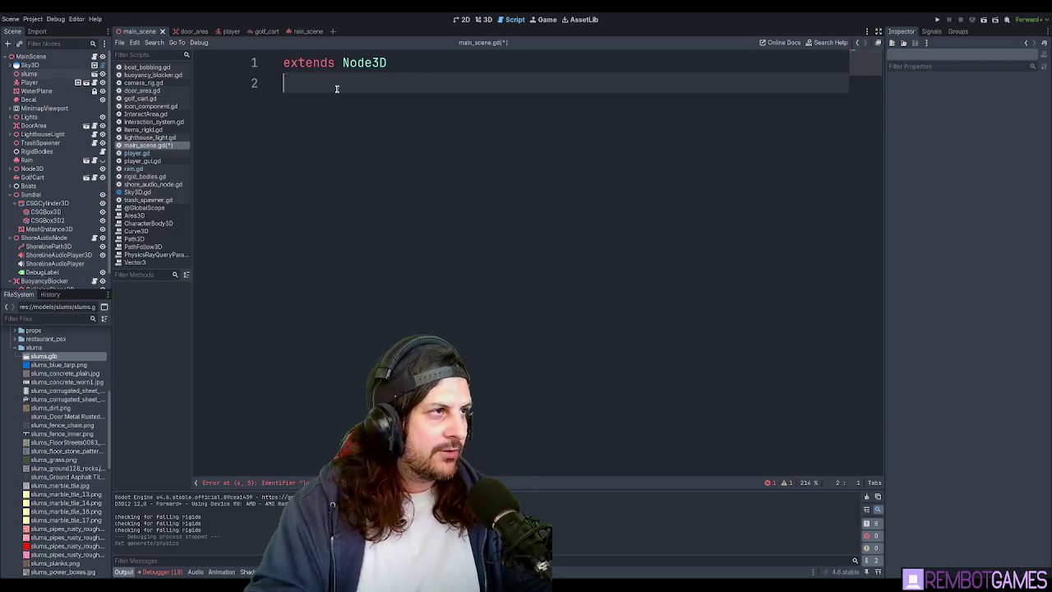
Select MainScene in the 3D view, briefly add a CSGBox3D, then delete it.
left_click(31, 56)
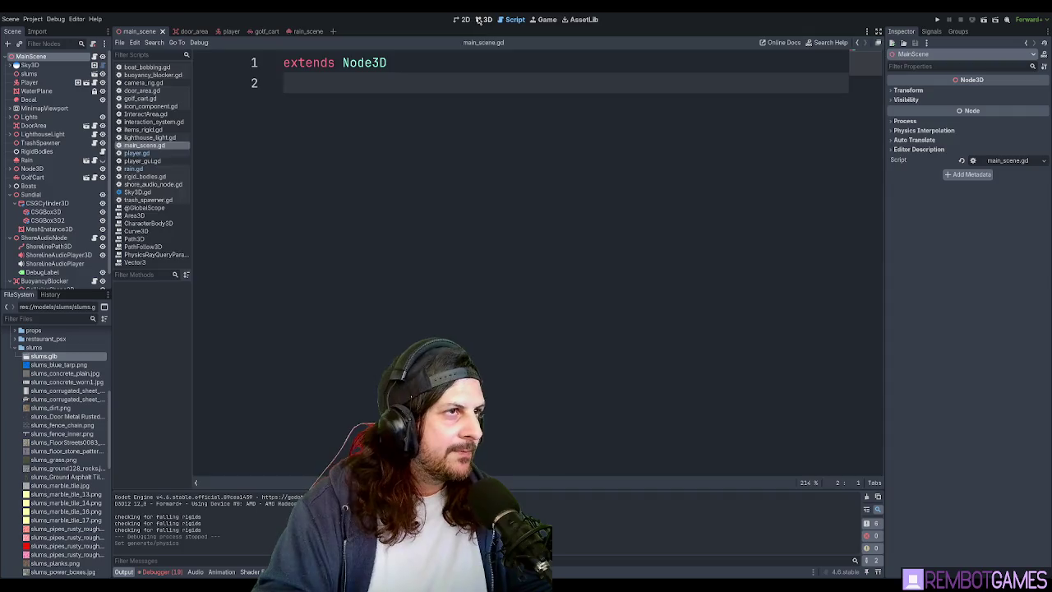
left_click(479, 19)
middle_click_drag(494, 251, 493, 276)
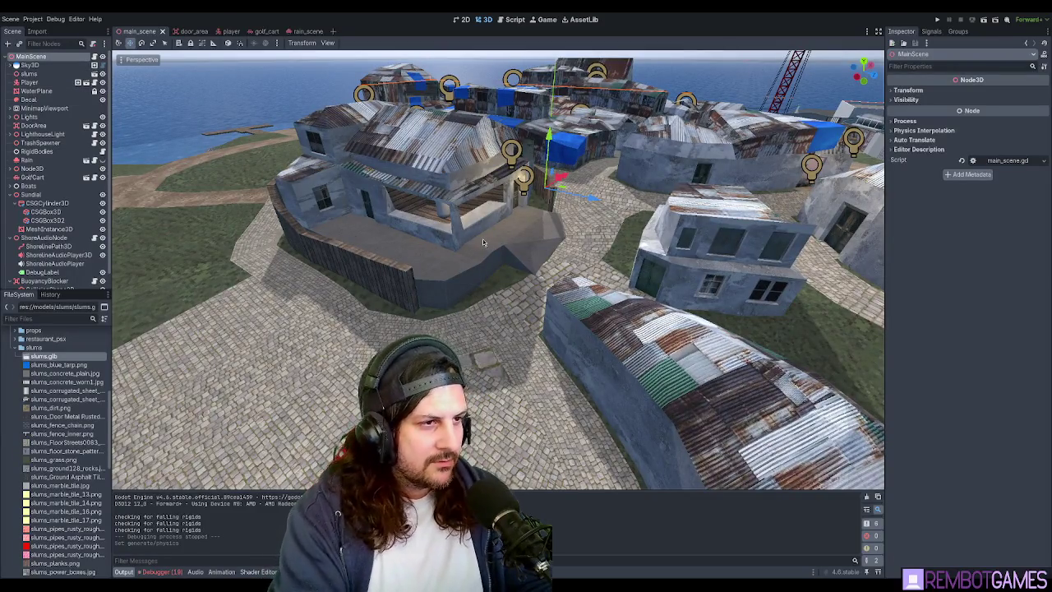
key("ctrl+v")
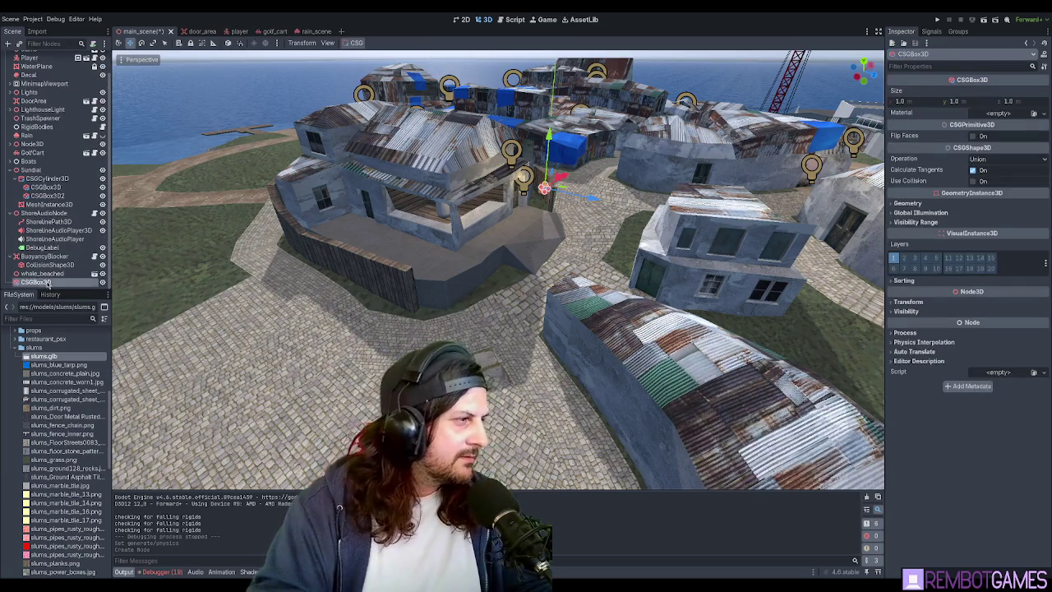
key("Delete")
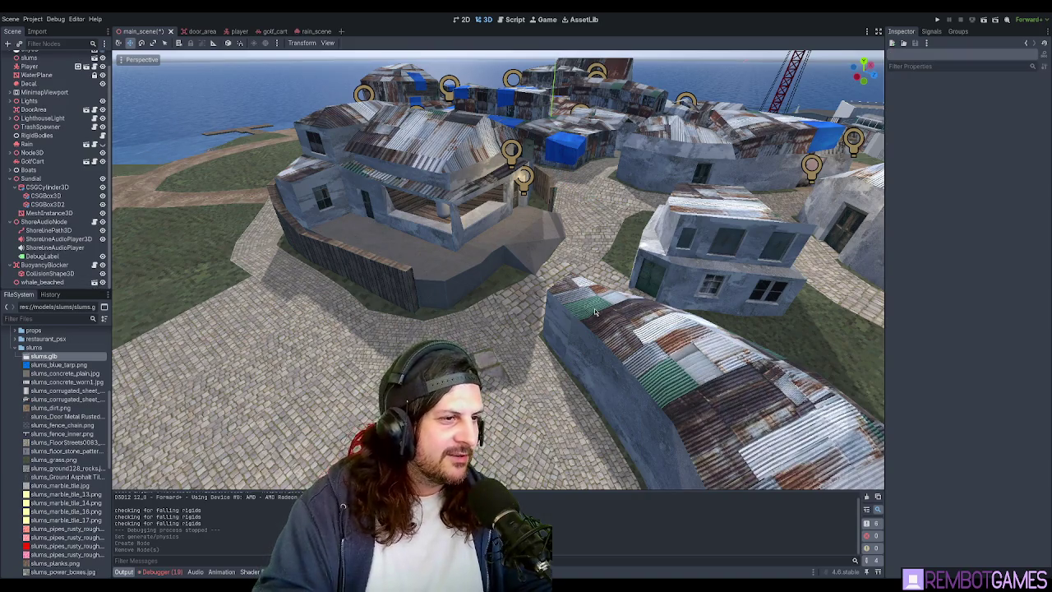
Turn the view toward the sea and frame the whale_beached model on the shore.
middle_click_drag(595, 312, 484, 265)
scroll(474, 192, "up", 5)
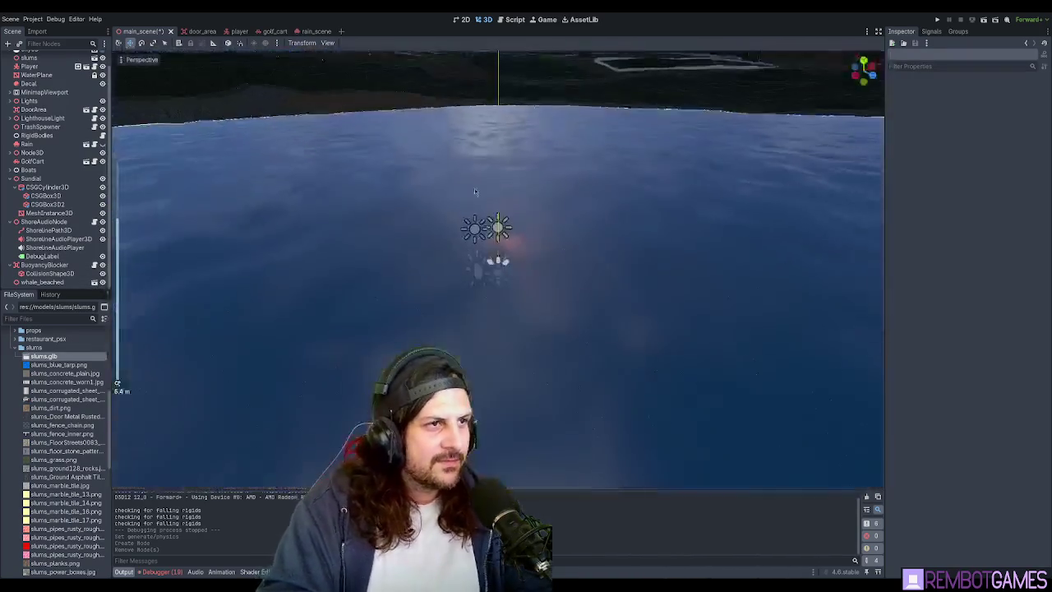
middle_click_drag(474, 191, 177, 267)
left_click(246, 247)
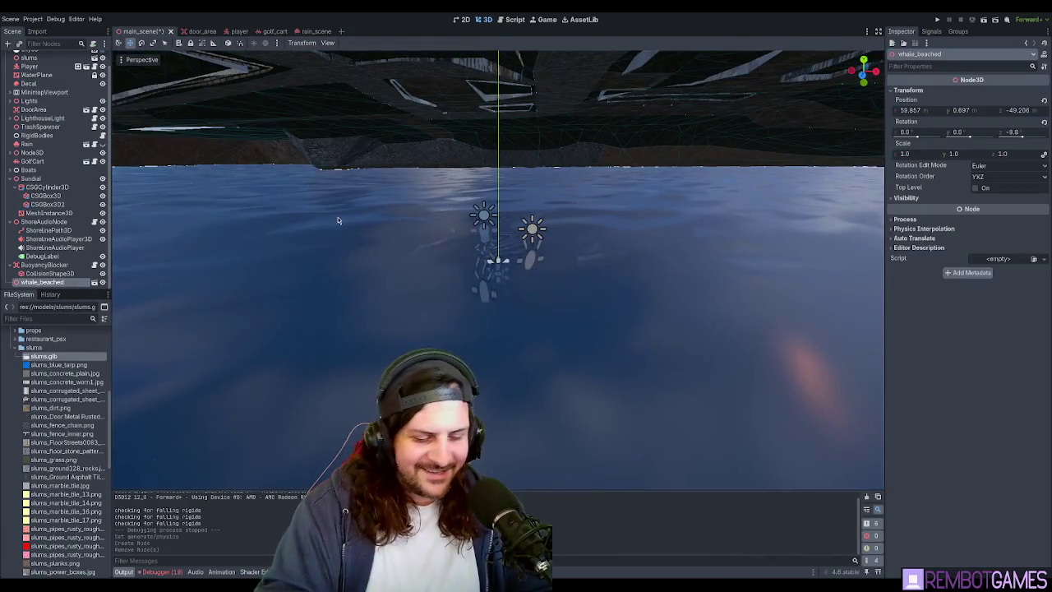
key("f")
middle_click_drag(337, 220, 555, 335)
left_click(425, 263)
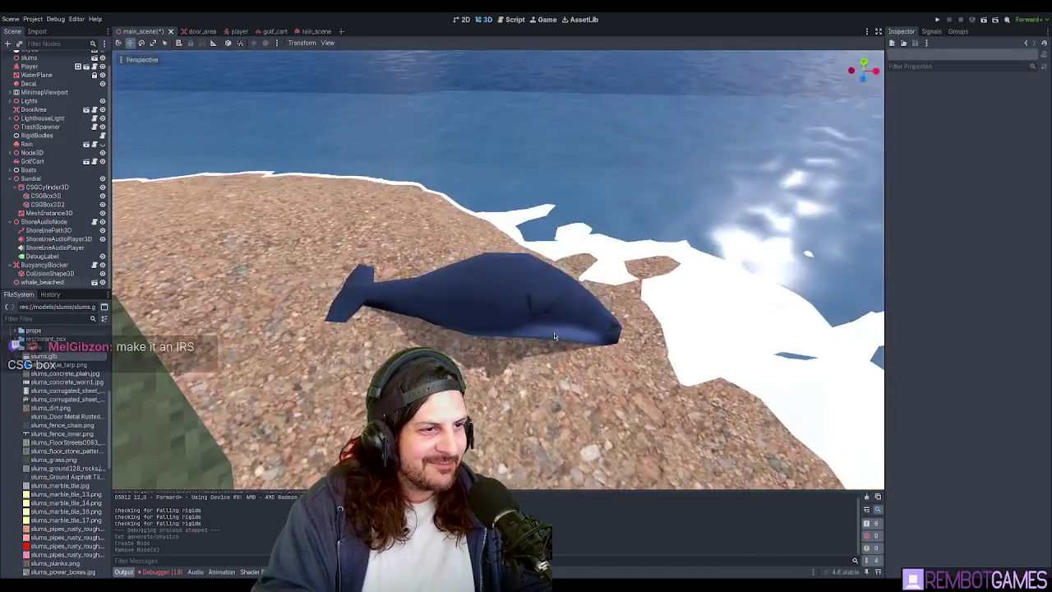
Move in closer to the whale and select the whale_beached node.
left_click(555, 335)
scroll(541, 303, "up", 3)
middle_click_drag(541, 304, 493, 271)
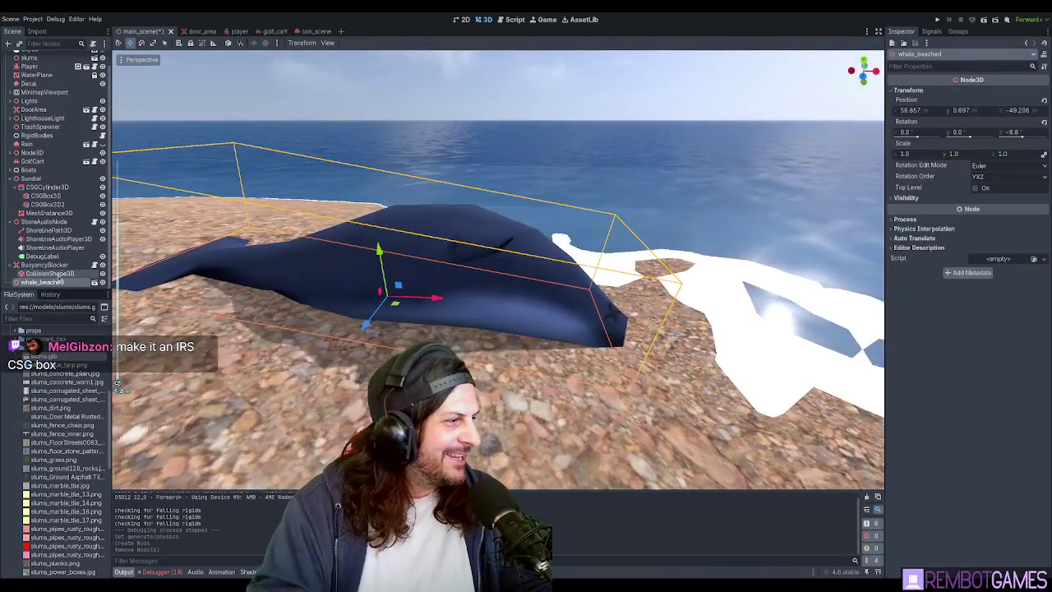
left_click(49, 274)
left_click(51, 283)
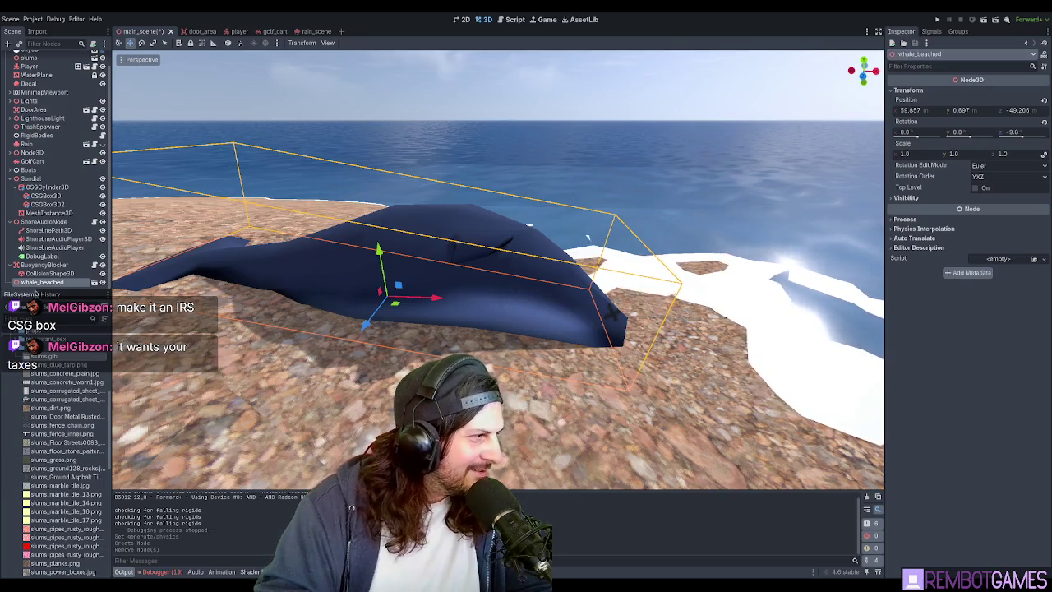
left_click(51, 283)
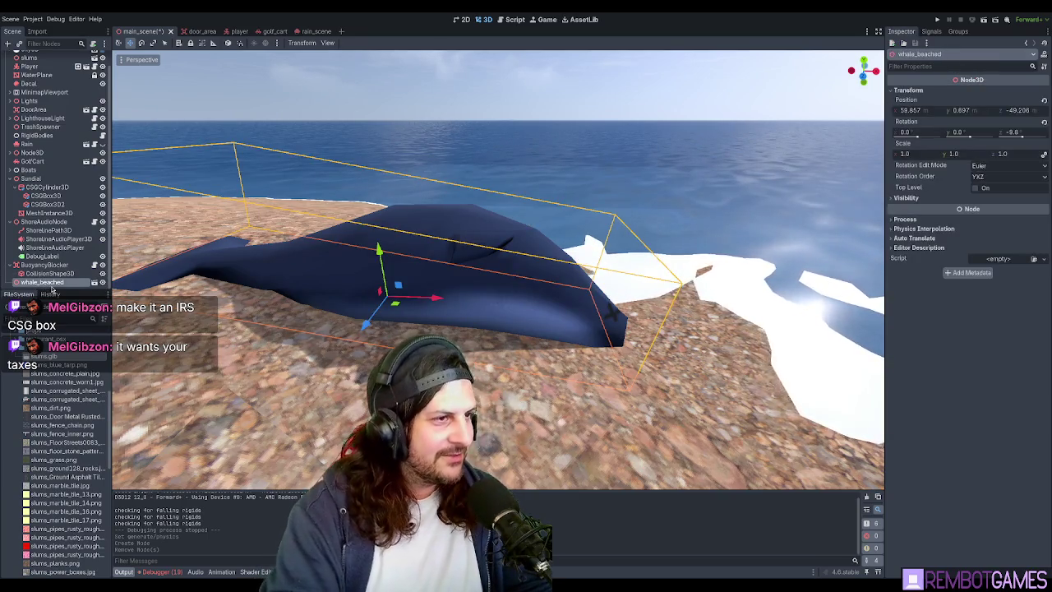
Reparent whale_beached under a new Node3D and rename that node WhaleBeached.
key("ctrl+z")
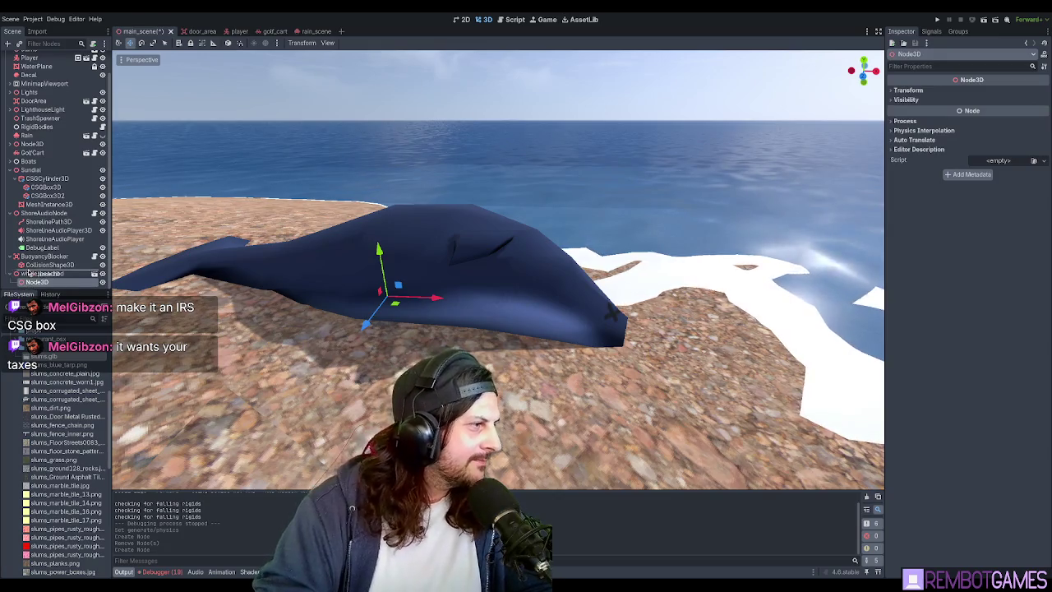
left_click_drag(27, 274, 36, 272)
key("ctrl+z")
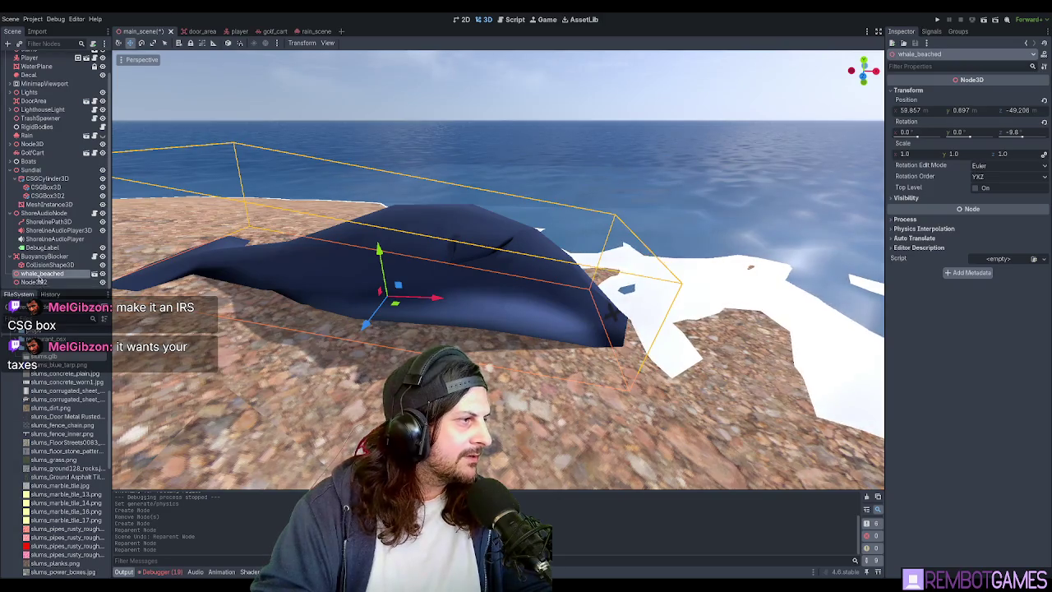
left_click_drag(38, 276, 49, 282)
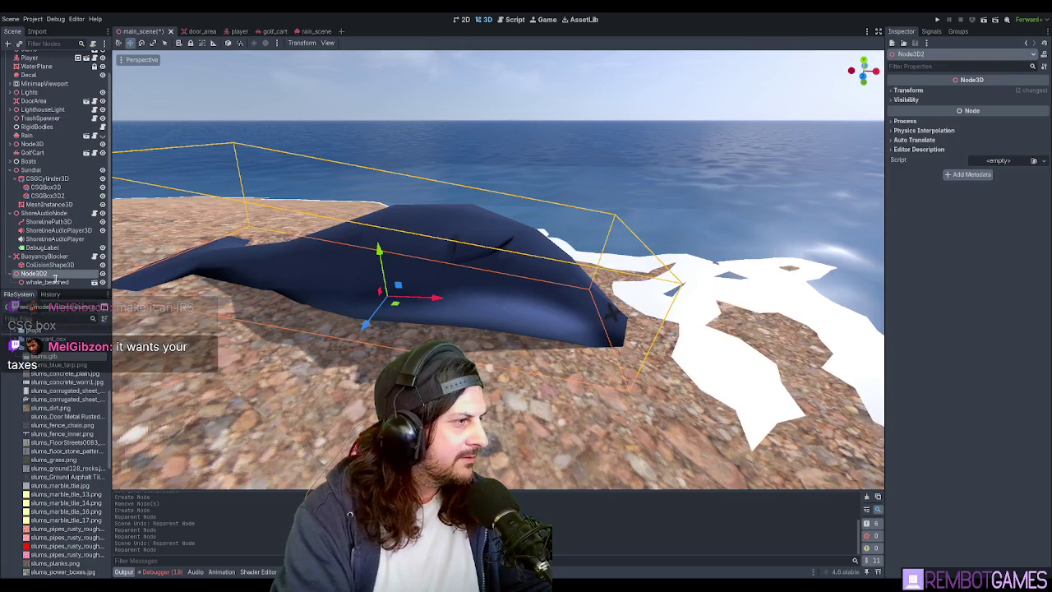
type("WhaleBeached")
key("Return")
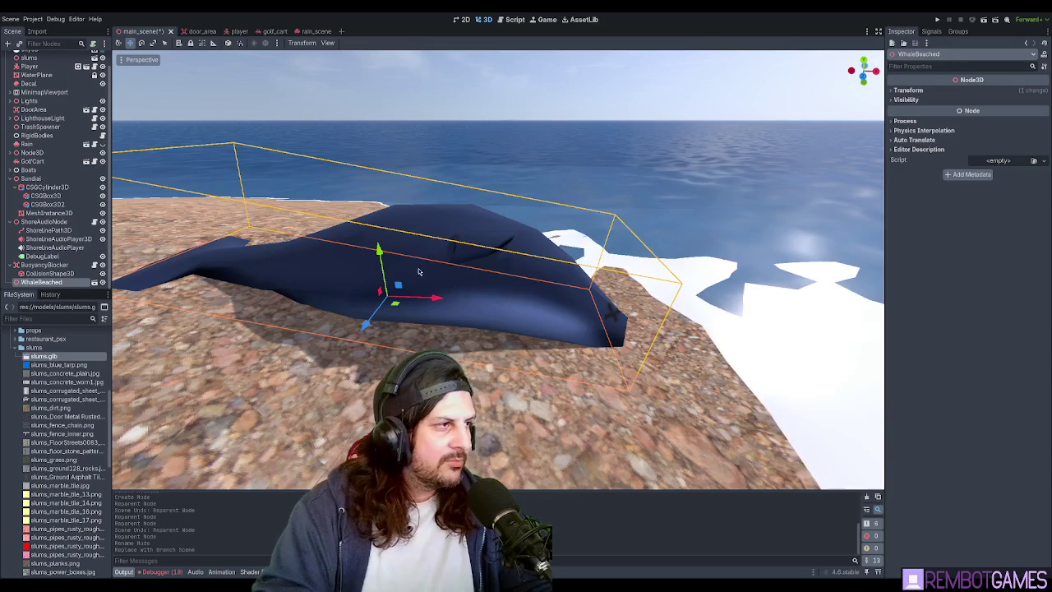
In the whale_beached scene, inspect the transforms and reset the root's Z rotation to 0.
double_click(451, 278)
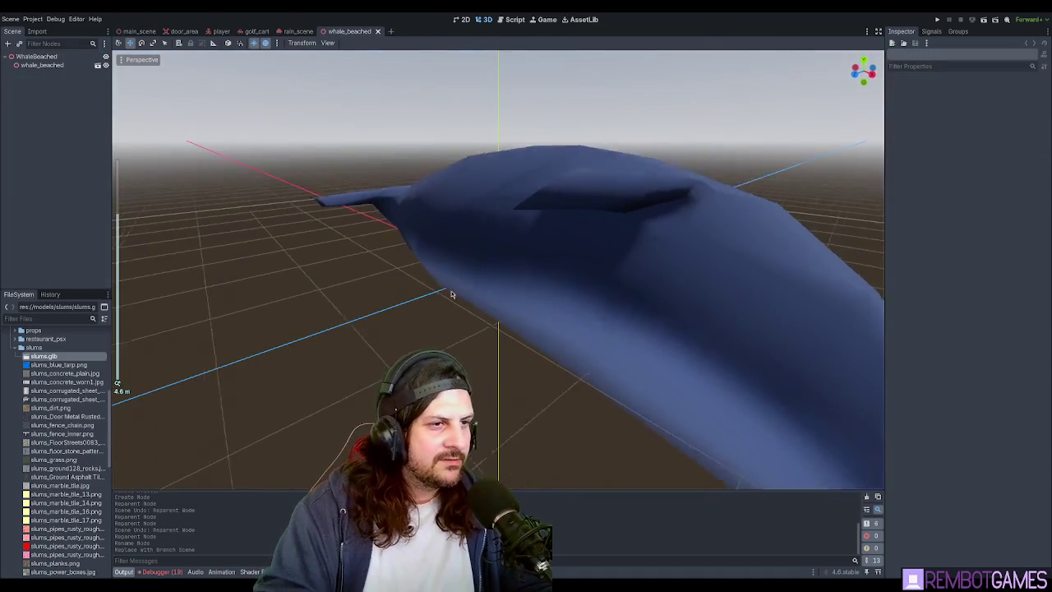
scroll(451, 294, "down", 5)
mouse_move(540, 274)
middle_mouse_down()
mouse_move(469, 265)
mouse_move(551, 242)
mouse_move(543, 288)
middle_mouse_up()
scroll(548, 258, "up", 3)
left_click(43, 65)
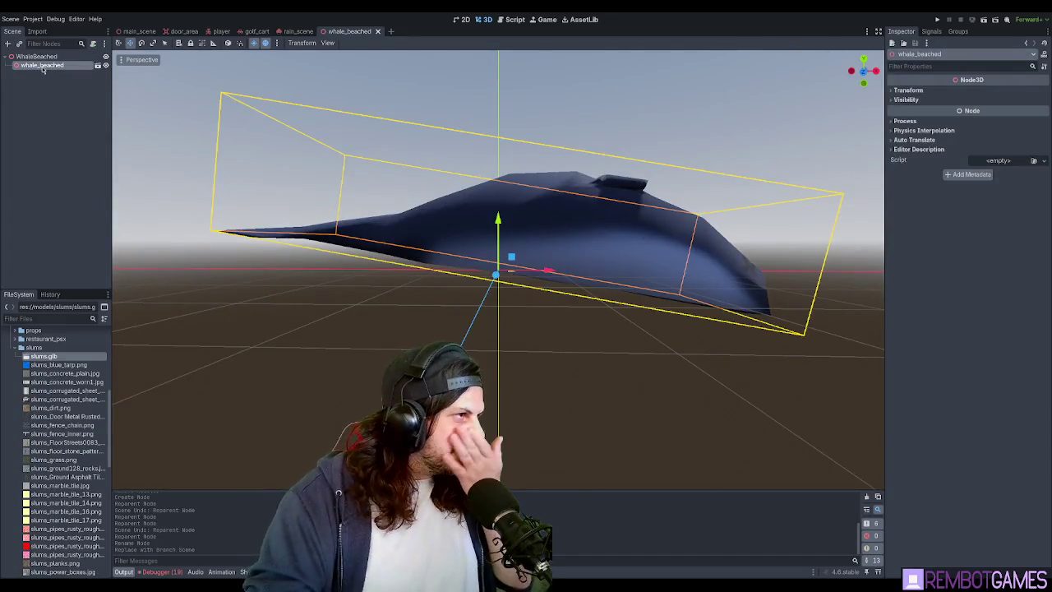
left_click(907, 89)
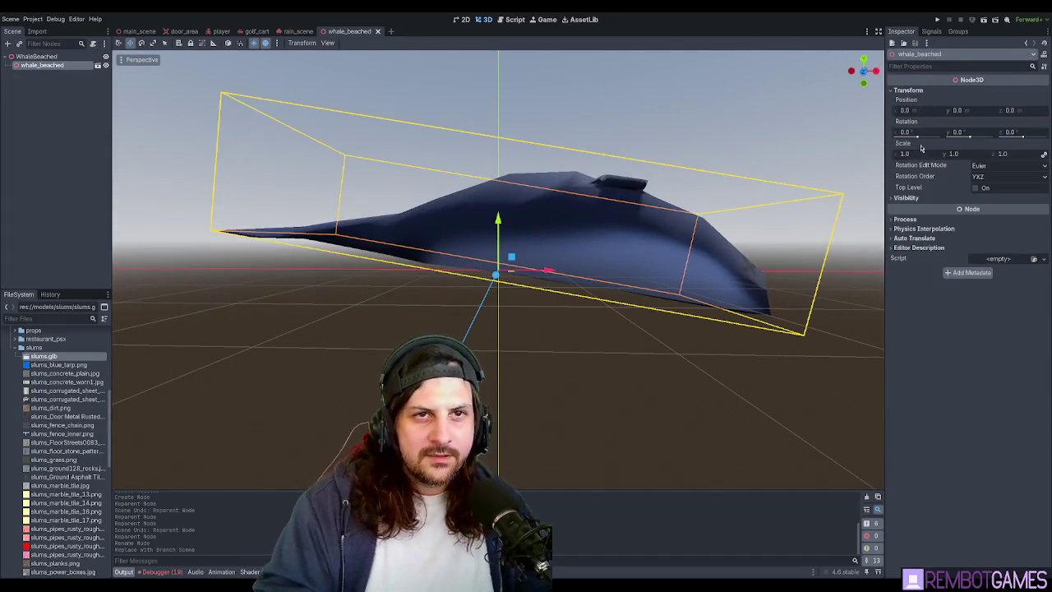
left_click(36, 55)
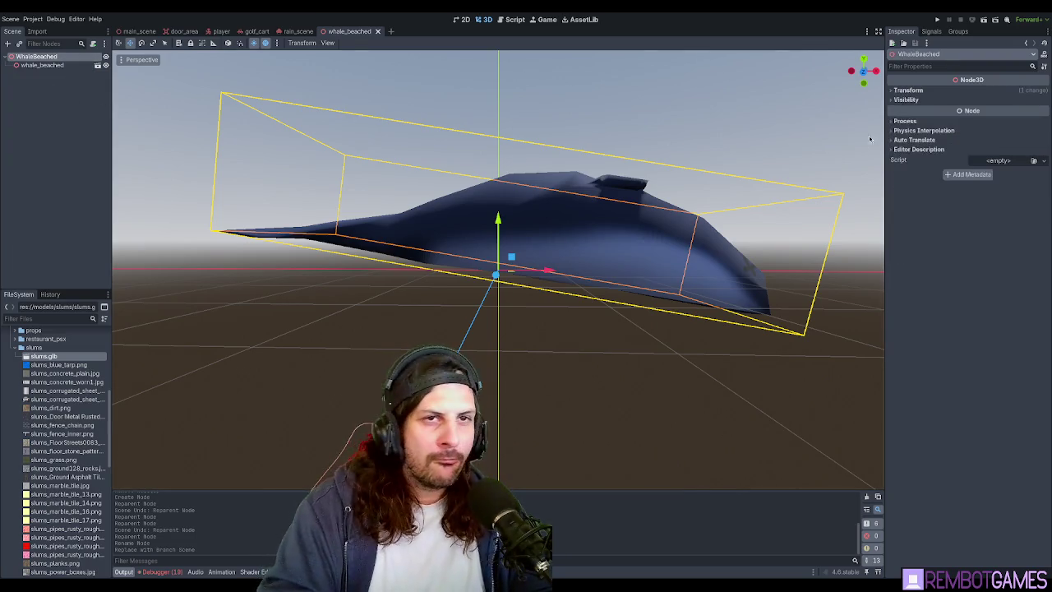
left_click(908, 90)
middle_click_drag(862, 103, 643, 227)
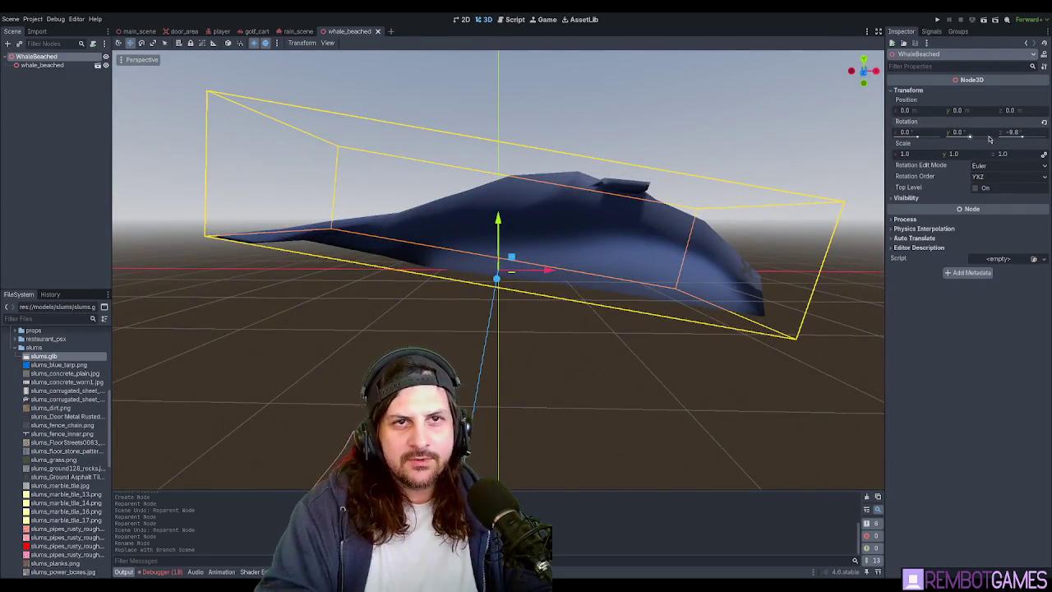
left_click(1043, 123)
Check WhaleBeached's position, rotation and scale in the main scene, then reopen the whale_beached scene.
left_click(138, 31)
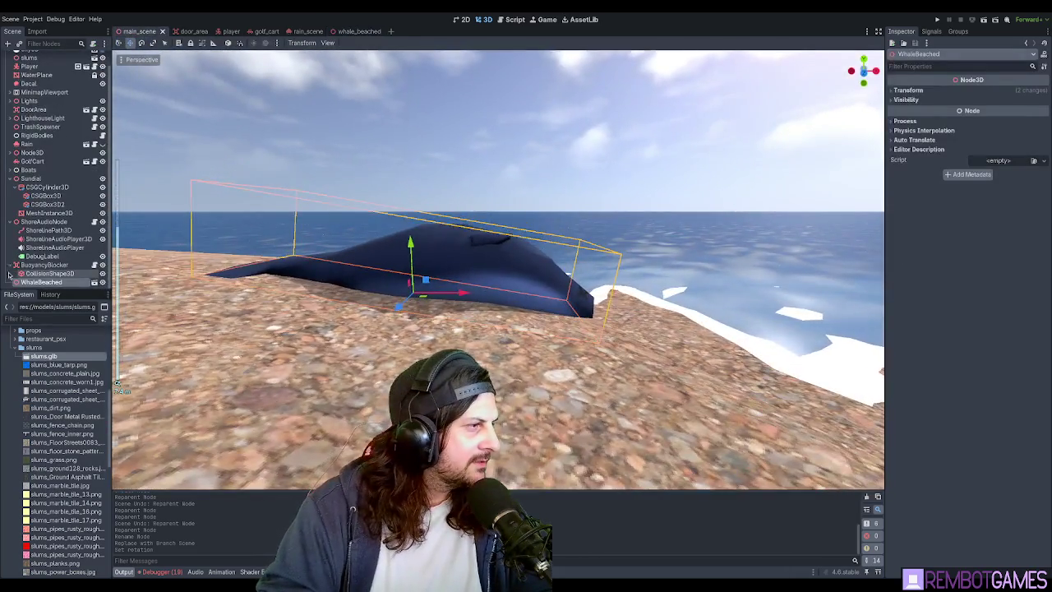
left_click(33, 272)
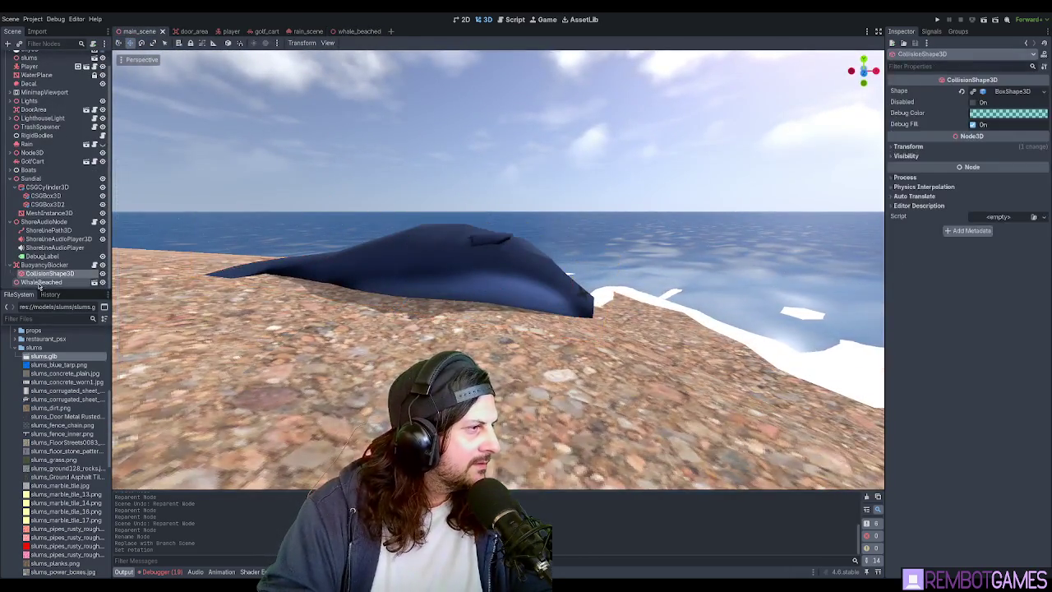
left_click(37, 282)
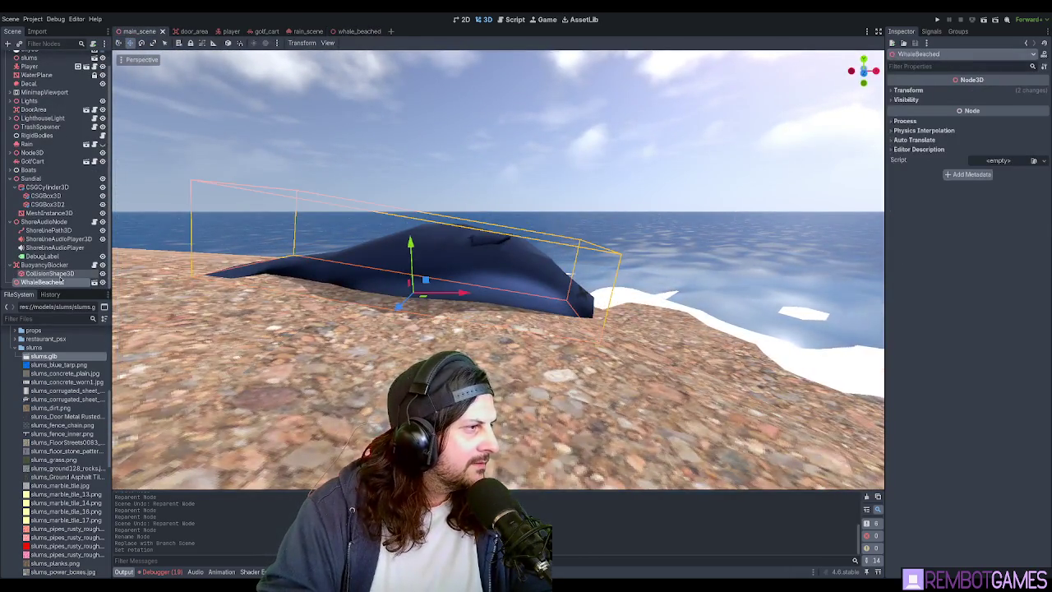
left_click(908, 89)
scroll(742, 198, "up", 2)
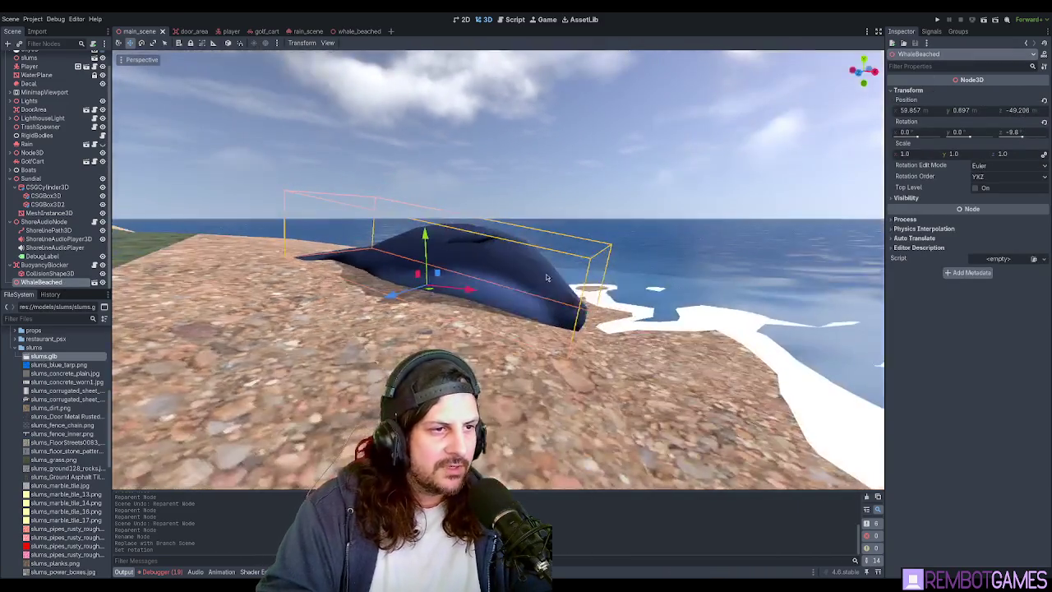
scroll(742, 198, "up", 3)
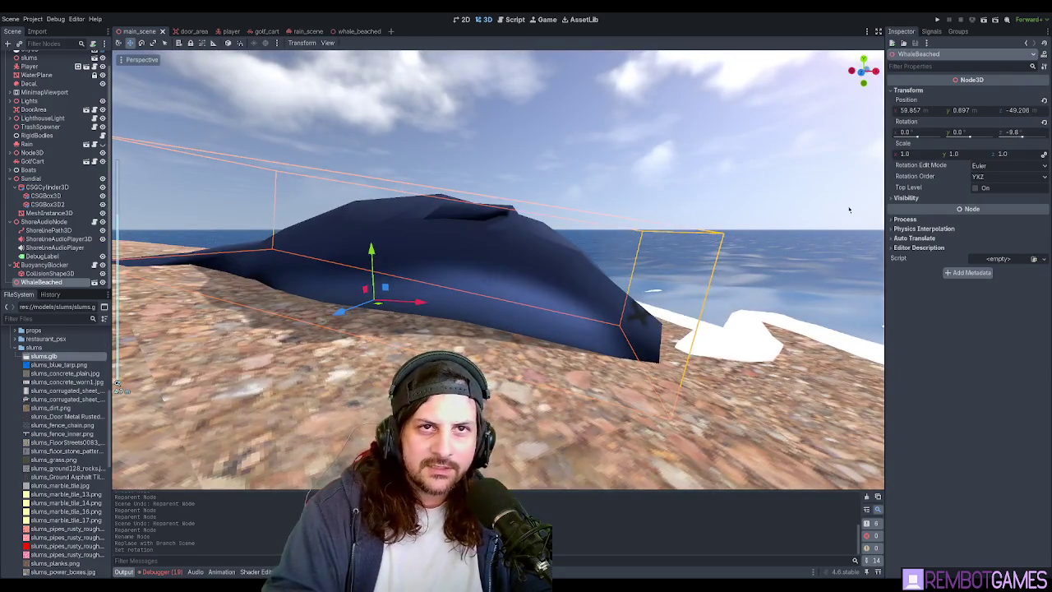
mouse_move(690, 238)
middle_mouse_down()
mouse_move(658, 230)
mouse_move(665, 227)
mouse_move(624, 238)
middle_mouse_up()
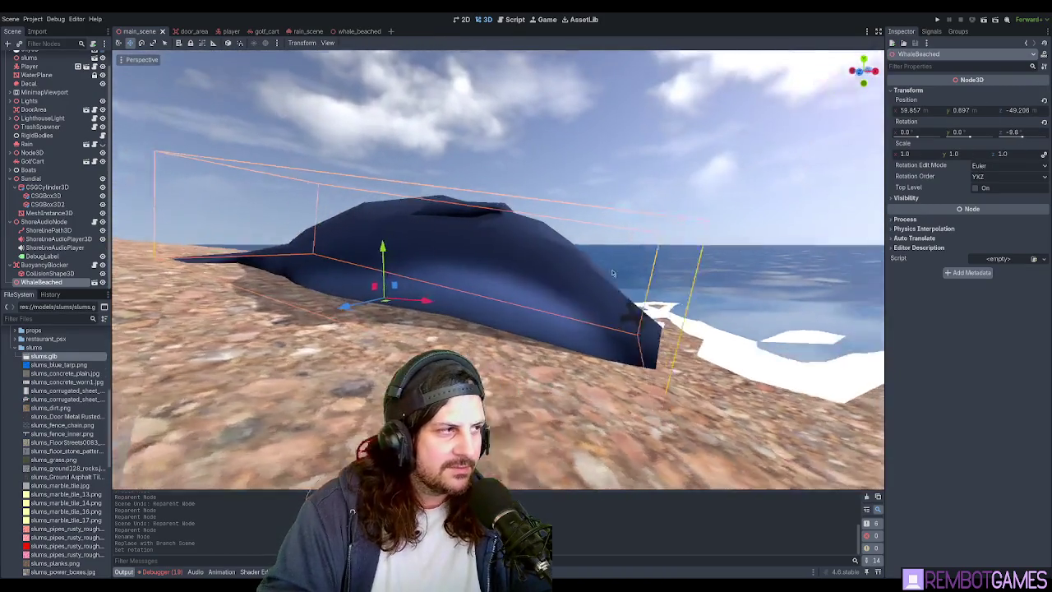
left_click(349, 32)
left_click(105, 132)
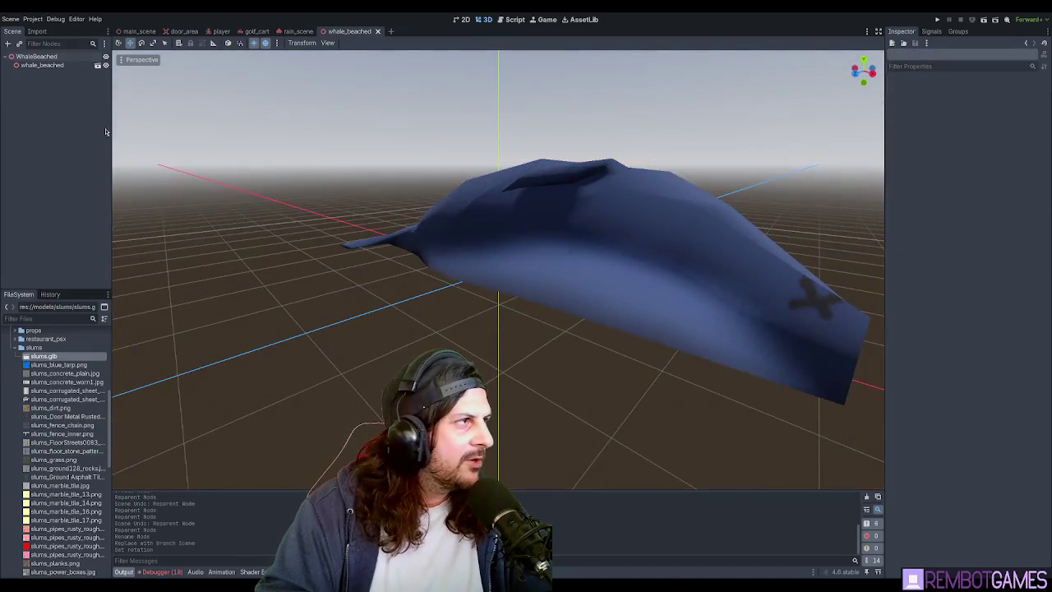
Attach a new script at res://scripts/whale_beached.gd to the WhaleBeached root node.
left_click(86, 56)
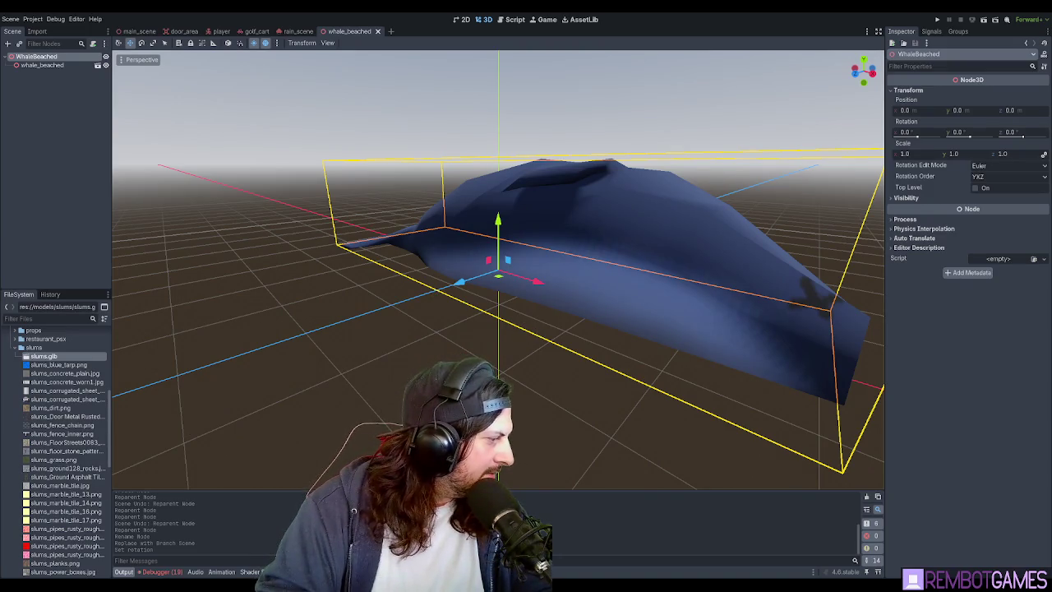
left_click(59, 188)
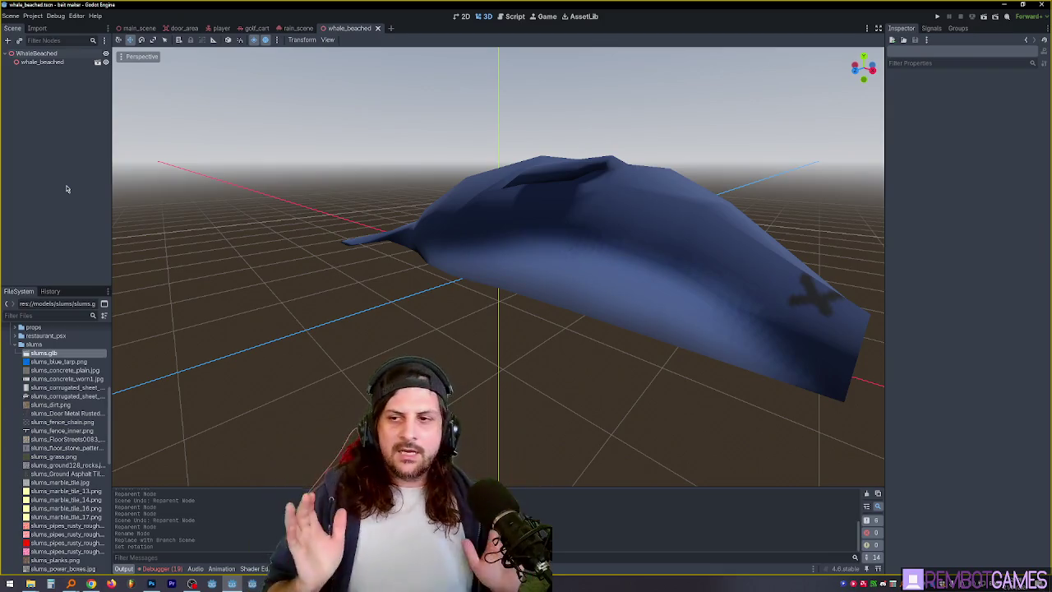
middle_click_drag(428, 162, 329, 140)
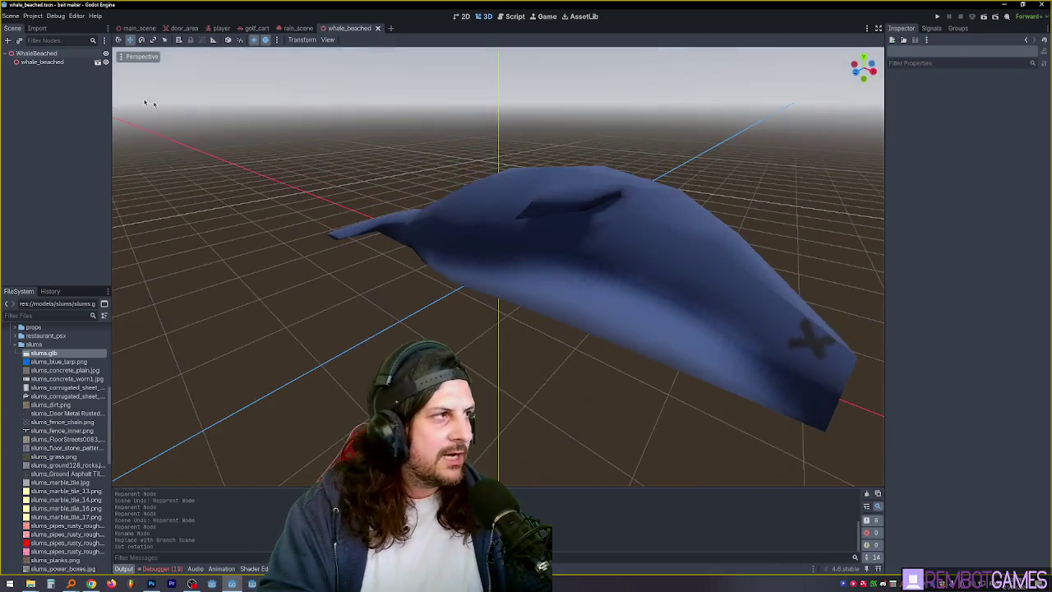
left_click(46, 54)
left_click(92, 42)
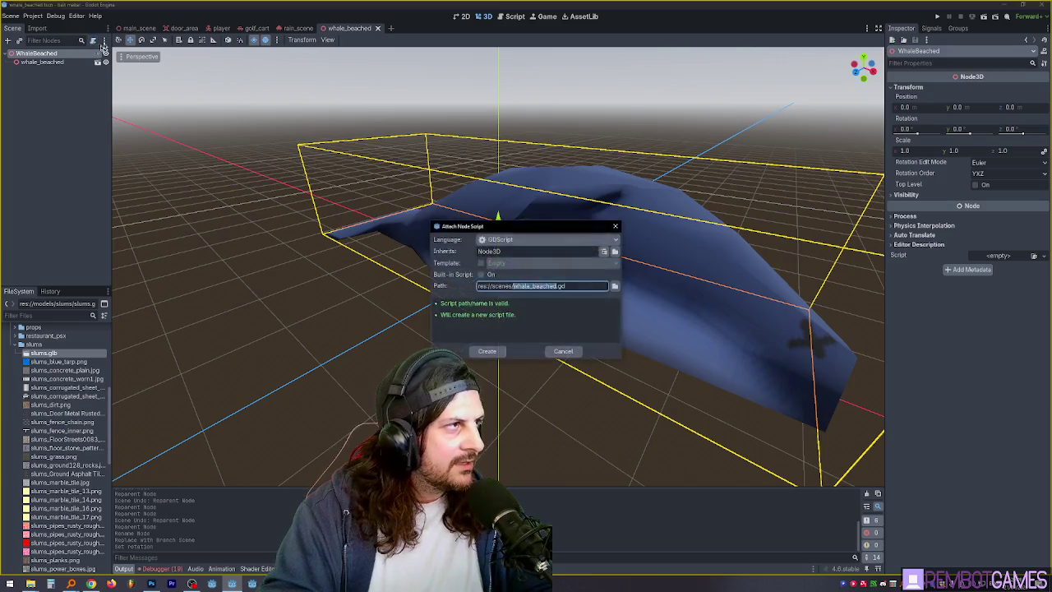
left_click(614, 285)
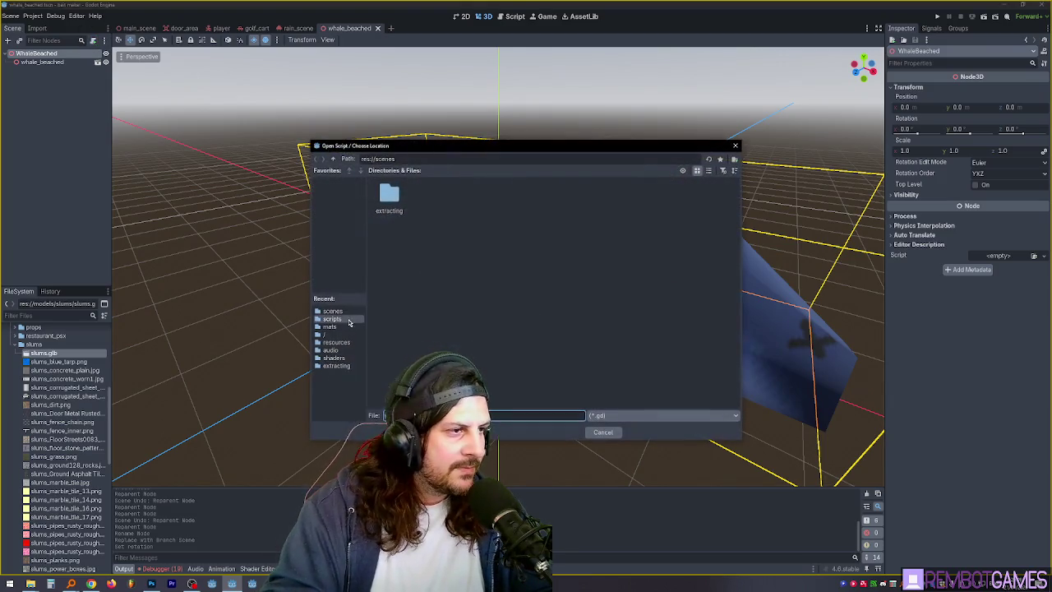
double_click(387, 192)
left_click(600, 430)
left_click(487, 351)
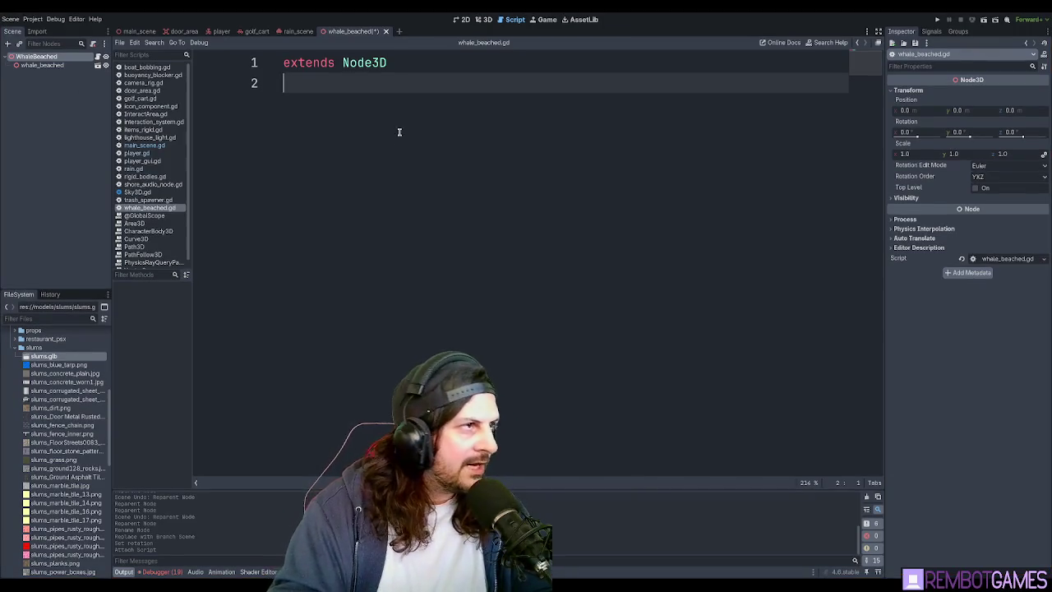
Write a _physics_process function that calls look_at(player).
key("Return")
type("fubn")
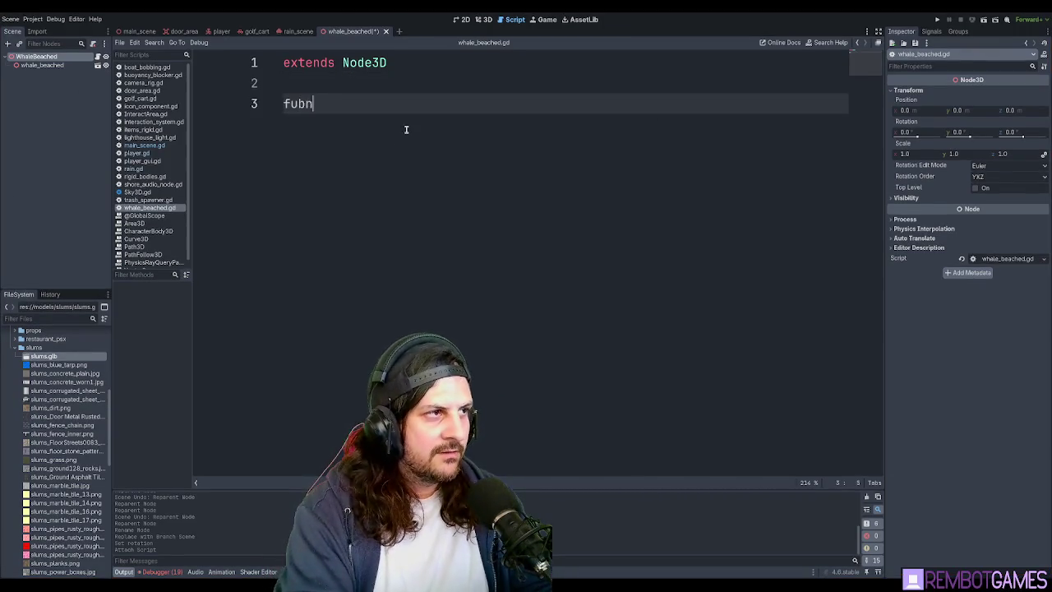
key("BackSpace")
key("BackSpace")
type("nc")
key("Escape")
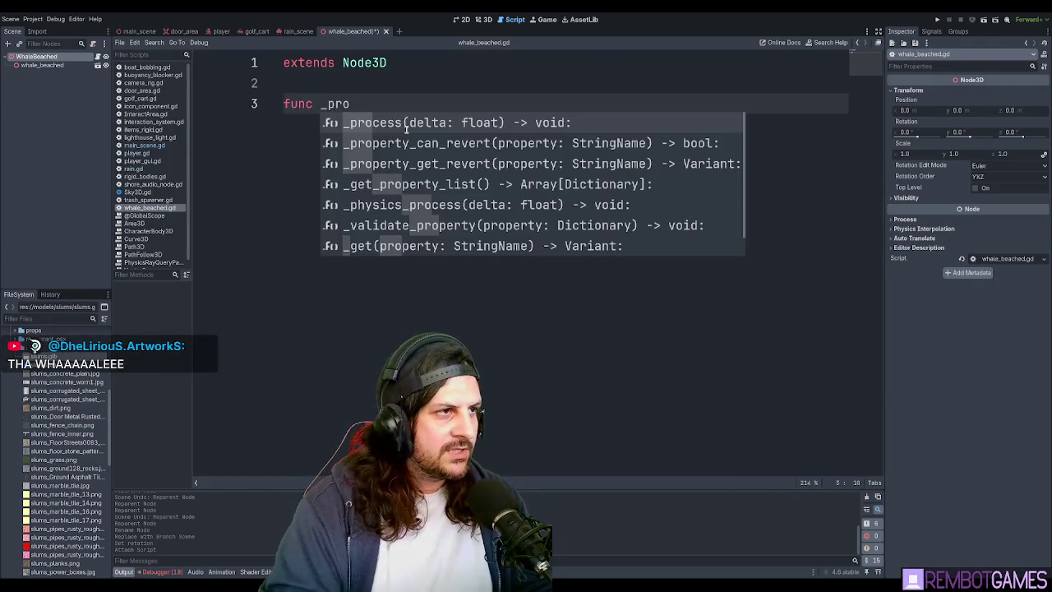
key("BackSpace")
key("BackSpace")
key("BackSpace")
type("physic")
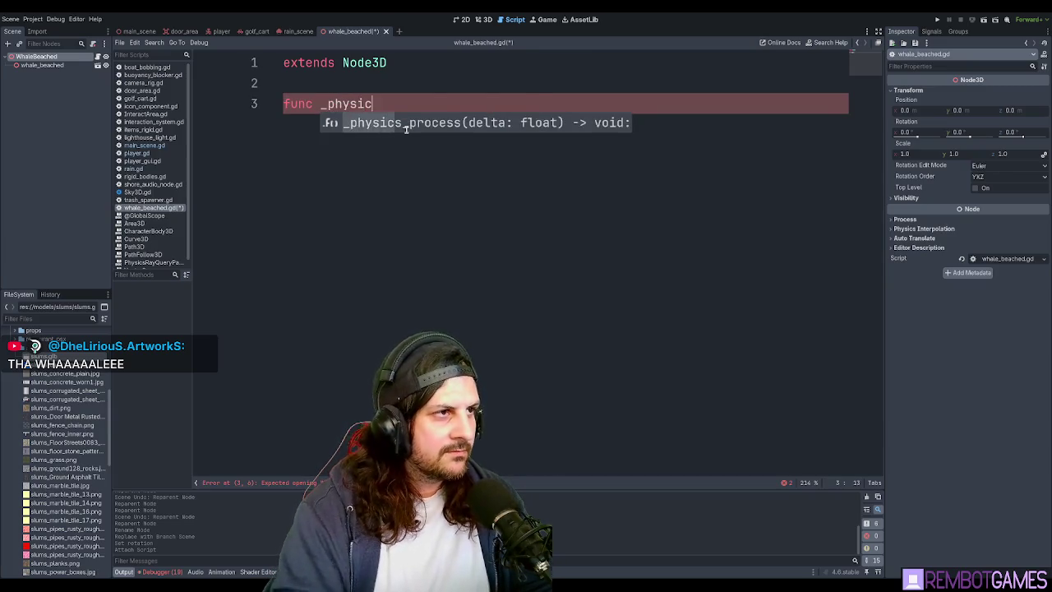
key("Return")
key("Return")
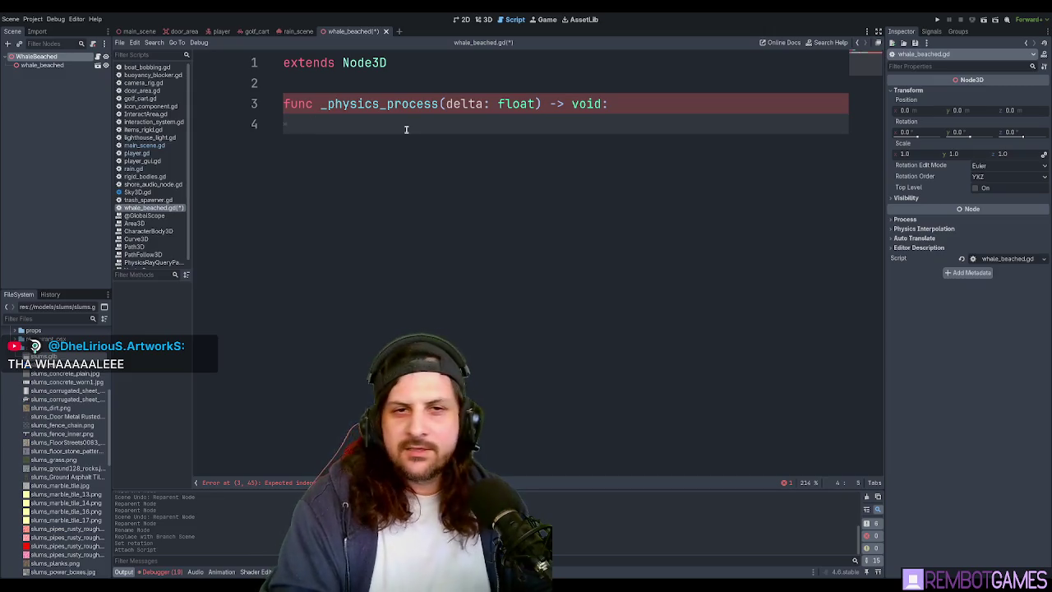
type("look_at")
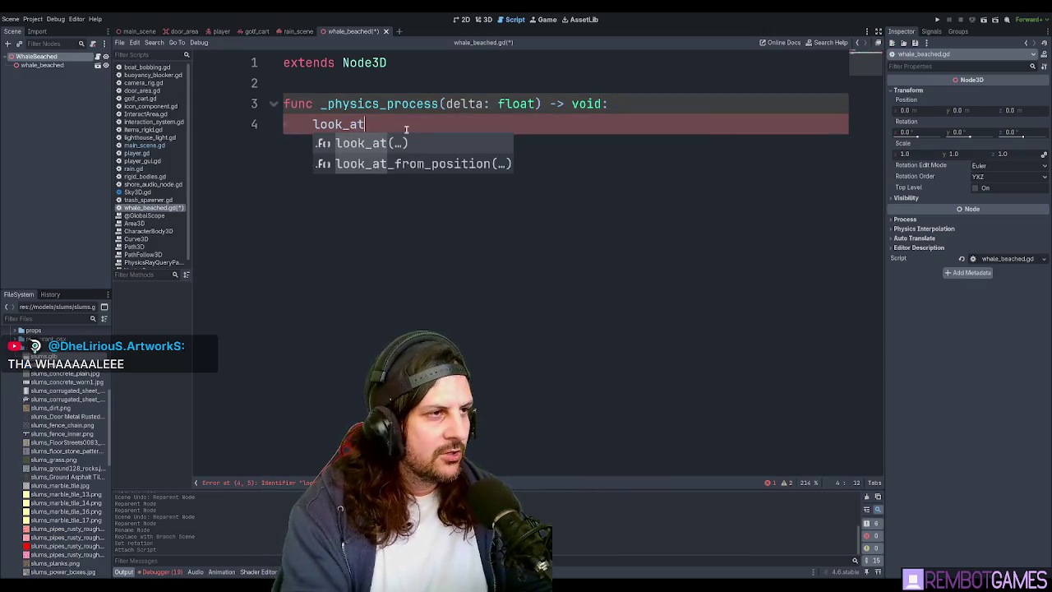
key("Return")
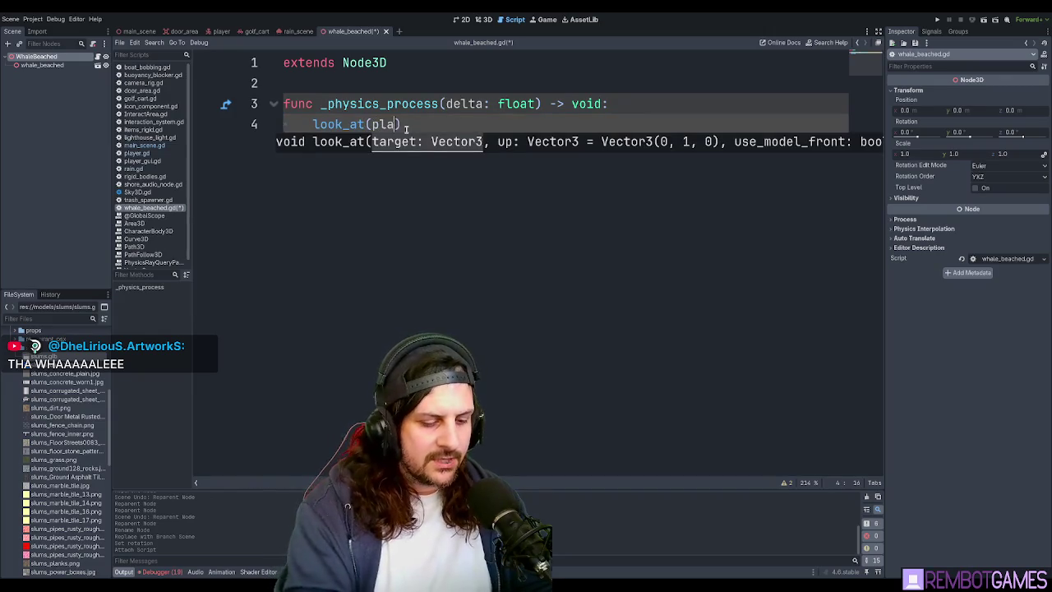
key("Escape")
key("End")
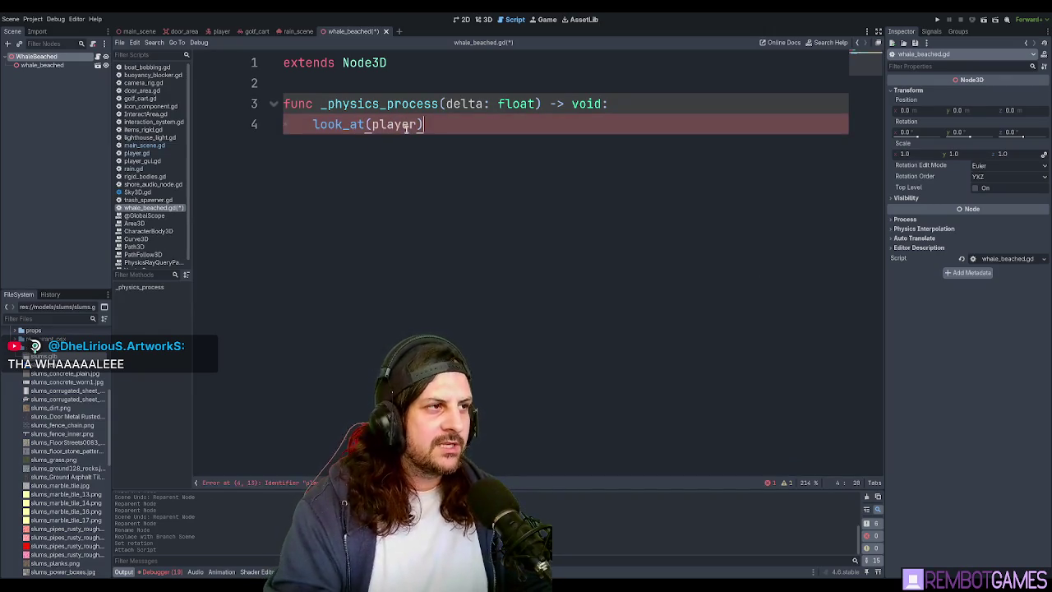
key("BackSpace")
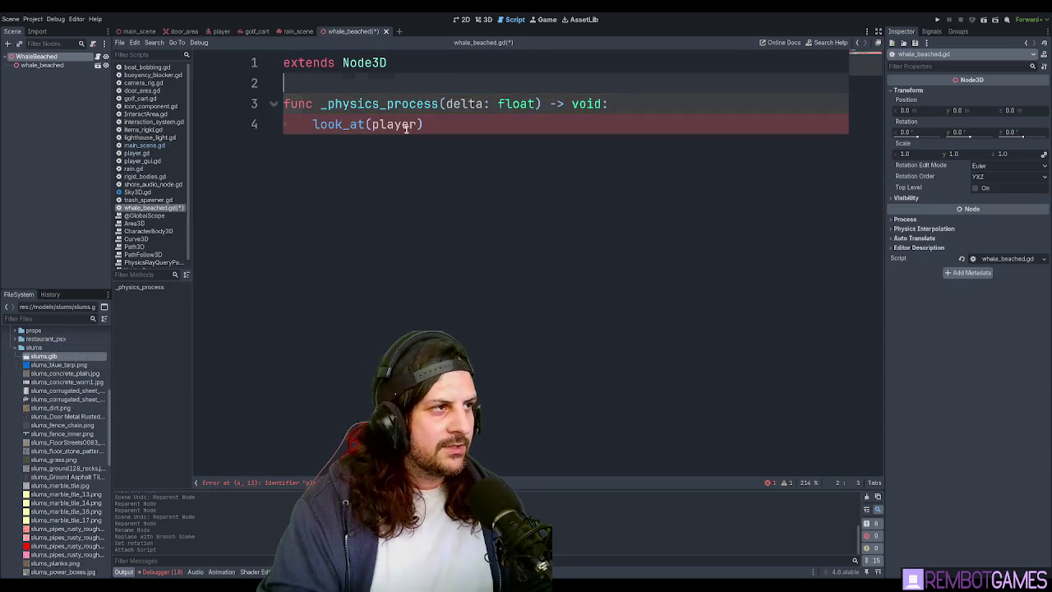
Comment out the whole _physics_process function with Ctrl+K.
key("Up")
key("Home")
key("shift+Down")
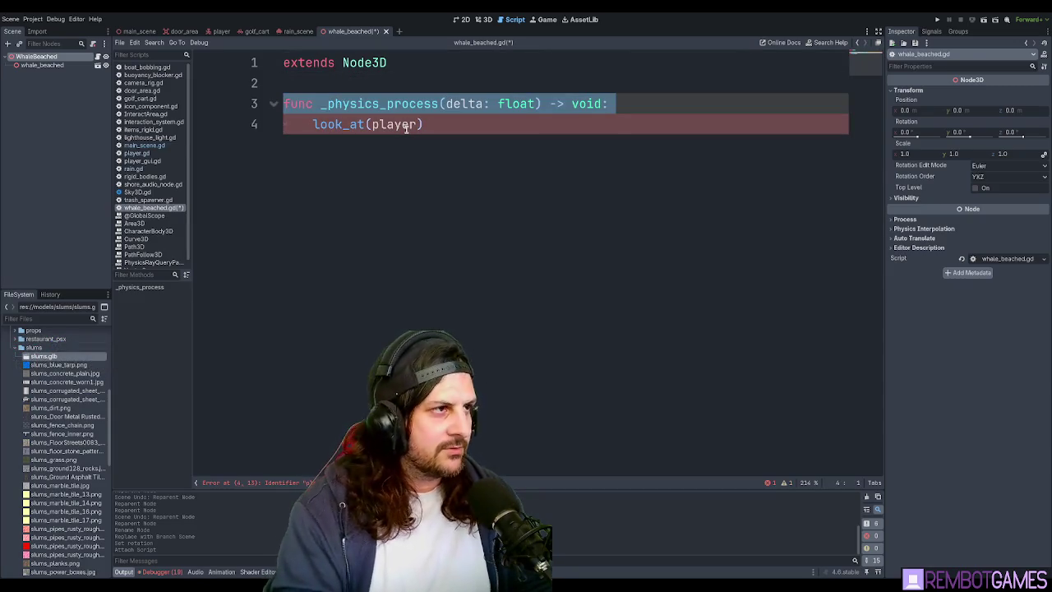
key("ctrl+k")
key("Down")
key("ctrl+k")
key("Up")
key("Up")
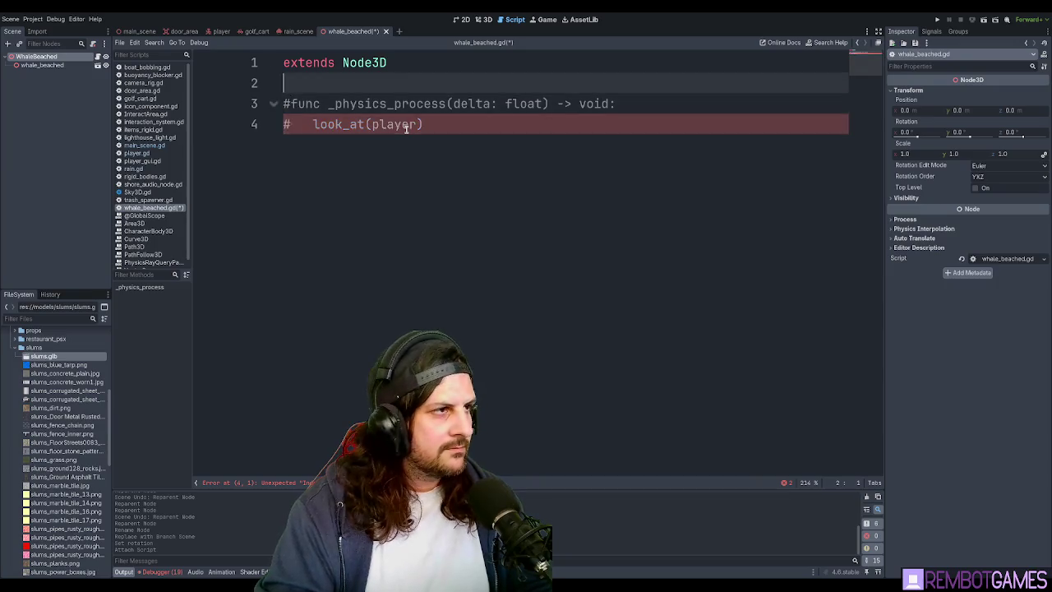
Declare var player:Player above the commented-out function.
key("Return")
key("Return")
key("Up")
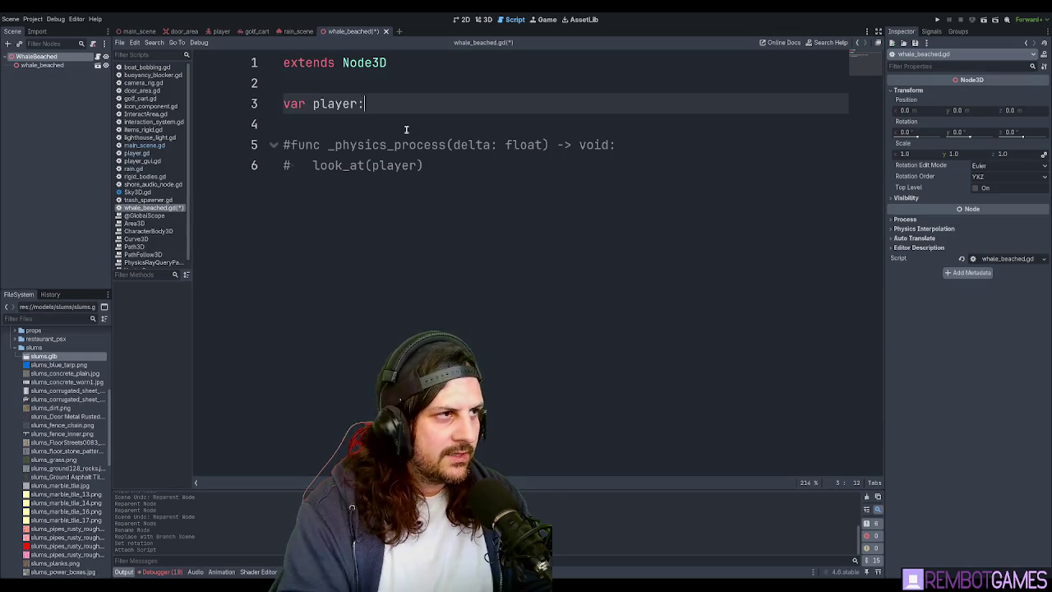
type("Player")
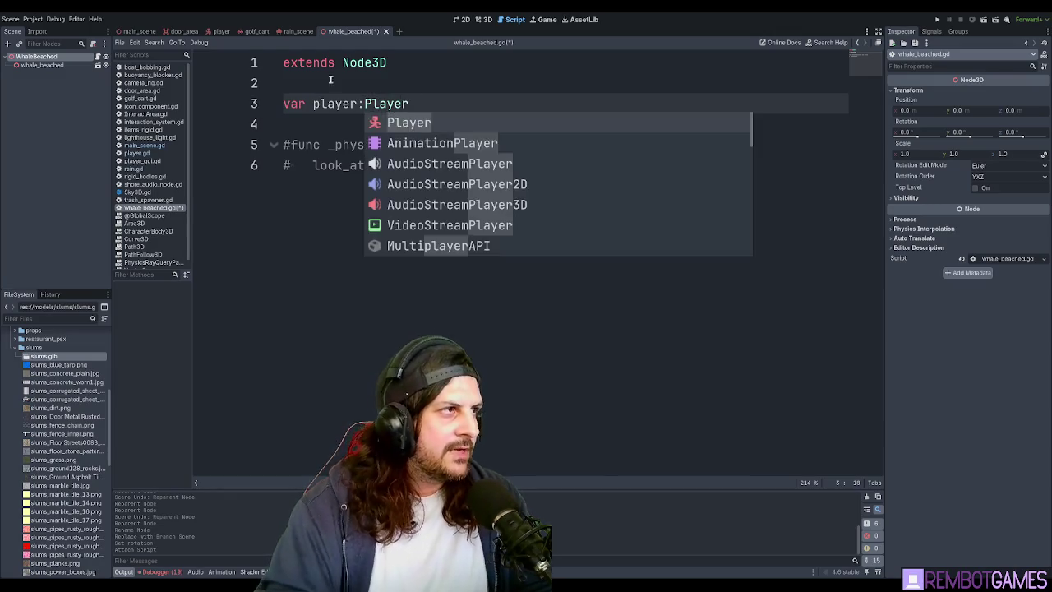
left_click(408, 82)
left_click(408, 104)
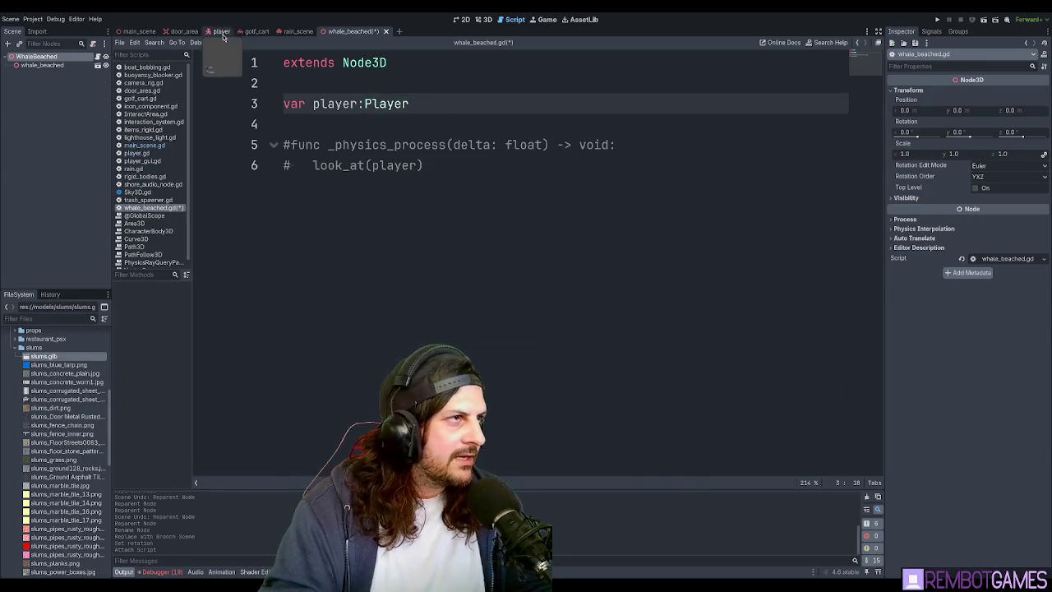
Check the class_name Player declaration in player.gd and select the Player root node.
left_click(222, 35)
scroll(417, 247, "up", 10)
scroll(417, 164, "up", 3)
left_click(417, 83)
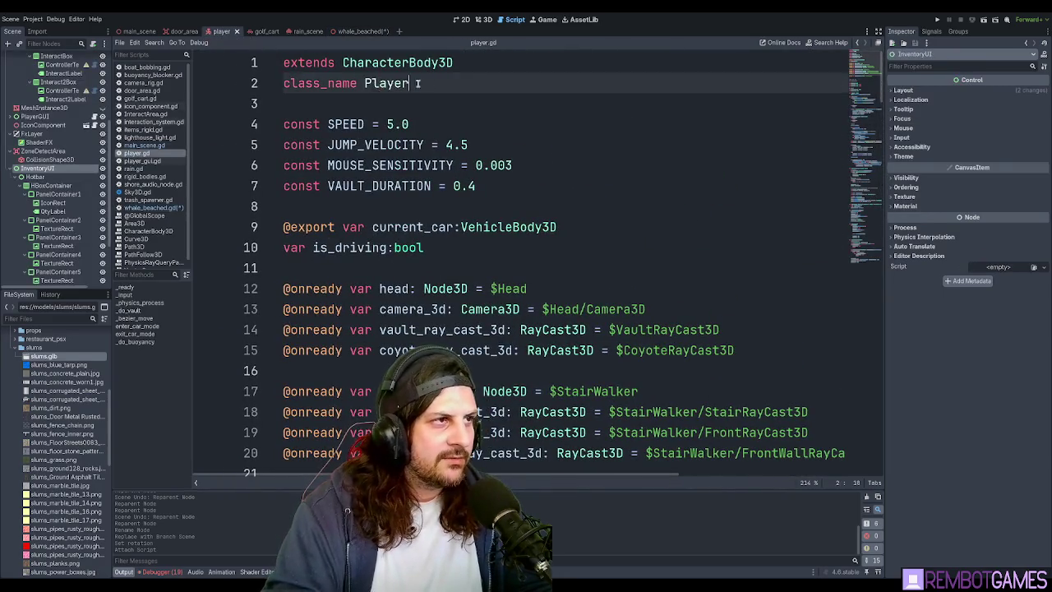
key("shift+Home")
left_click(362, 85)
scroll(49, 140, "up", 3)
scroll(34, 135, "up", 2)
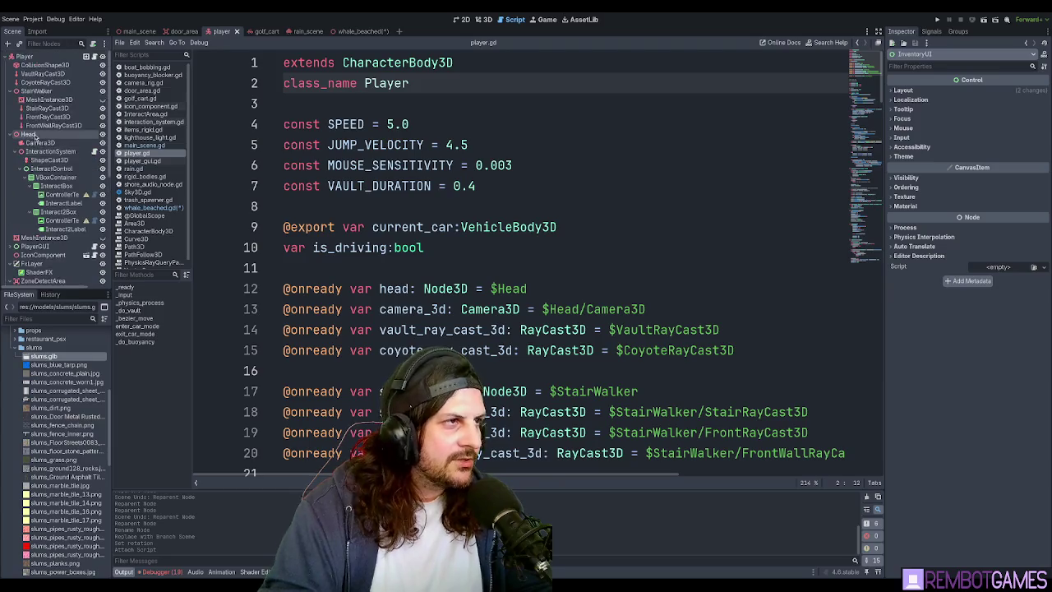
left_click(82, 57)
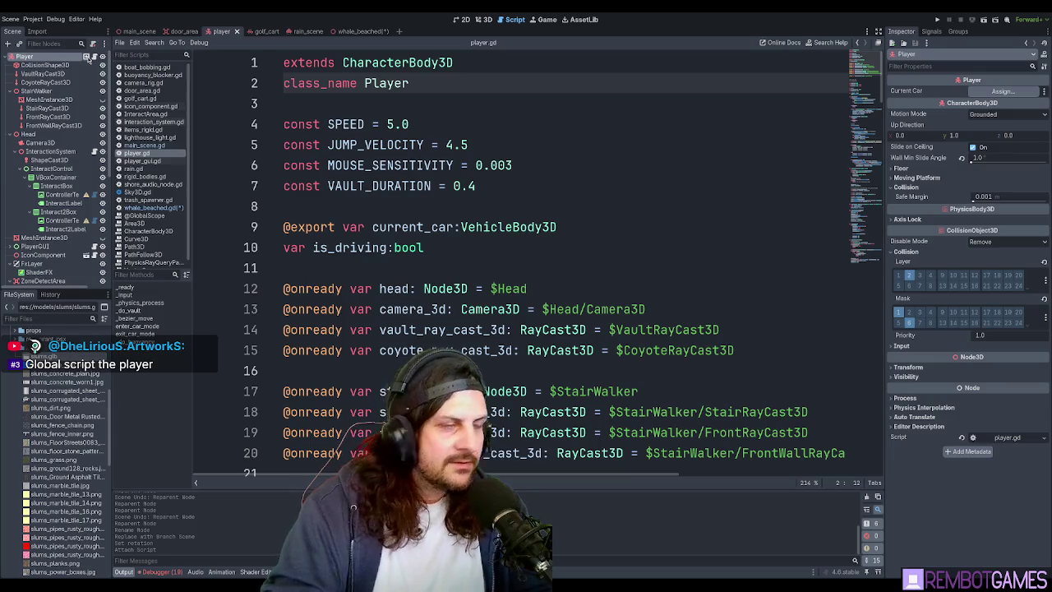
Return to whale_beached.gd and save it.
left_click(386, 165)
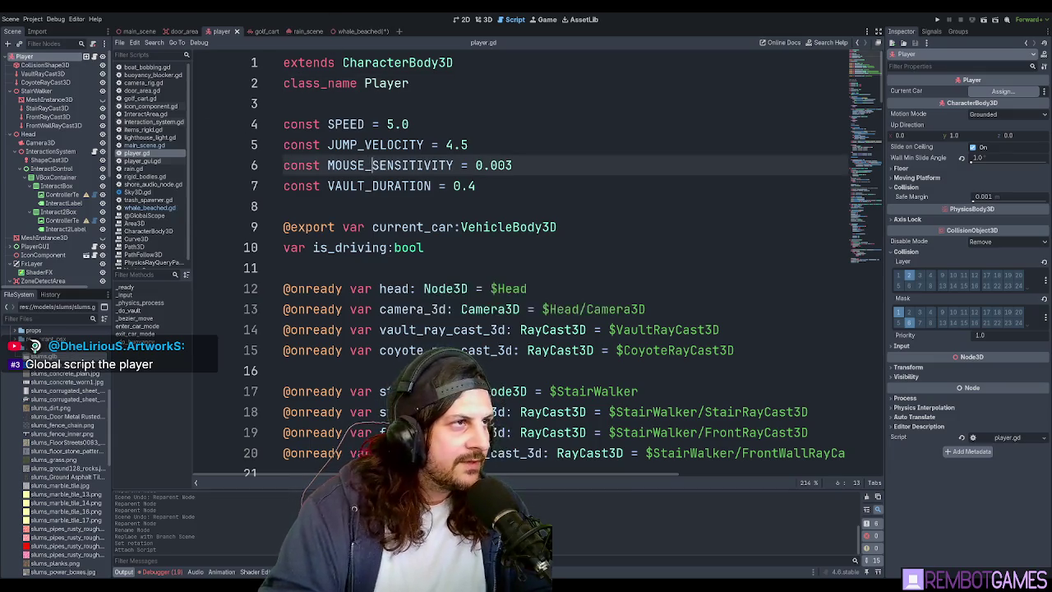
left_click(359, 31)
left_click(383, 146)
key("ctrl+s")
left_click(388, 104)
left_click(388, 125)
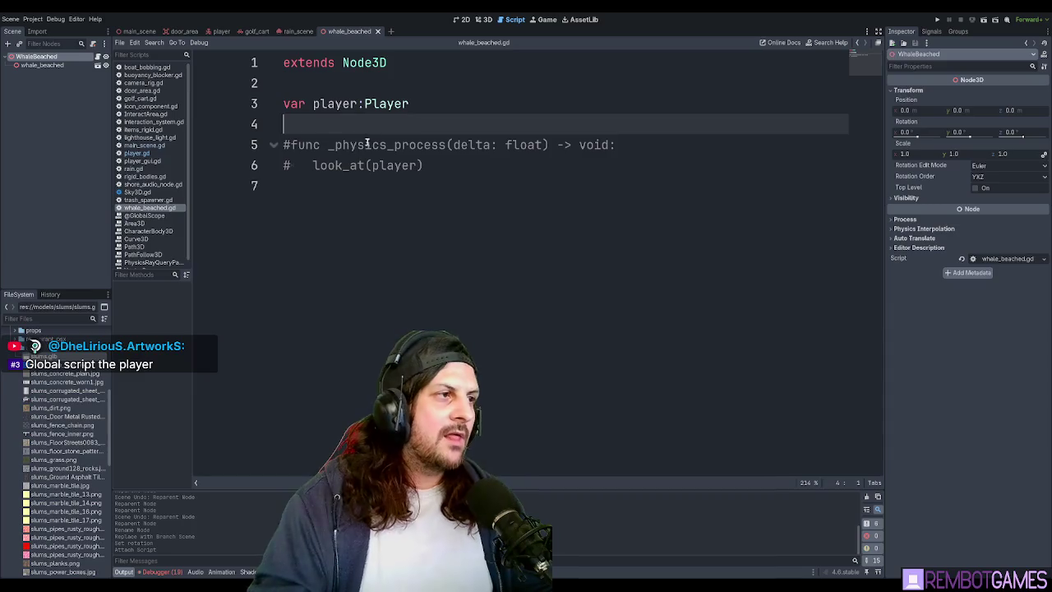
Add func _ready() -> void: below the variable declarations.
key("Return")
key("Return")
key("Up")
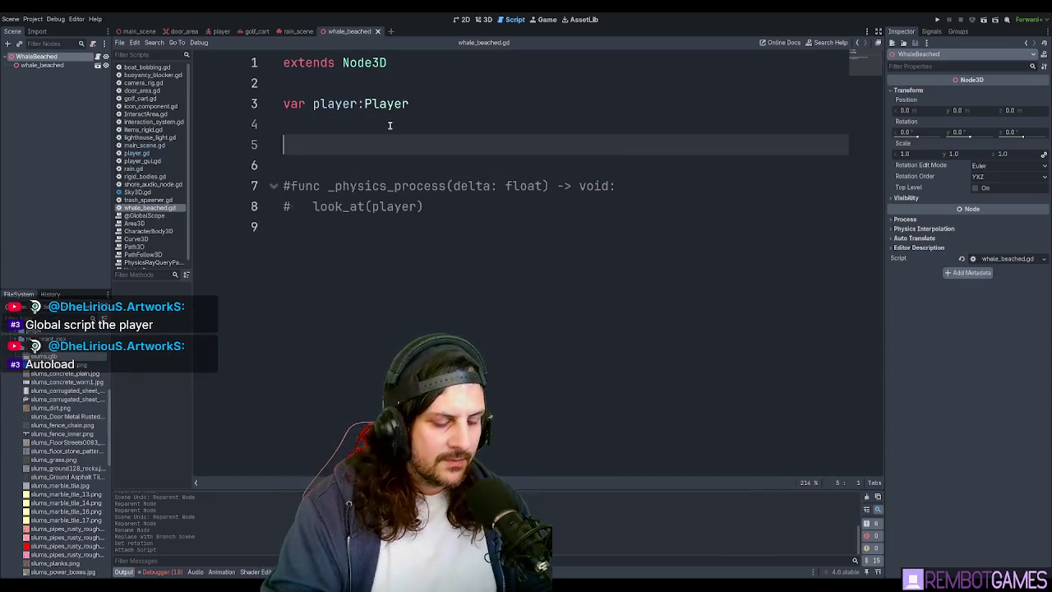
key("Up")
key("Delete")
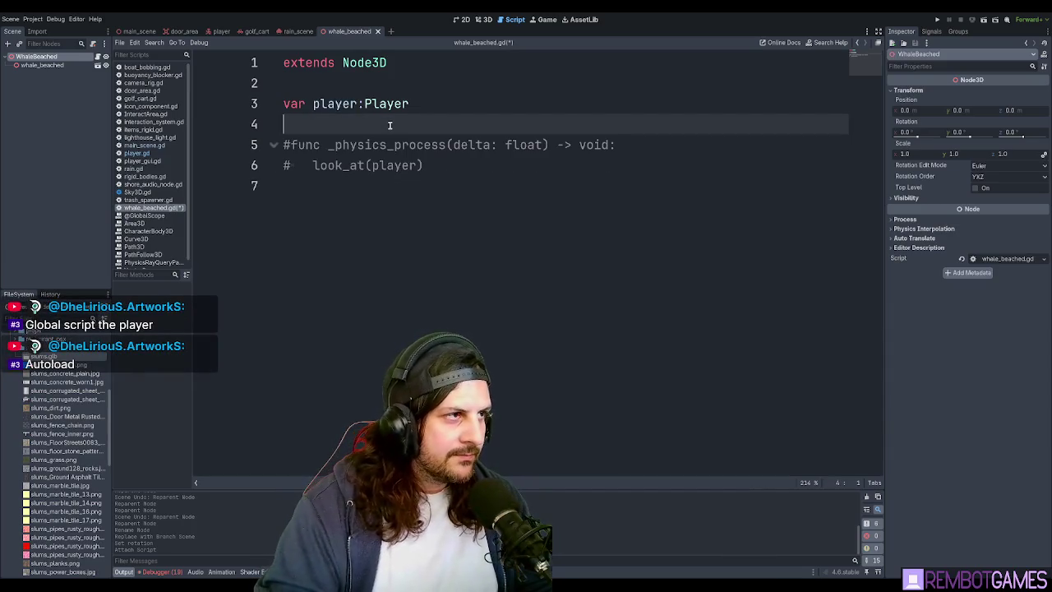
key("Return")
type("fgunc")
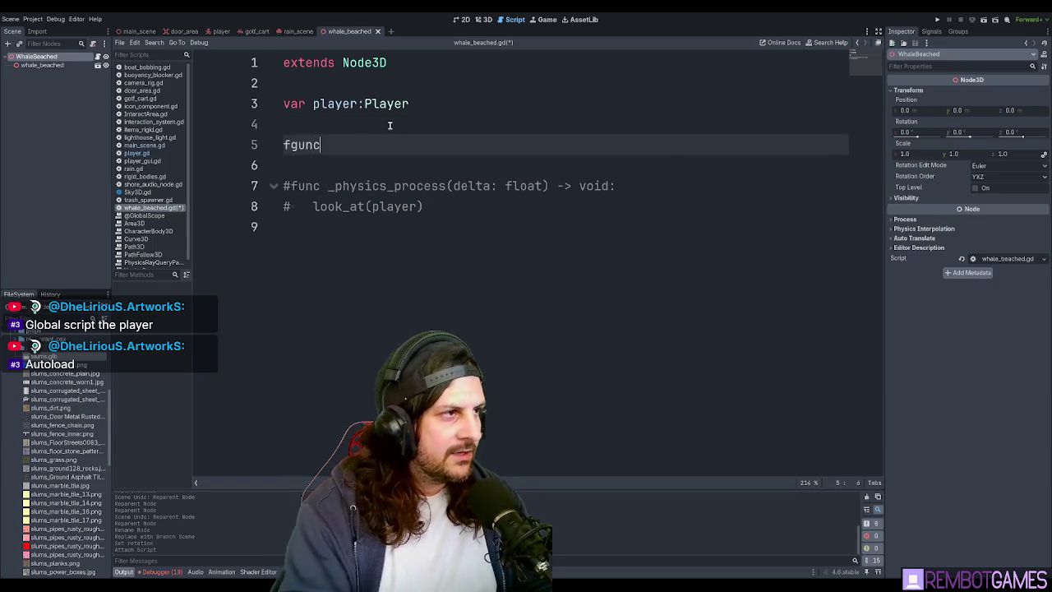
key("BackSpace")
key("BackSpace")
key("BackSpace")
key("BackSpace")
type("unc")
key("BackSpace")
key("BackSpace")
key("BackSpace")
type("nc ")
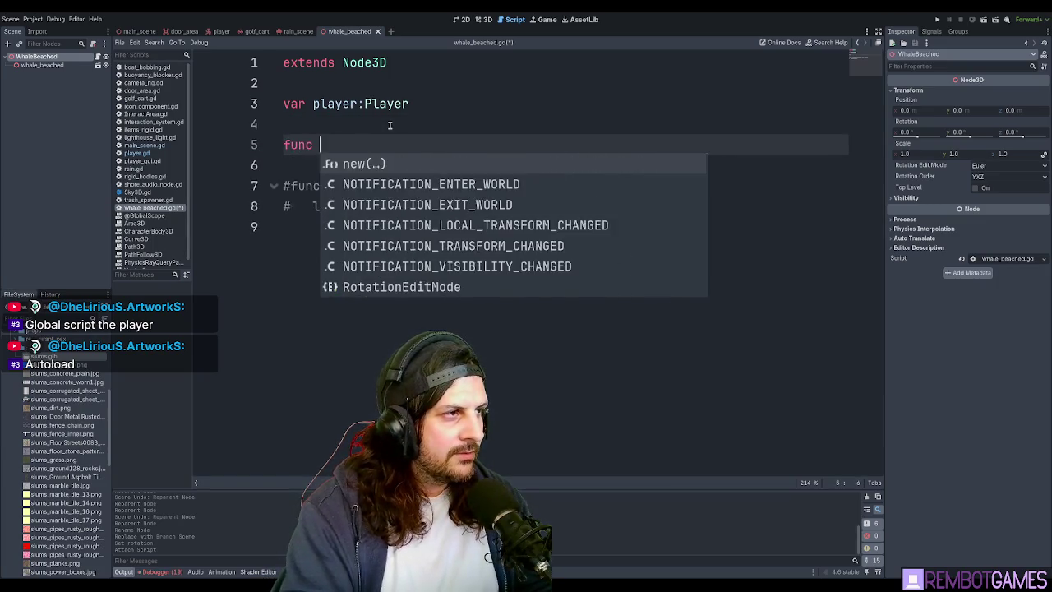
type("_rea")
key("Return")
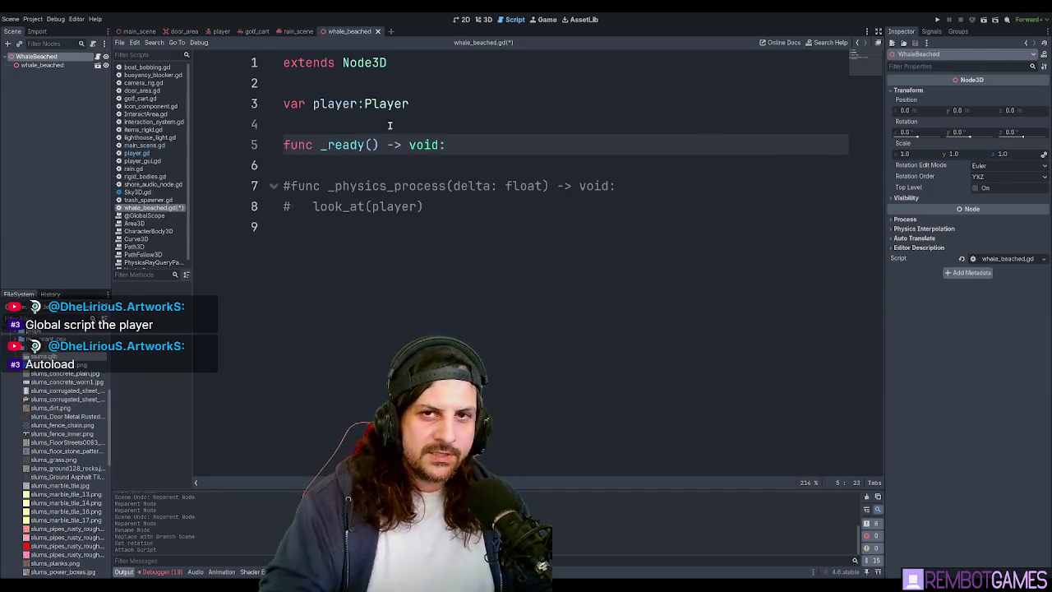
Begin the _ready body with player = get_tree().
key("Return")
type("r ")
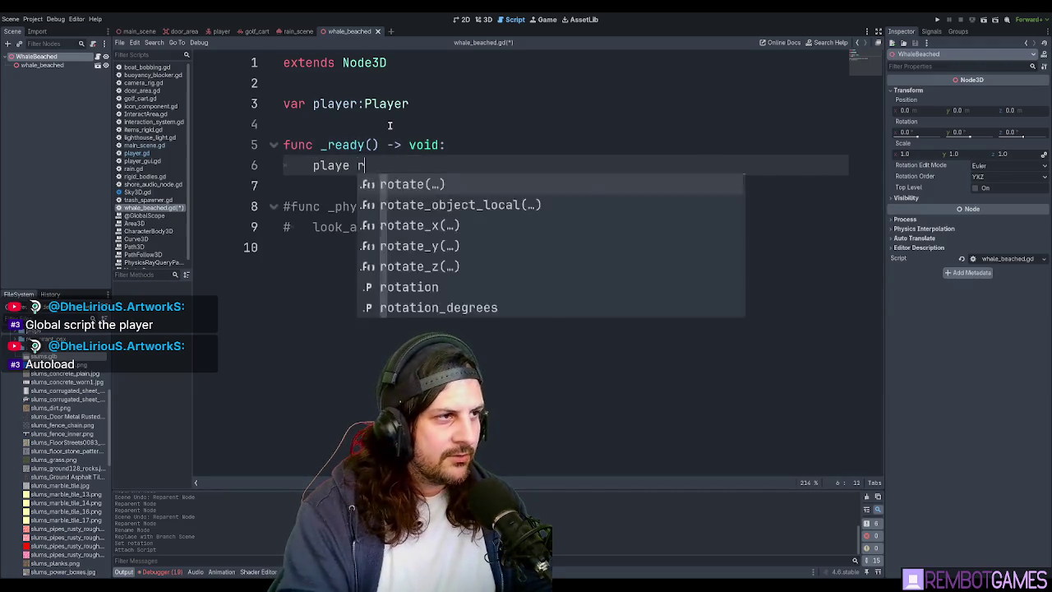
type("= ")
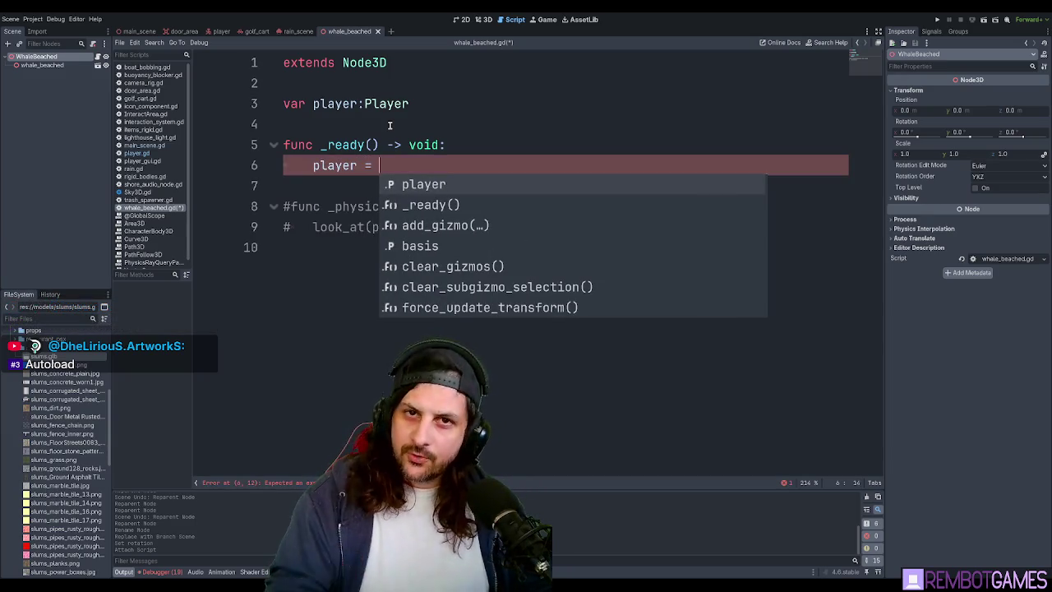
type("get_tre")
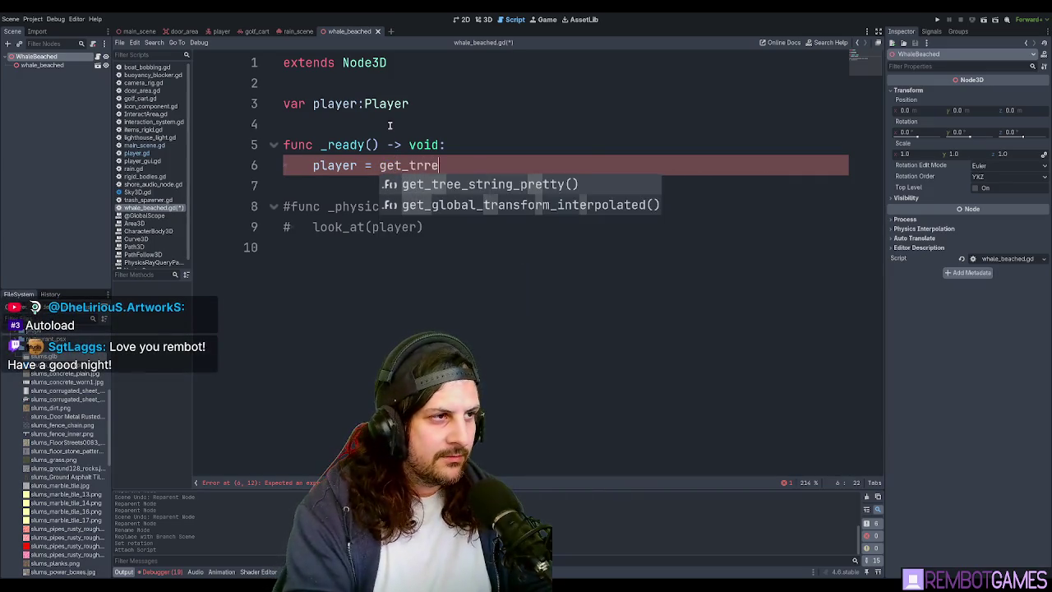
key("BackSpace")
type("ee")
key("Return")
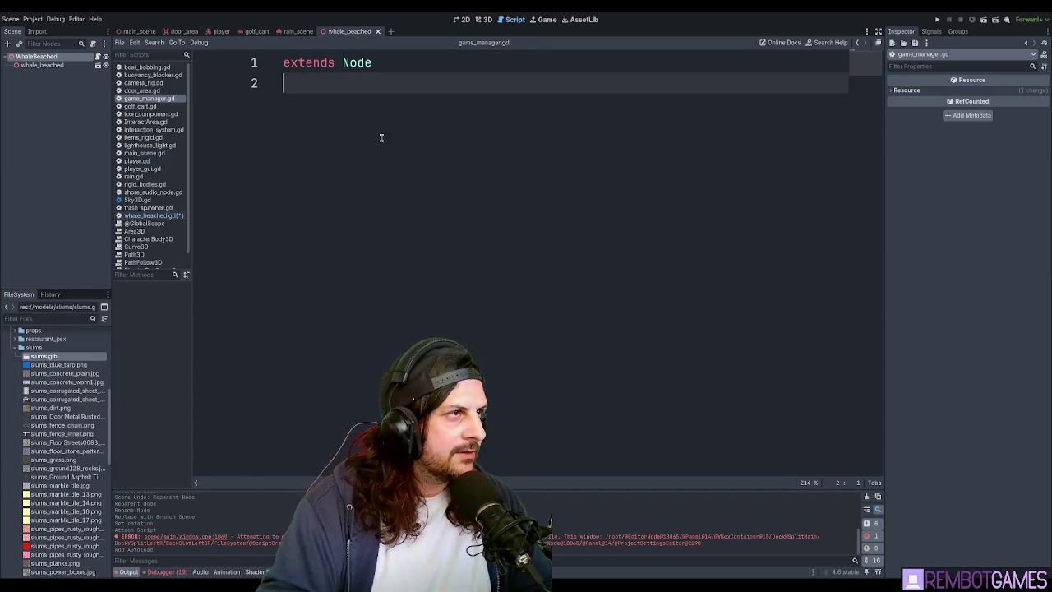
key("ctrl+w")
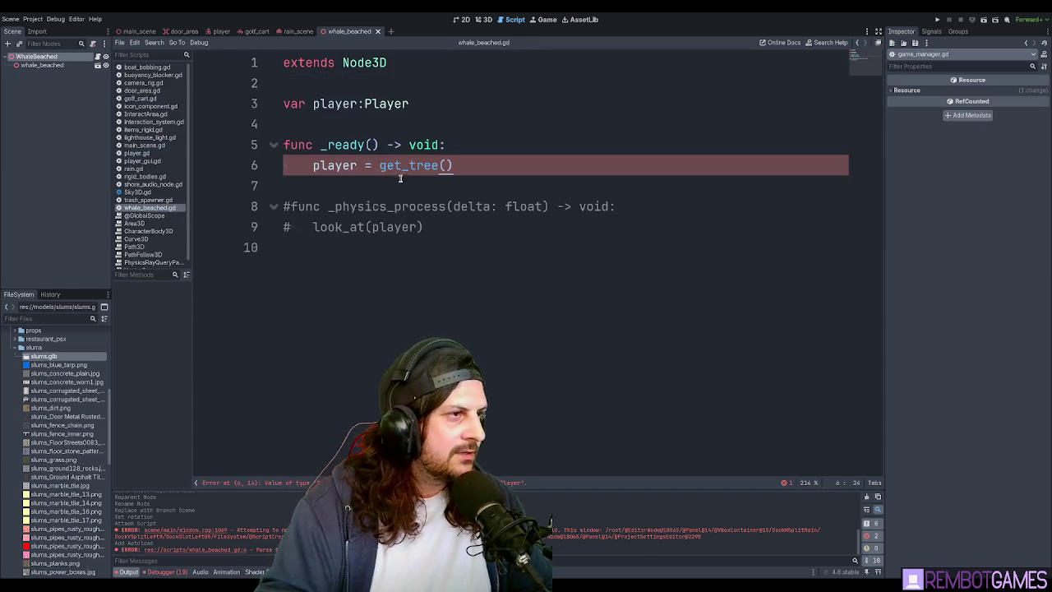
Append get_first_node_in_group to the player = get_tree() line.
left_click(482, 148)
left_click(490, 168)
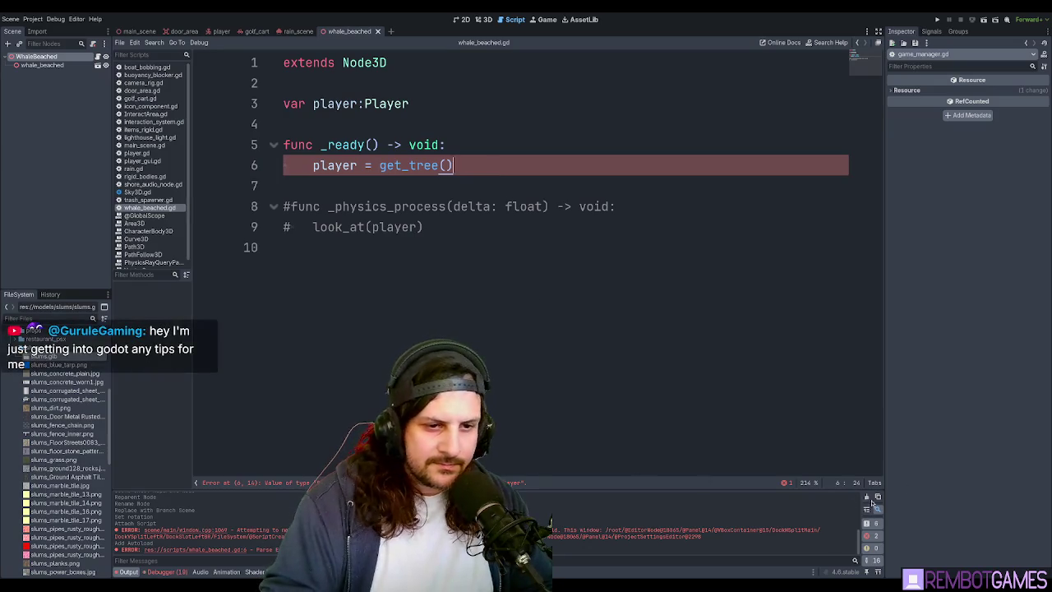
left_click(585, 305)
left_click(565, 228)
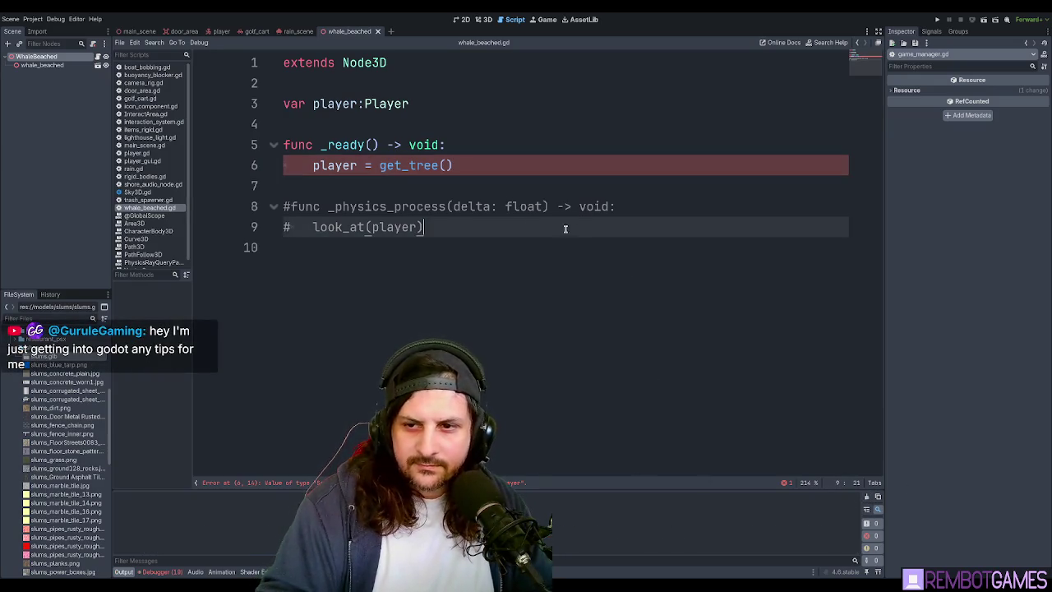
left_click(499, 182)
left_click(489, 164)
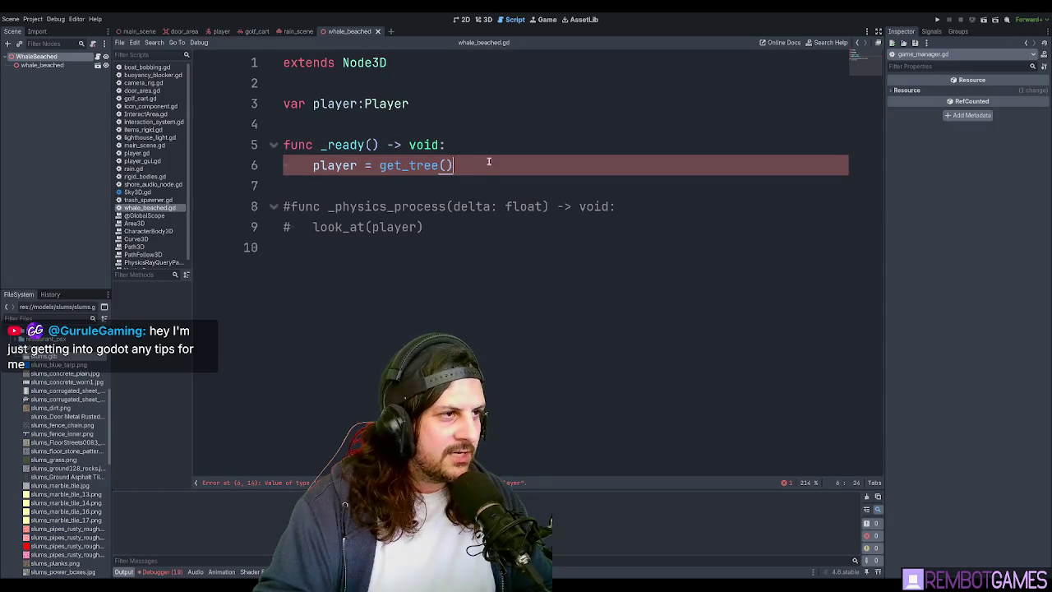
type(".")
key("Escape")
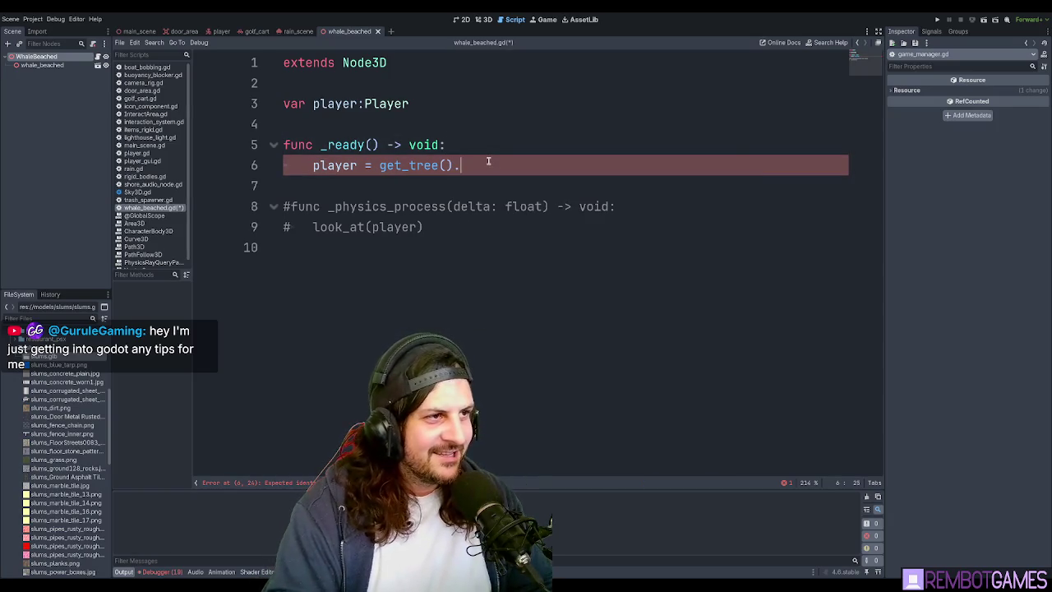
type("firs")
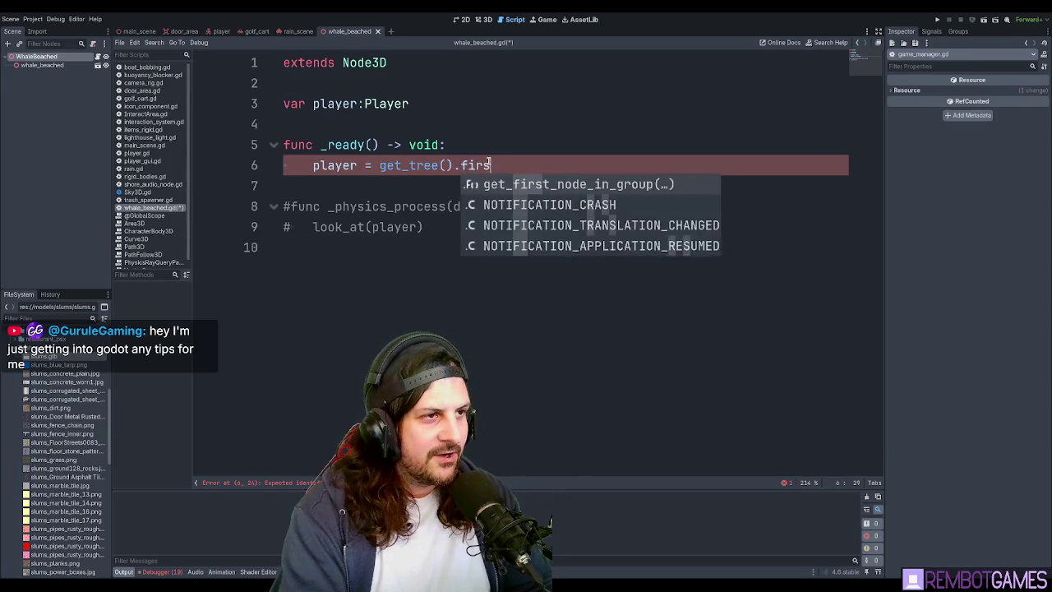
type("t")
key("Return")
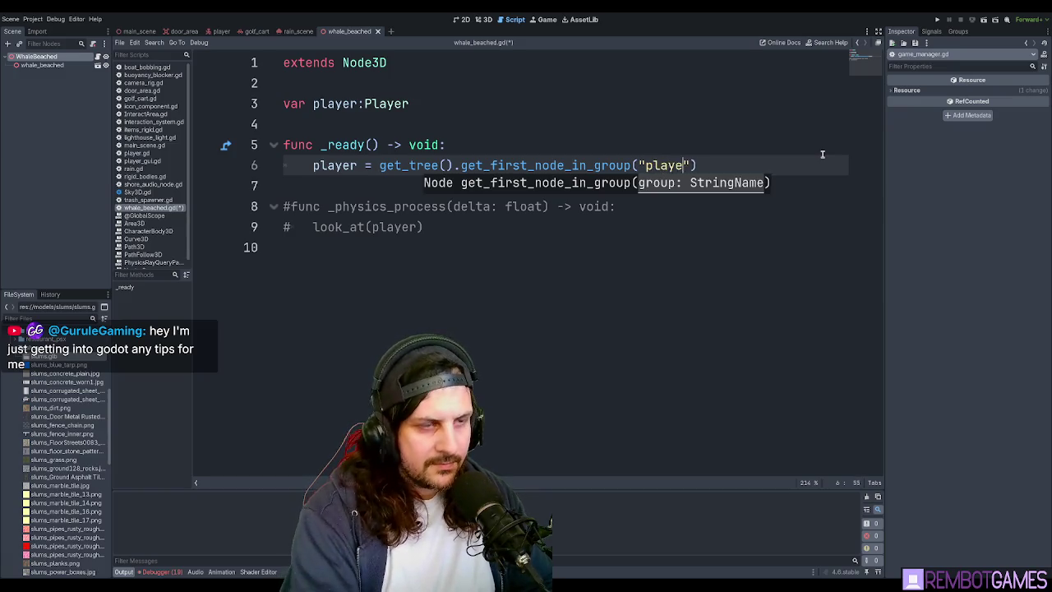
Finish the "player" group argument and save the script.
type("r")
left_click(322, 179)
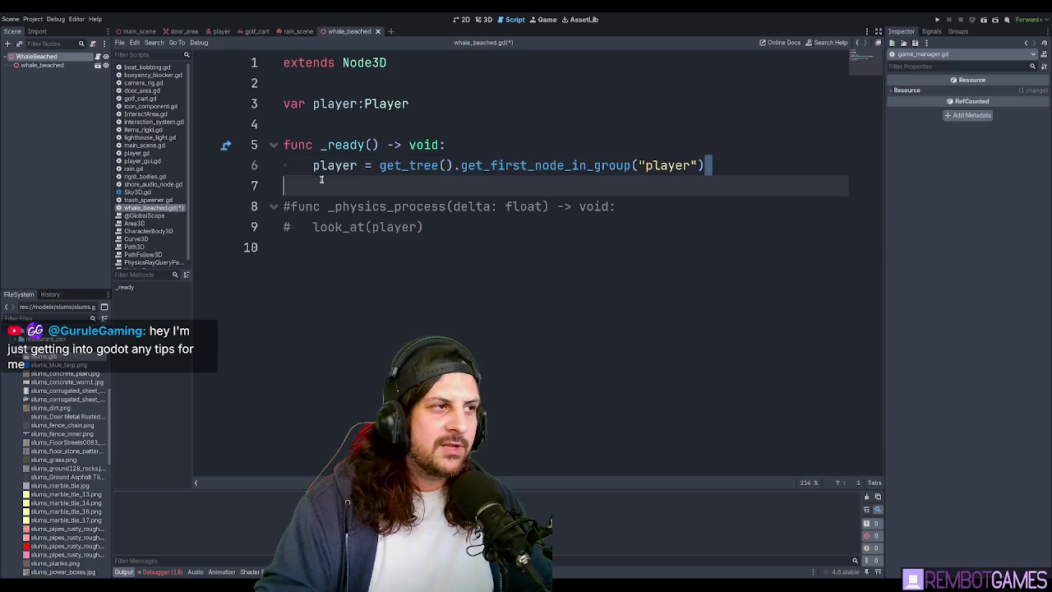
left_click(747, 159)
key("ctrl+s")
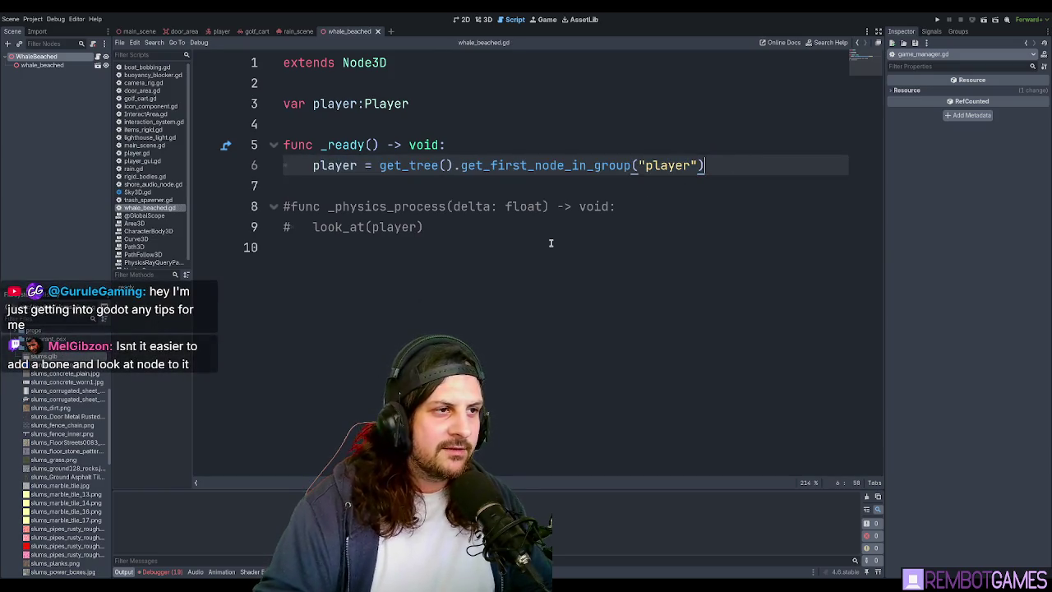
Uncomment the _physics_process function with look_at using Ctrl+K.
left_click(551, 244)
left_click_drag(312, 207, 411, 227)
key("ctrl+k")
left_click(422, 227)
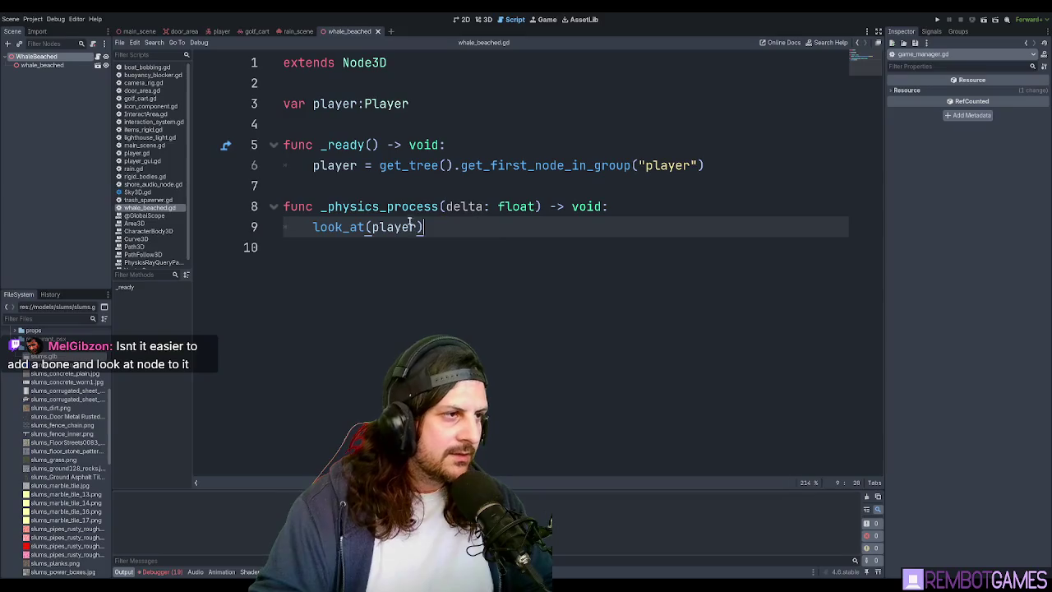
left_click(644, 207)
Wrap the look_at call inside an if player: check.
key("Return")
type("if")
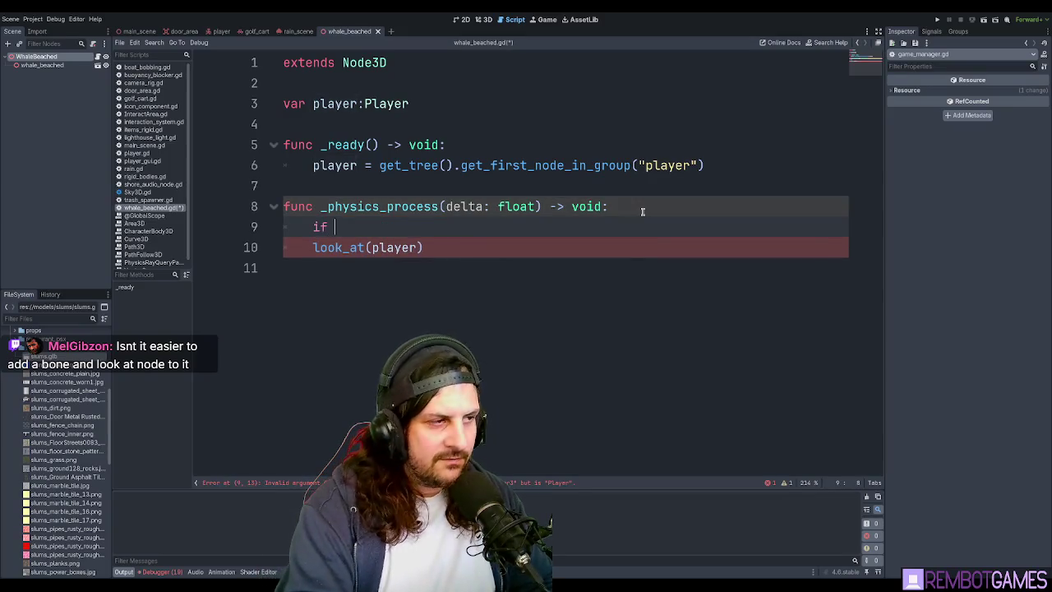
type("player:")
key("Down")
key("Home")
key("Tab")
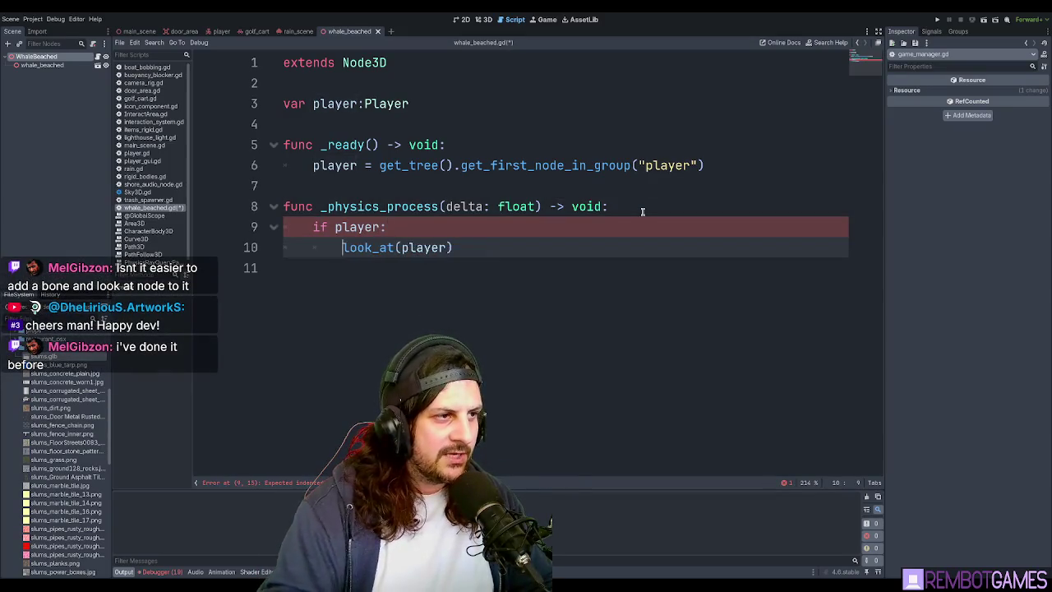
Make look_at target player.global_position, then save and run the game with F5.
double_click(355, 248)
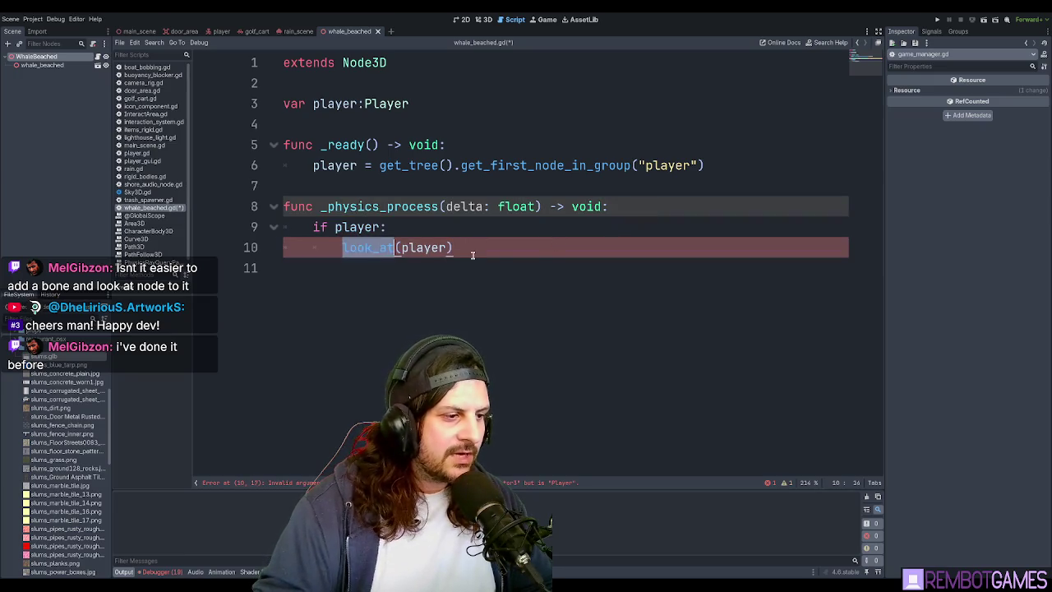
left_click(473, 254)
type(".global")
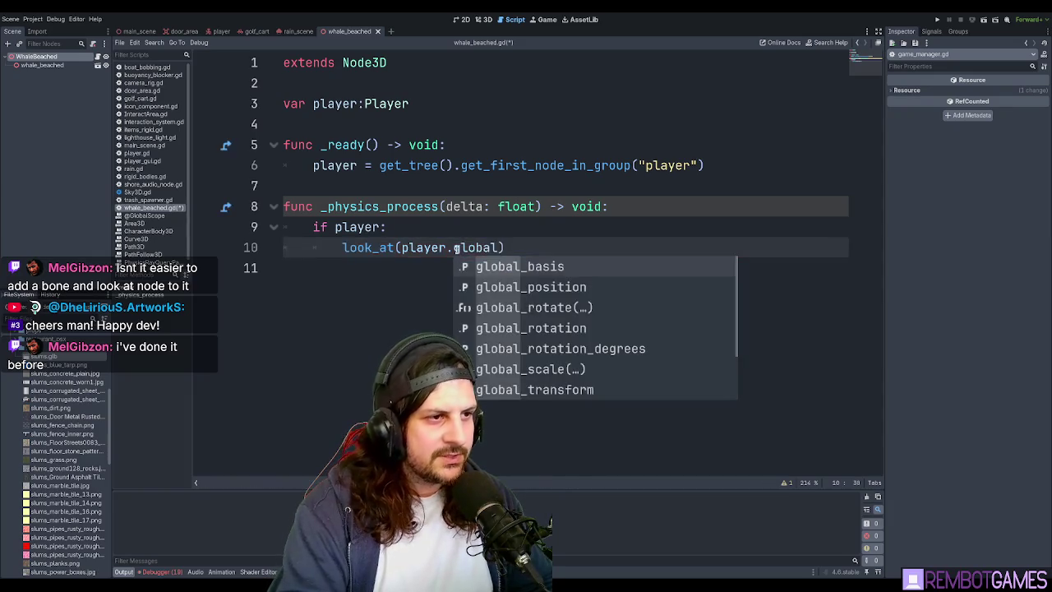
key("Down")
key("Return")
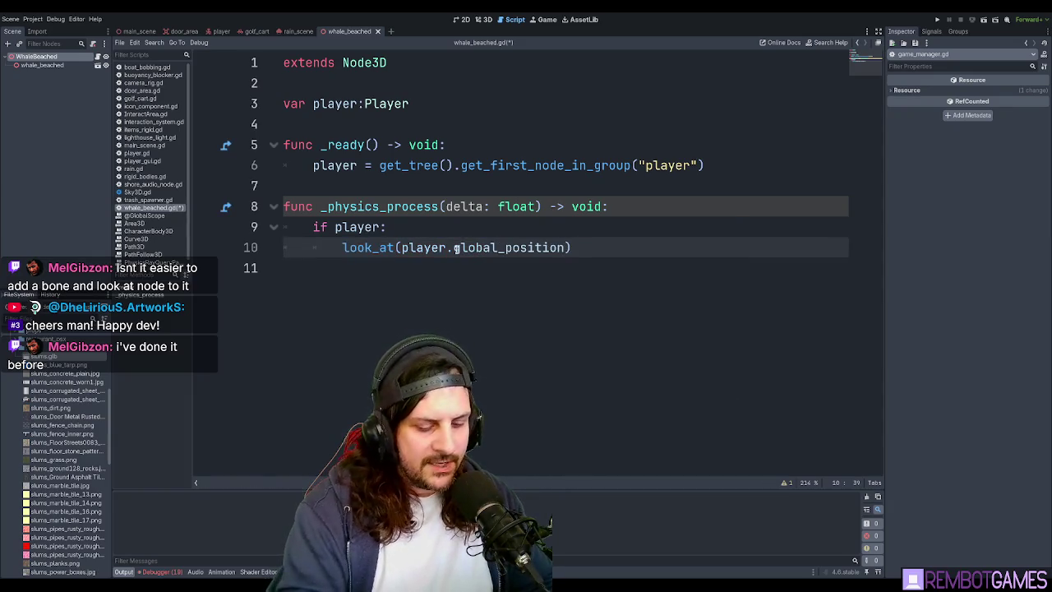
type(",")
key("BackSpace")
key("BackSpace")
key("BackSpace")
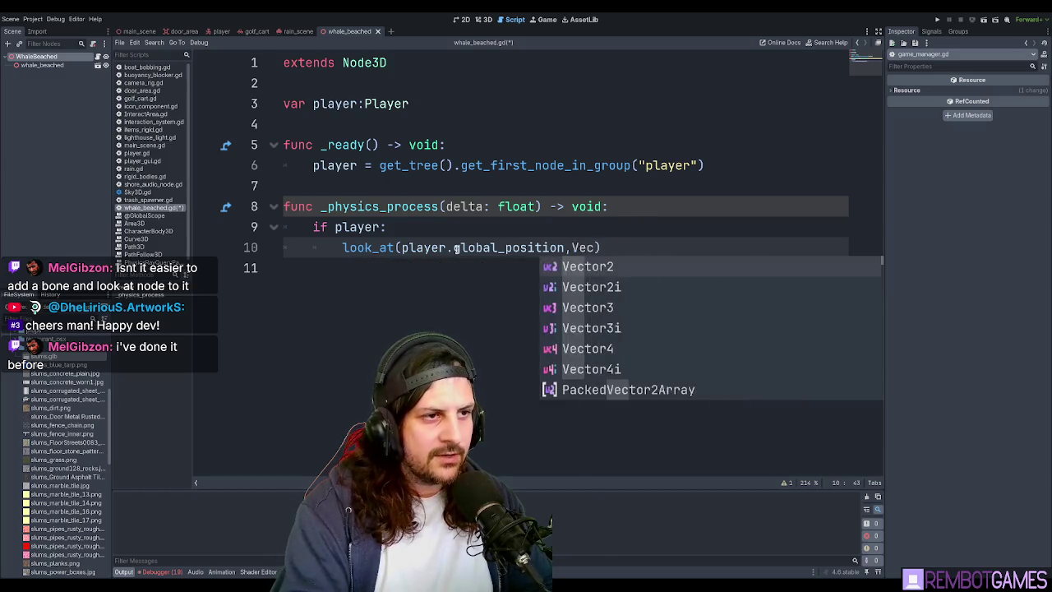
key("BackSpace")
key("BackSpace")
key("BackSpace")
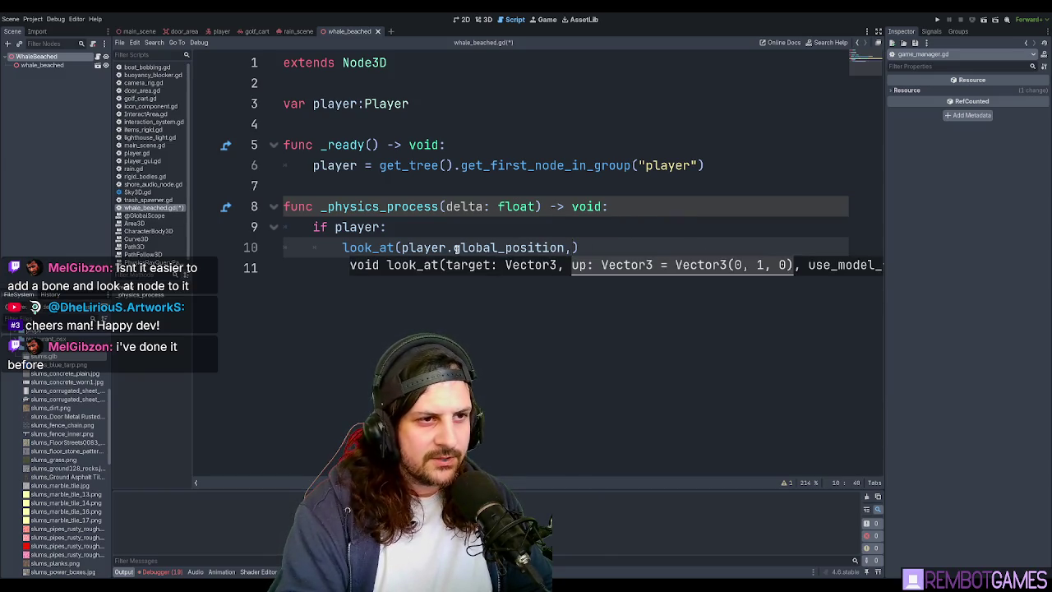
key("BackSpace")
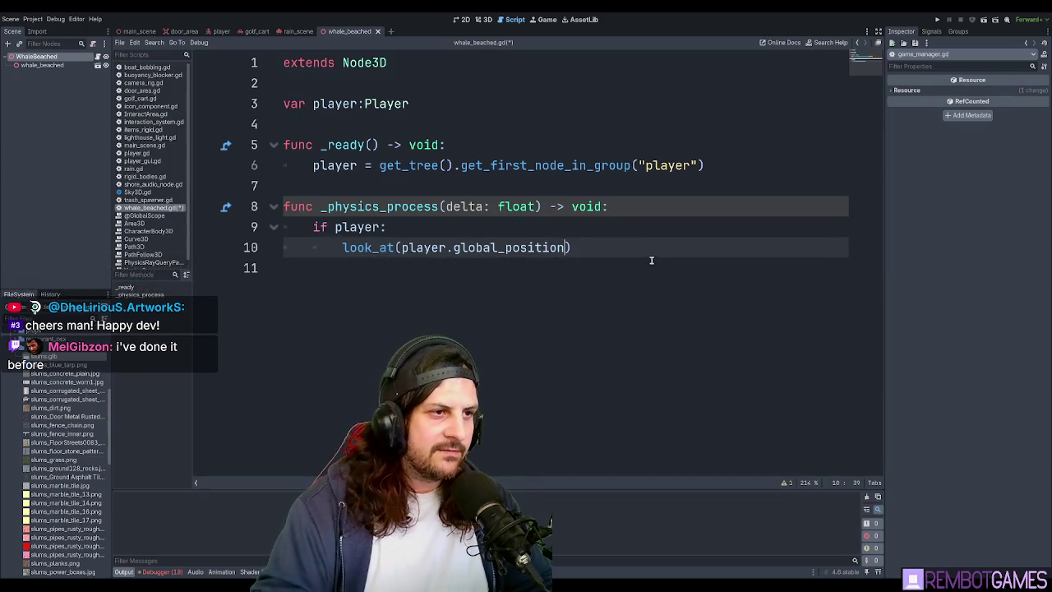
key("F5")
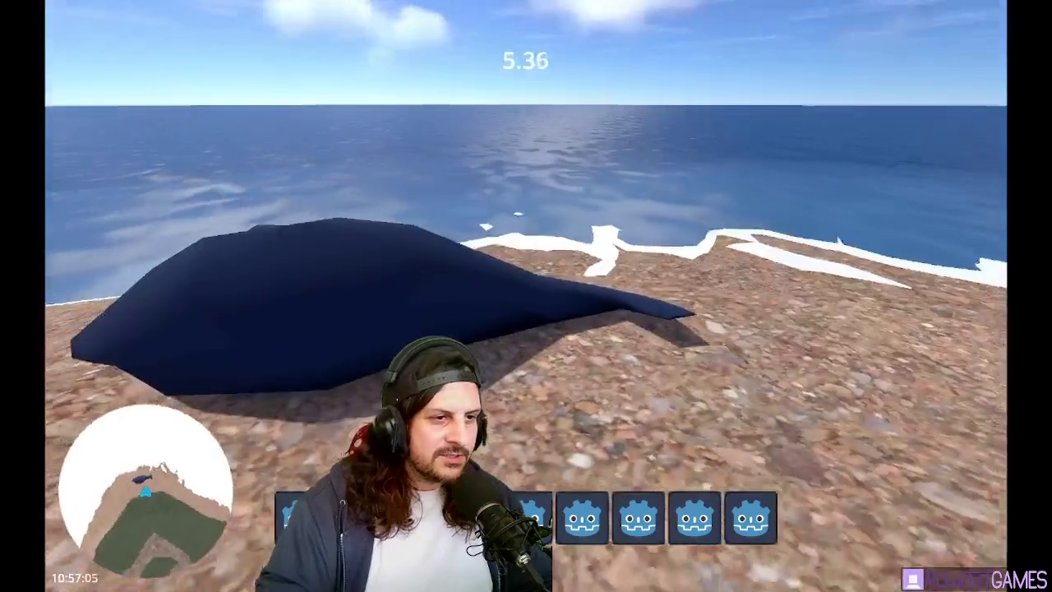
Stop the running game after testing the whale beside the player.
key("super+period")
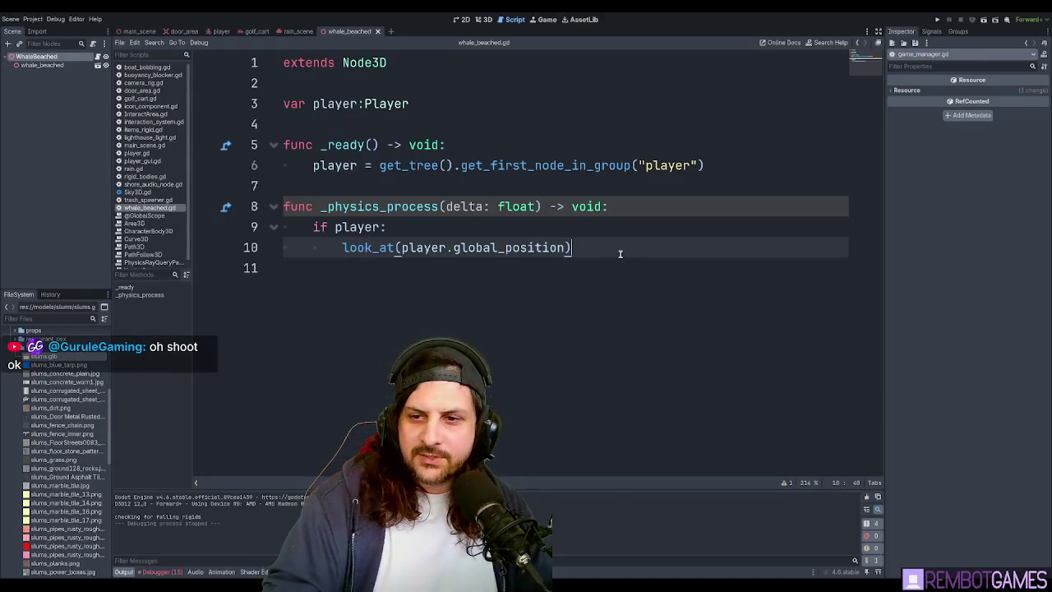
Retype .global_position in the look_at call on line 10 and save.
left_click_drag(513, 236, 284, 100)
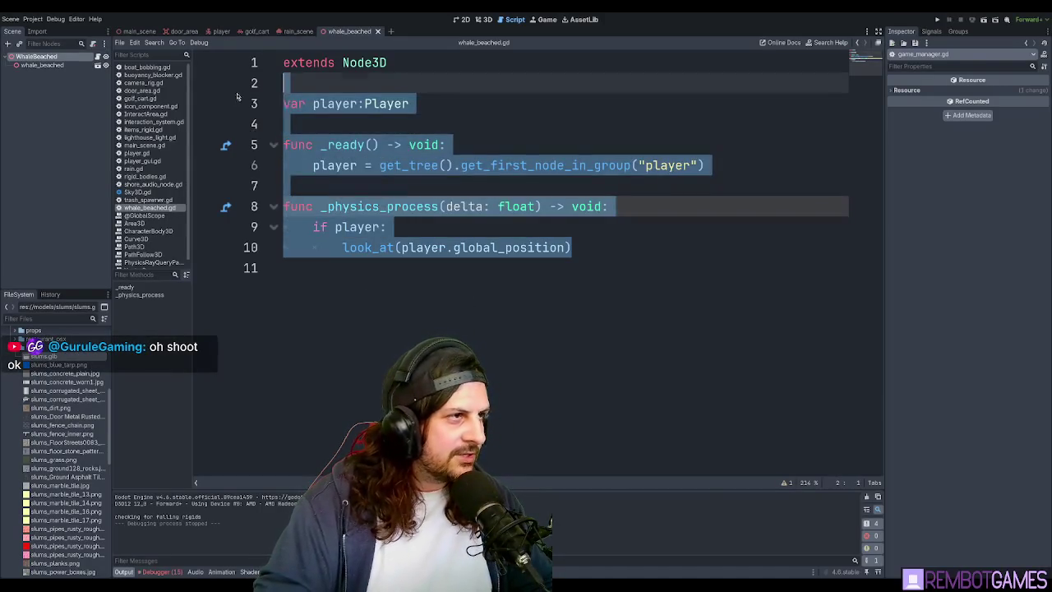
left_click(460, 145)
left_click(359, 246)
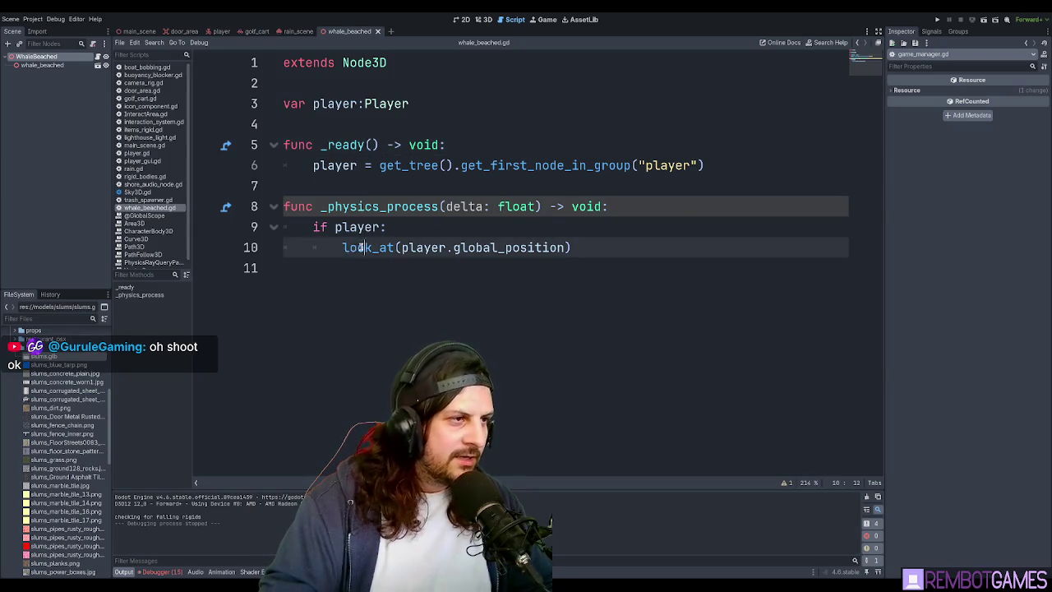
left_click_drag(401, 248, 551, 248)
left_click(549, 246)
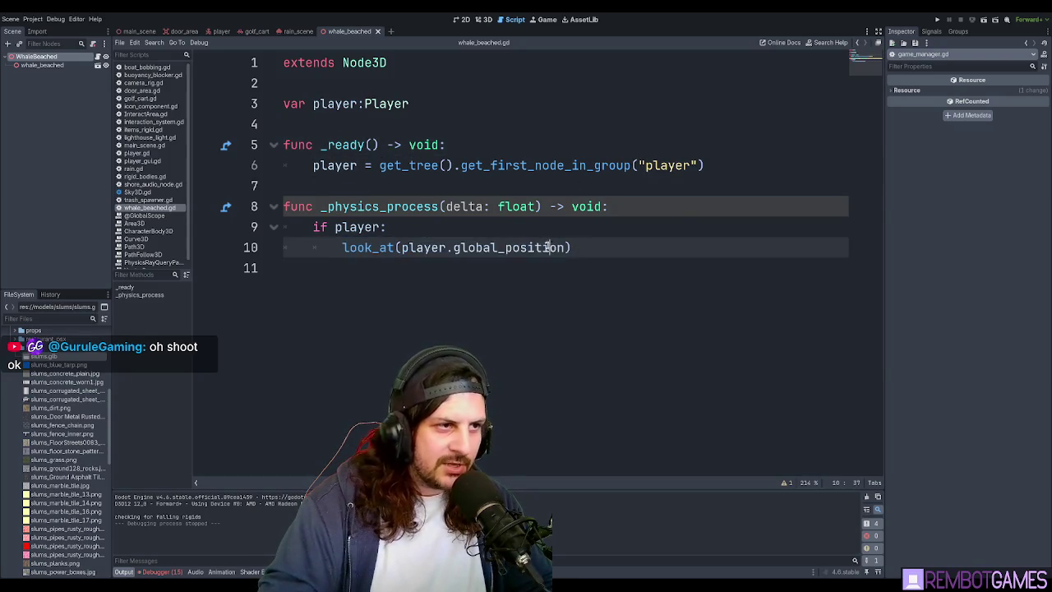
double_click(477, 247)
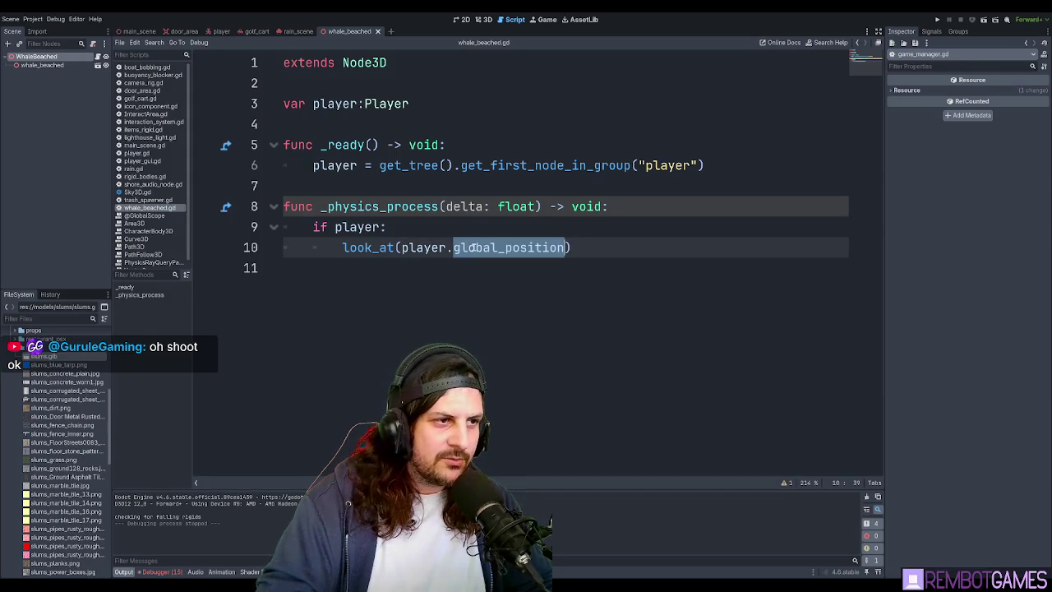
key("BackSpace")
key("BackSpace")
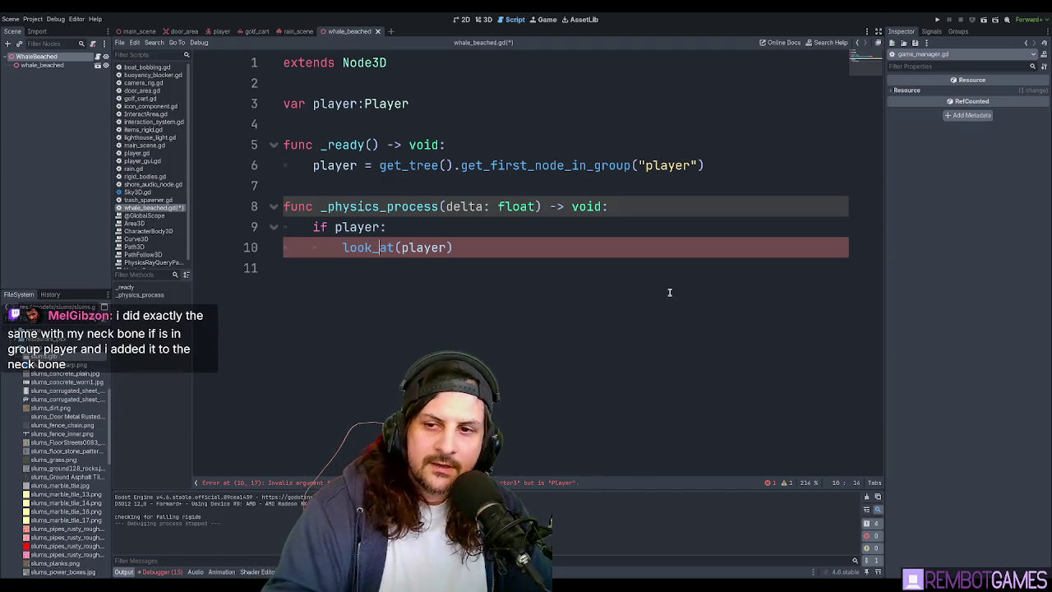
type(".global_position")
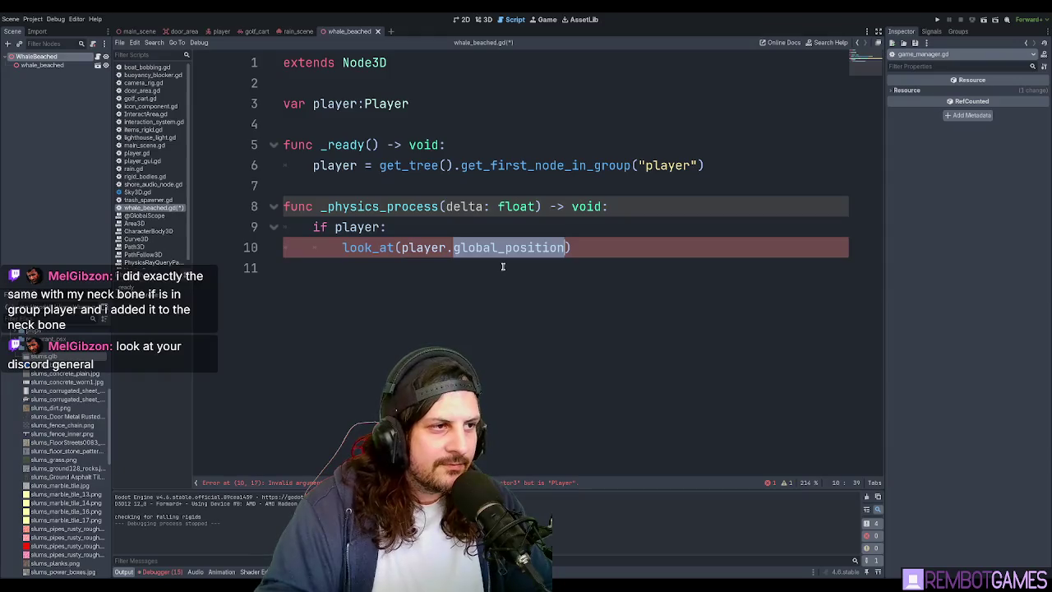
key("ctrl+s")
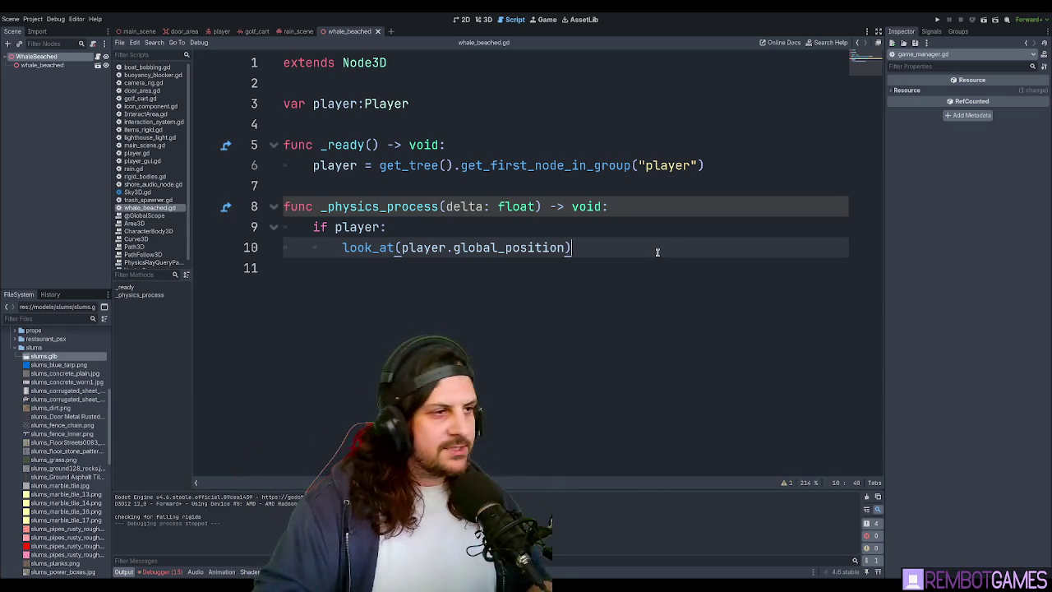
Save, then briefly switch to main_scene and back to whale_beached.
left_click(584, 177)
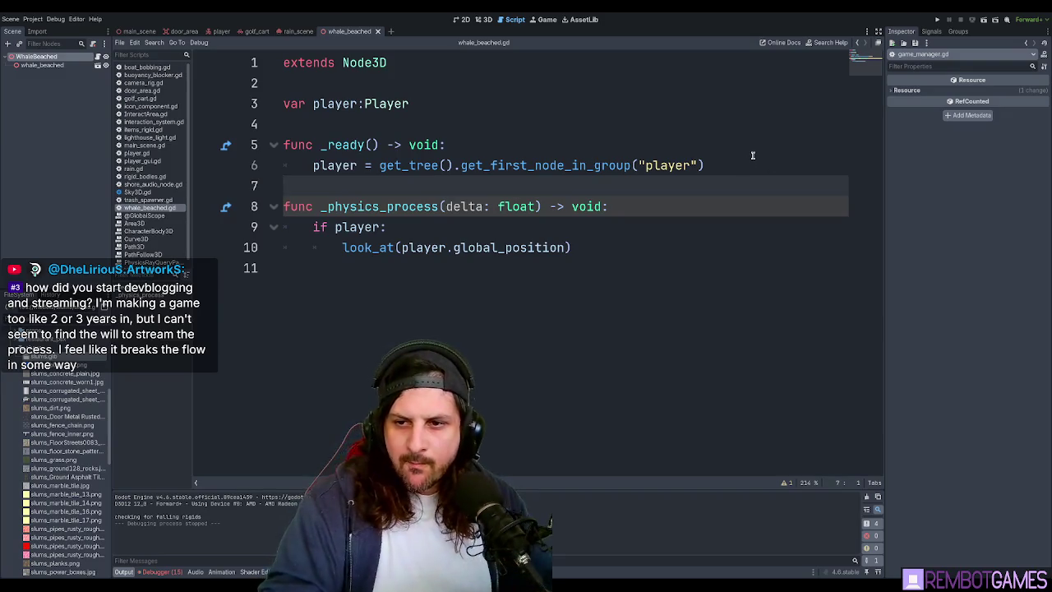
left_click(640, 214)
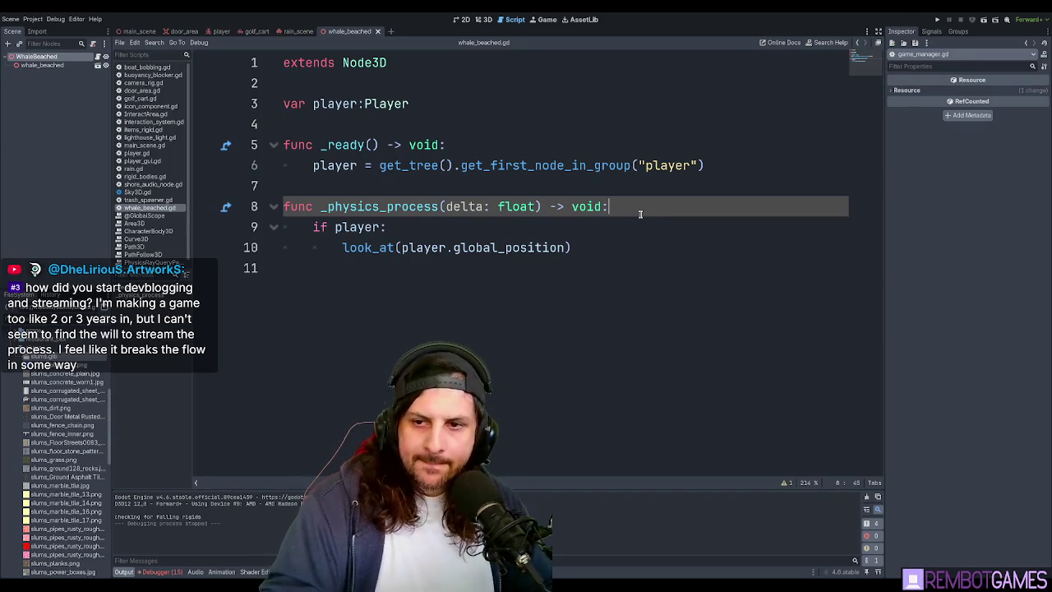
left_click(647, 177)
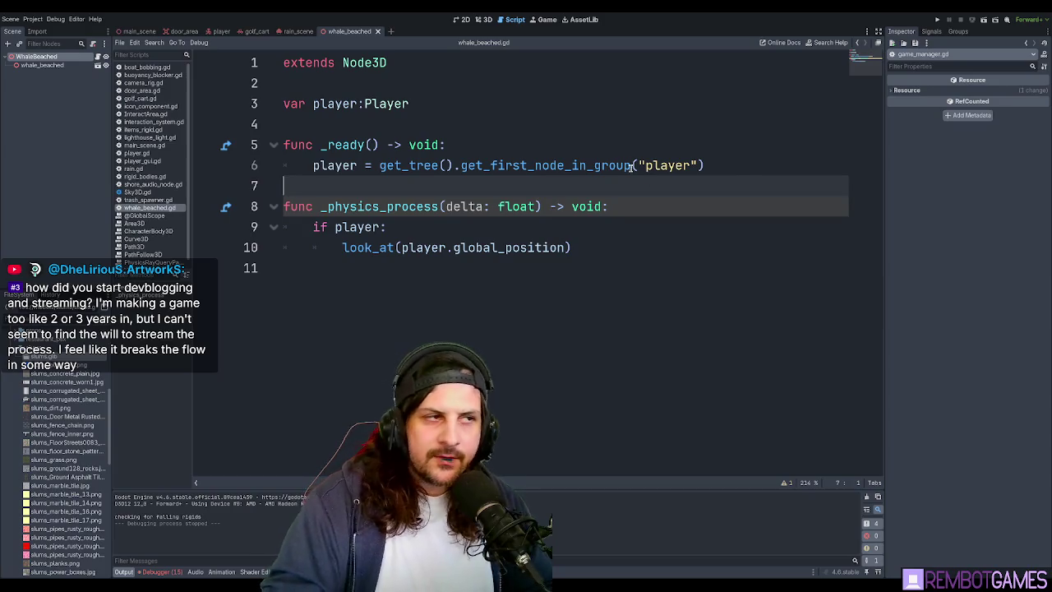
key("ctrl+s")
left_click(135, 31)
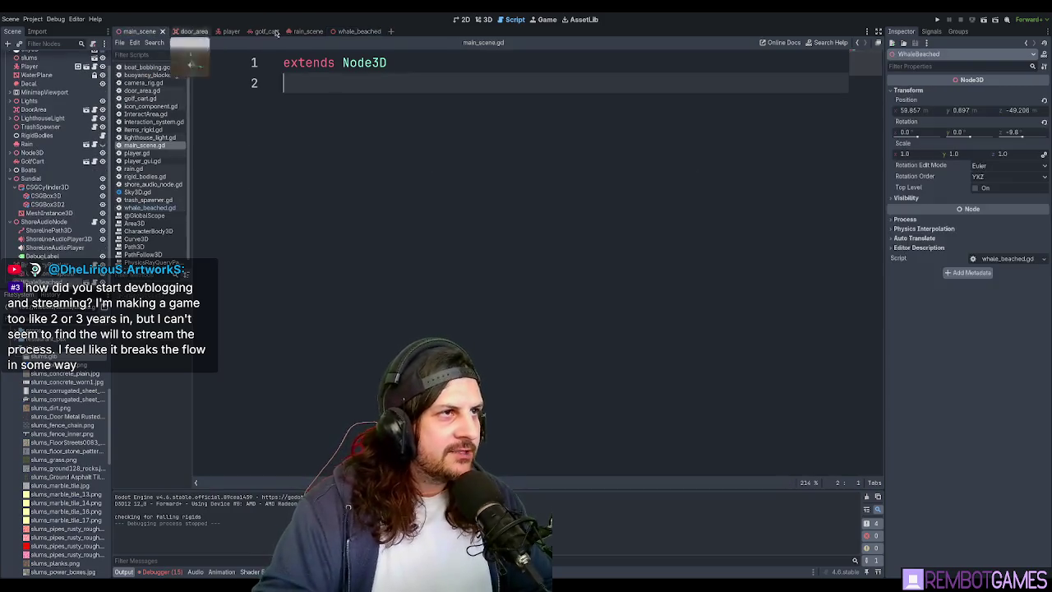
left_click_drag(276, 33, 353, 33)
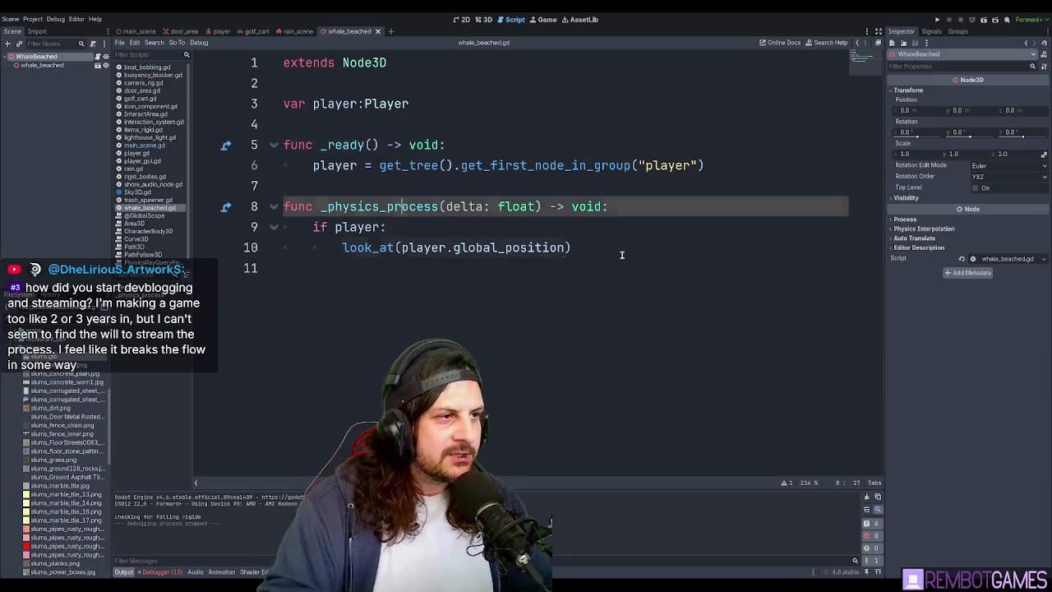
Comment out lines 3–10 of whale_beached.gd, including the player variable.
left_click_drag(622, 250, 245, 134)
key("ctrl+k")
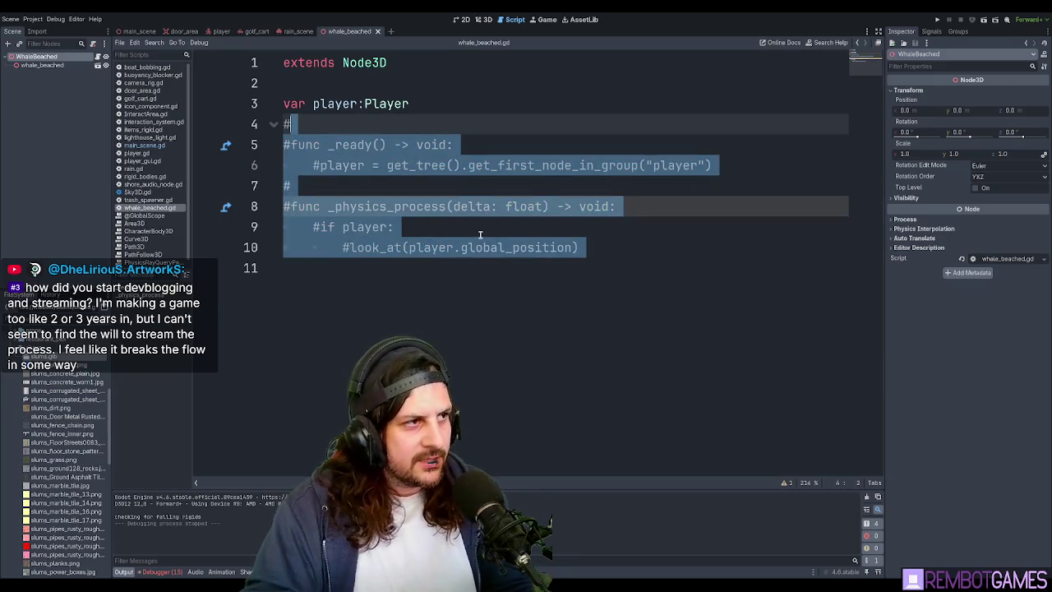
key("ctrl+k")
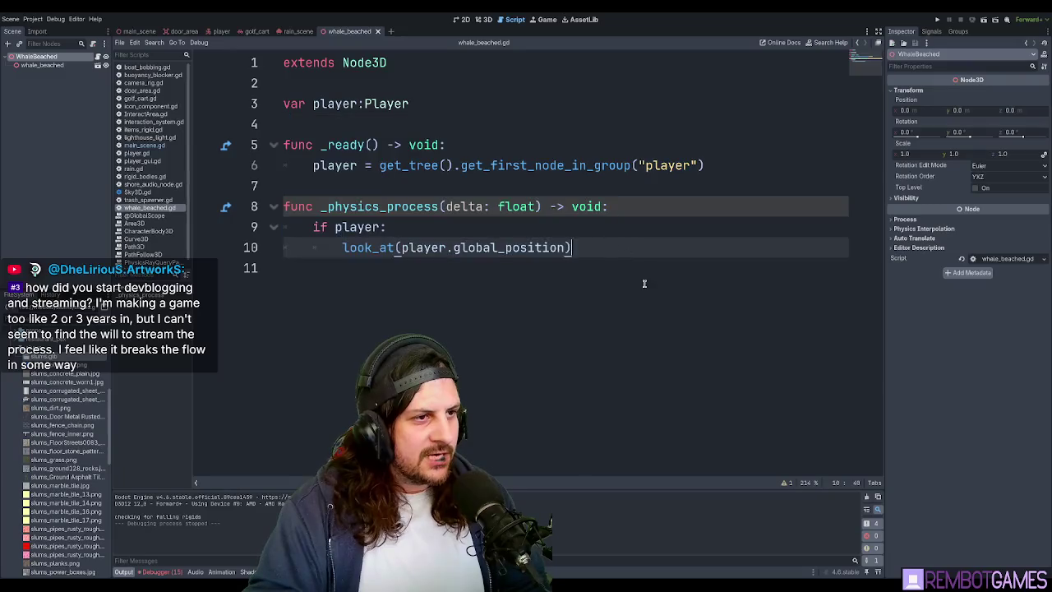
left_click_drag(644, 282, 245, 105)
key("ctrl+k")
left_click(415, 203)
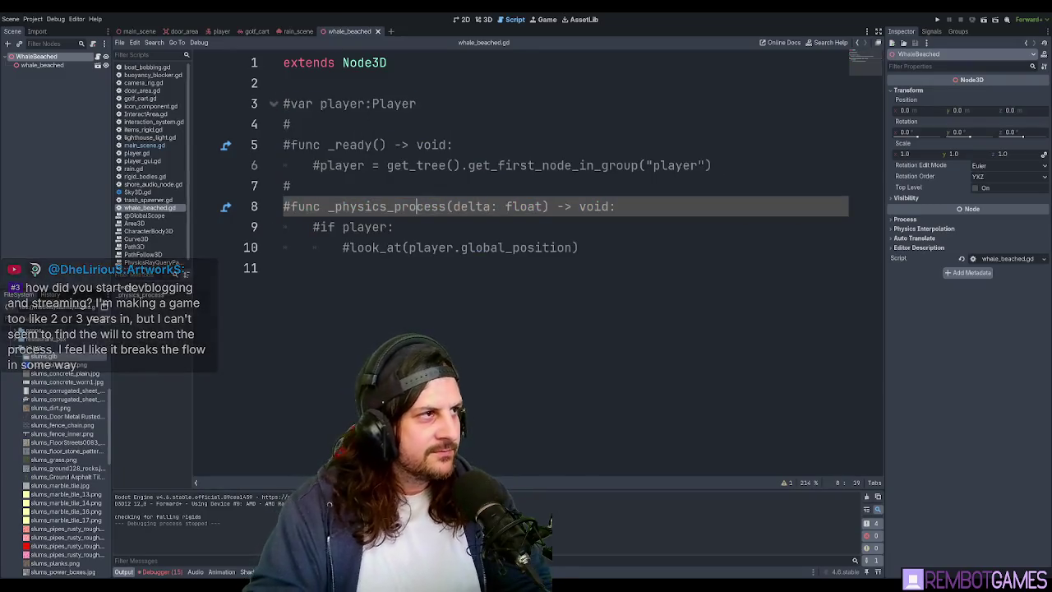
Show main_scene in the 3D view and fly the camera to the slum village.
left_click(140, 31)
left_click(481, 20)
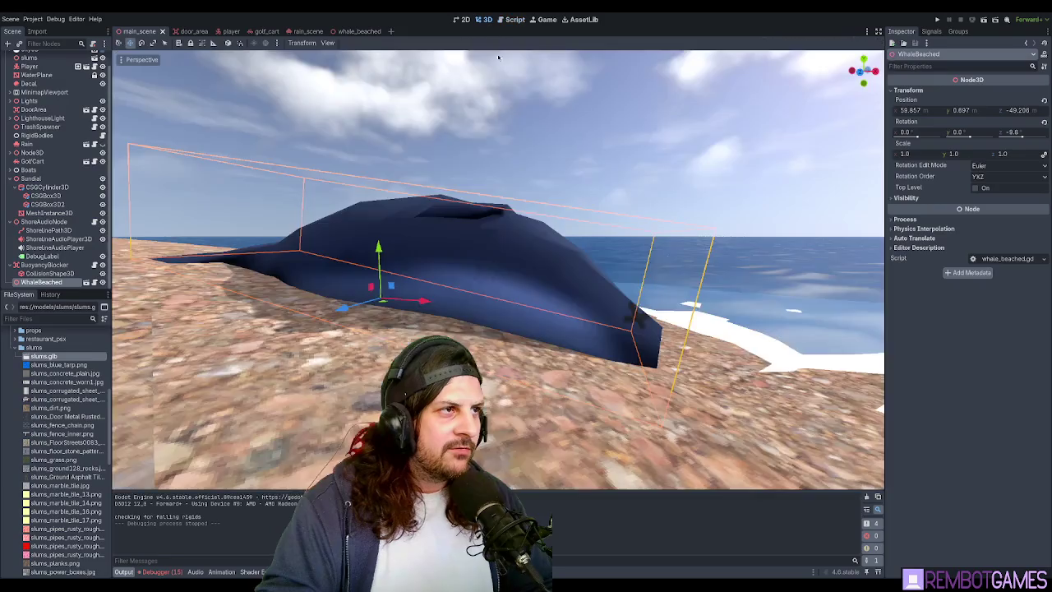
scroll(394, 306, "down", 10)
right_click_drag(394, 307, 394, 306)
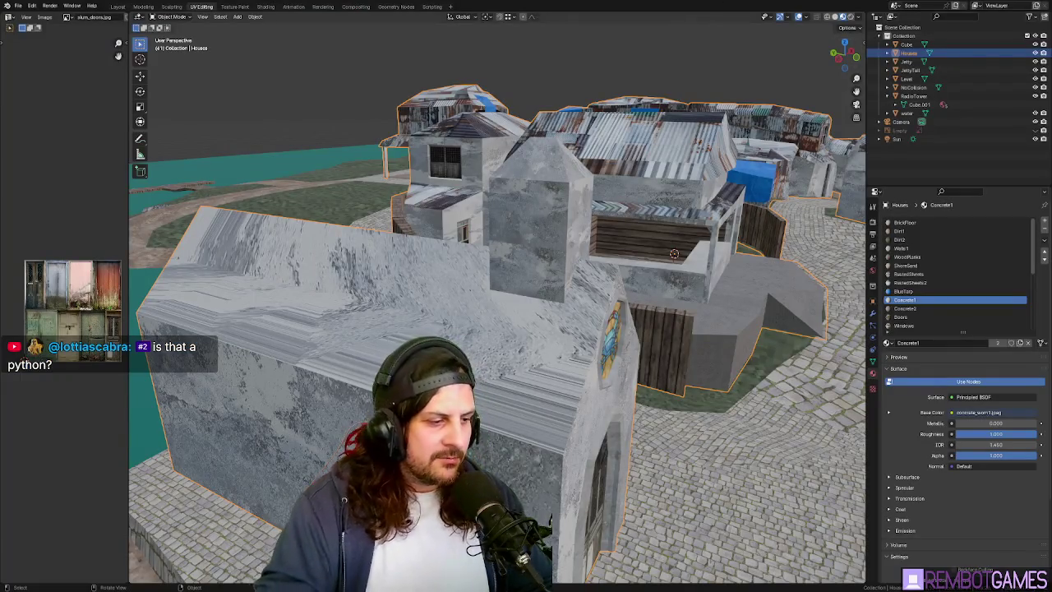
mouse_move(578, 246)
middle_mouse_down()
mouse_move(577, 218)
mouse_move(540, 259)
middle_mouse_up()
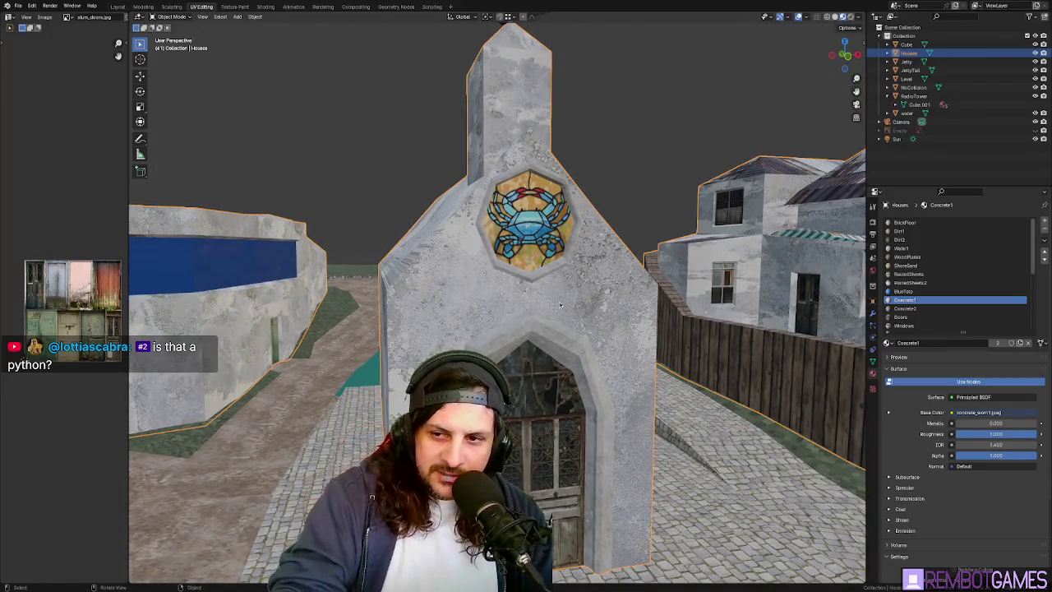
mouse_move(561, 305)
middle_mouse_down()
mouse_move(532, 312)
mouse_move(562, 311)
middle_mouse_up()
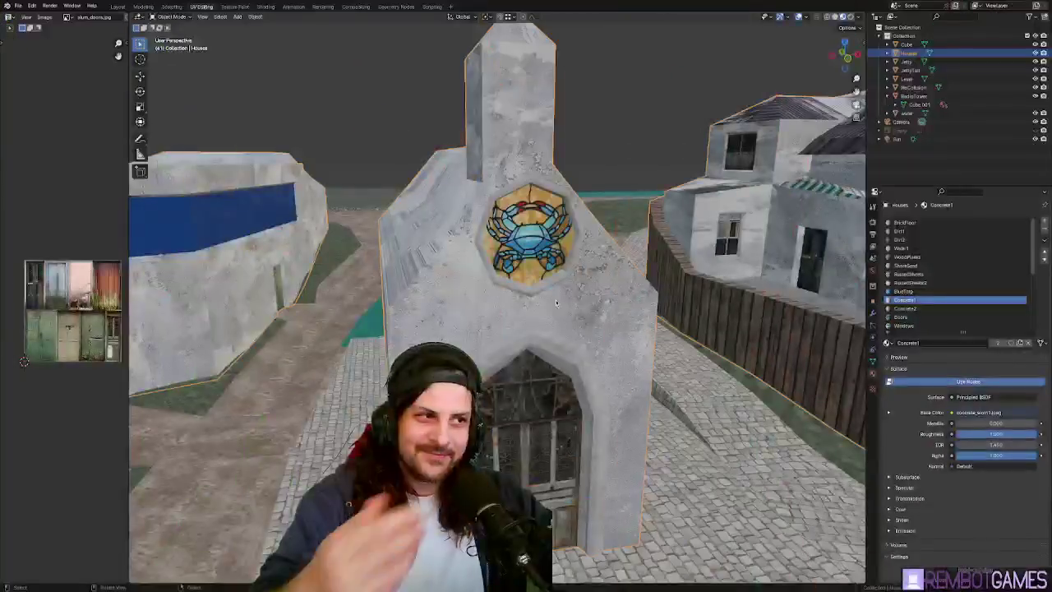
mouse_move(569, 348)
middle_mouse_down()
mouse_move(411, 285)
mouse_move(384, 497)
middle_mouse_up()
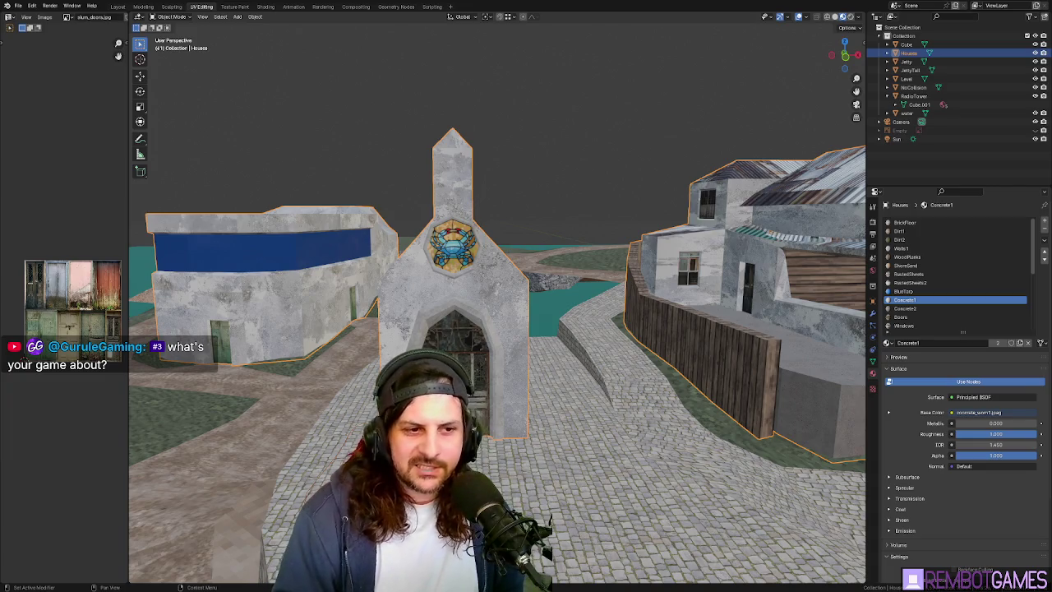
mouse_move(460, 435)
middle_mouse_down()
mouse_move(520, 439)
mouse_move(651, 355)
middle_mouse_up()
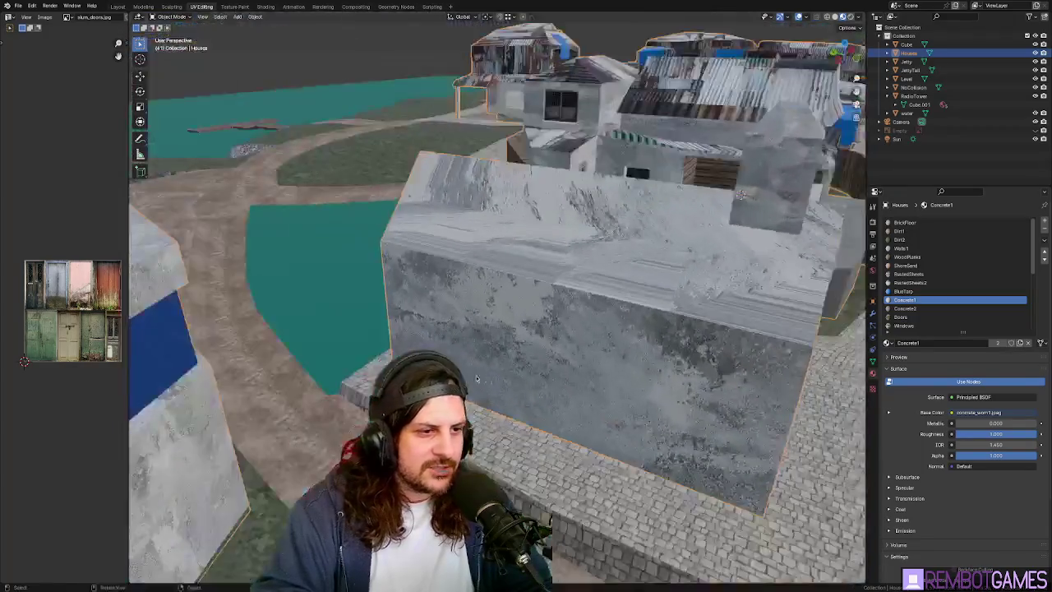
mouse_move(651, 355)
middle_mouse_down()
mouse_move(507, 400)
mouse_move(493, 370)
middle_mouse_up()
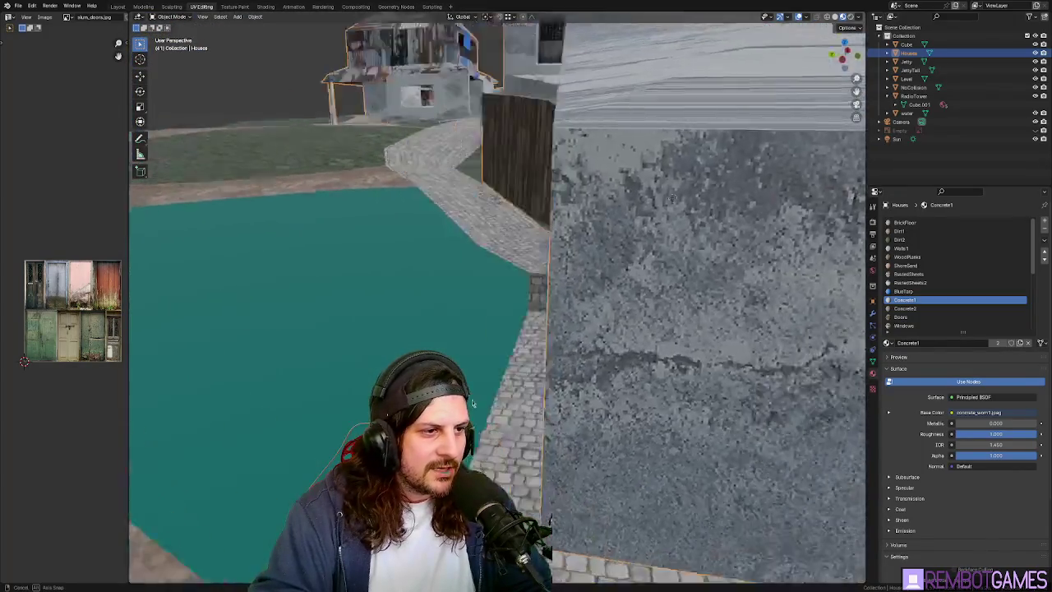
Enter Edit Mode on Level, select the teal area's edge and view from the top.
key("Tab")
left_click(412, 336)
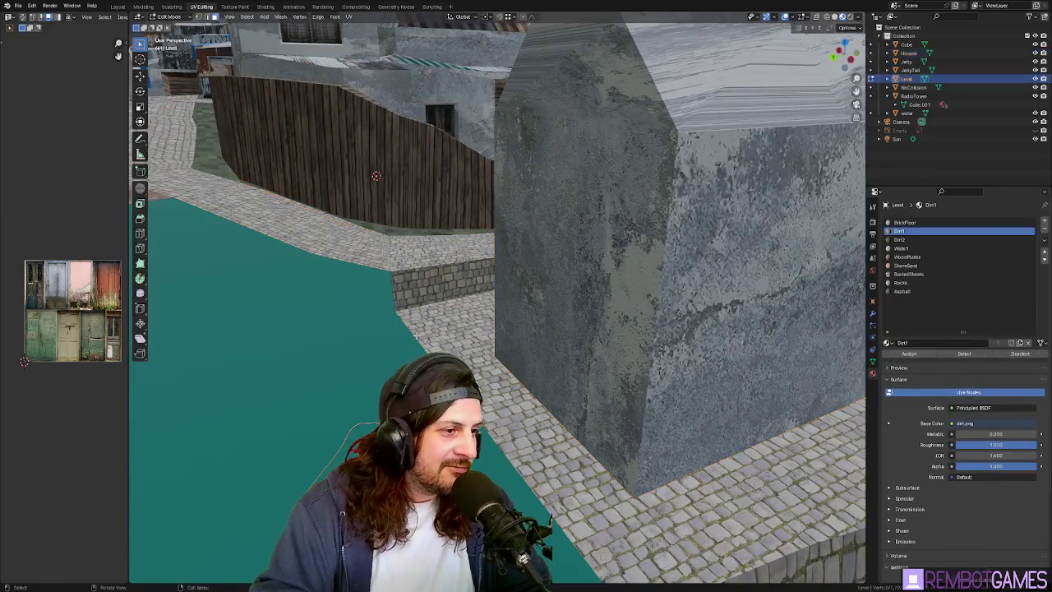
left_click(412, 337, "shift")
left_click(412, 337, "shift")
left_click(412, 337, "shift")
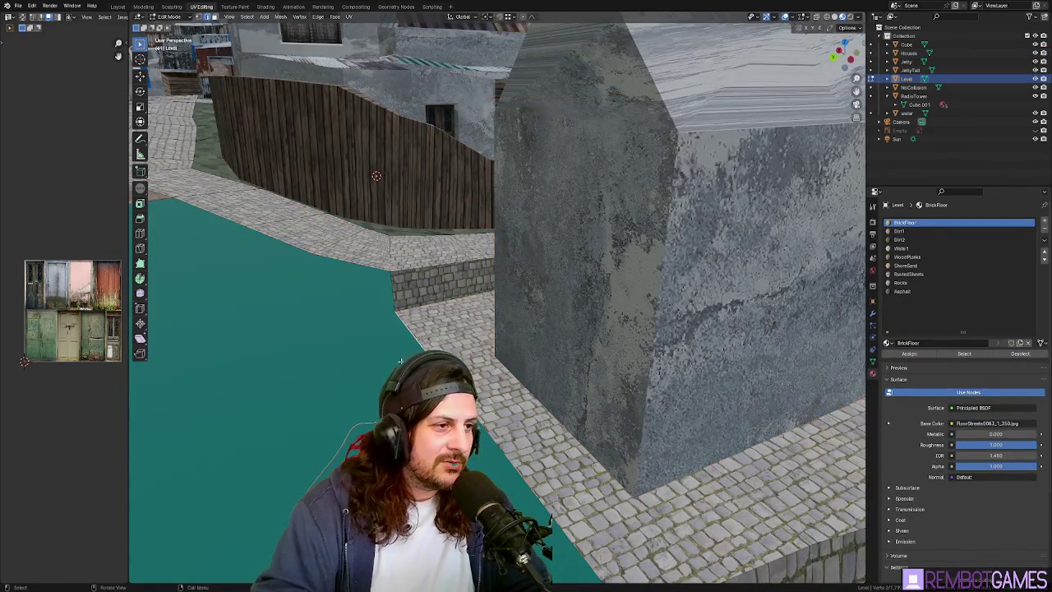
mouse_move(413, 337)
middle_mouse_down()
mouse_move(374, 381)
mouse_move(536, 321)
middle_mouse_up()
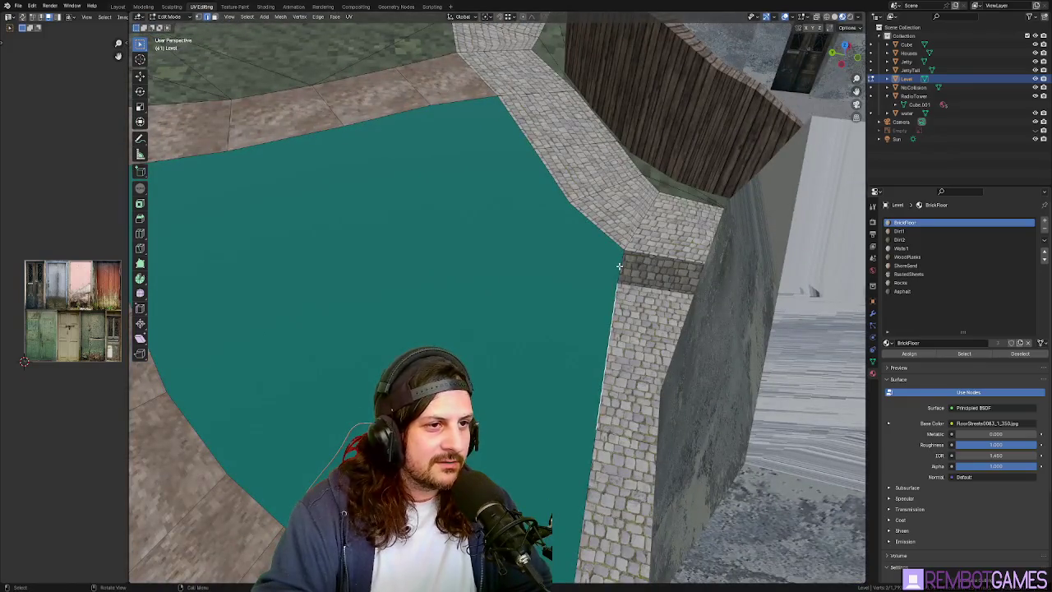
middle_click_drag(618, 266, 570, 298)
key("grave")
left_click(570, 244)
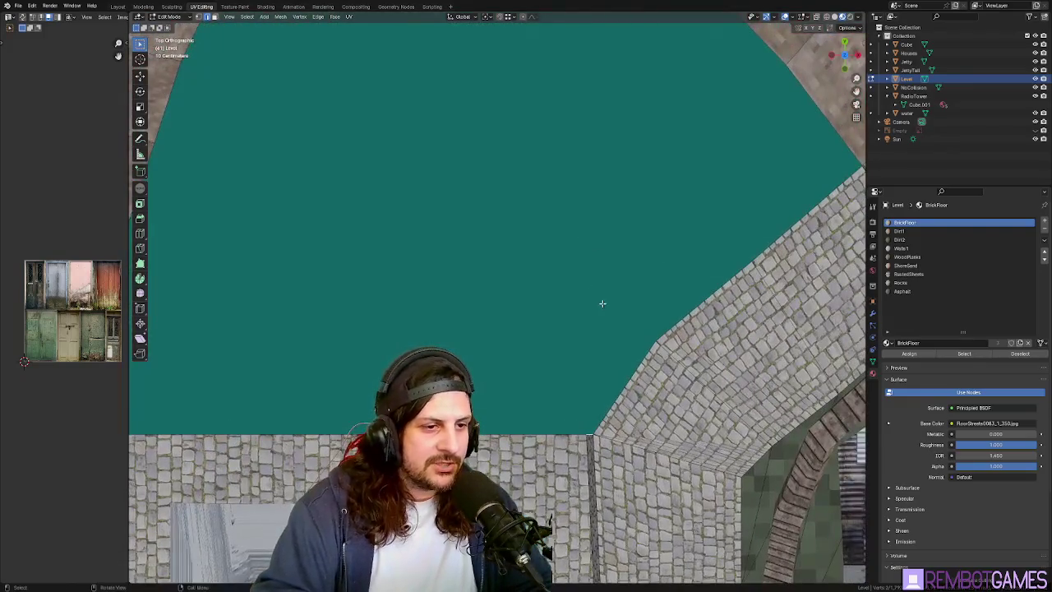
Move the edge, extrude it upward along Z beside the walkway, then leave Edit Mode.
key("g")
left_click(666, 222)
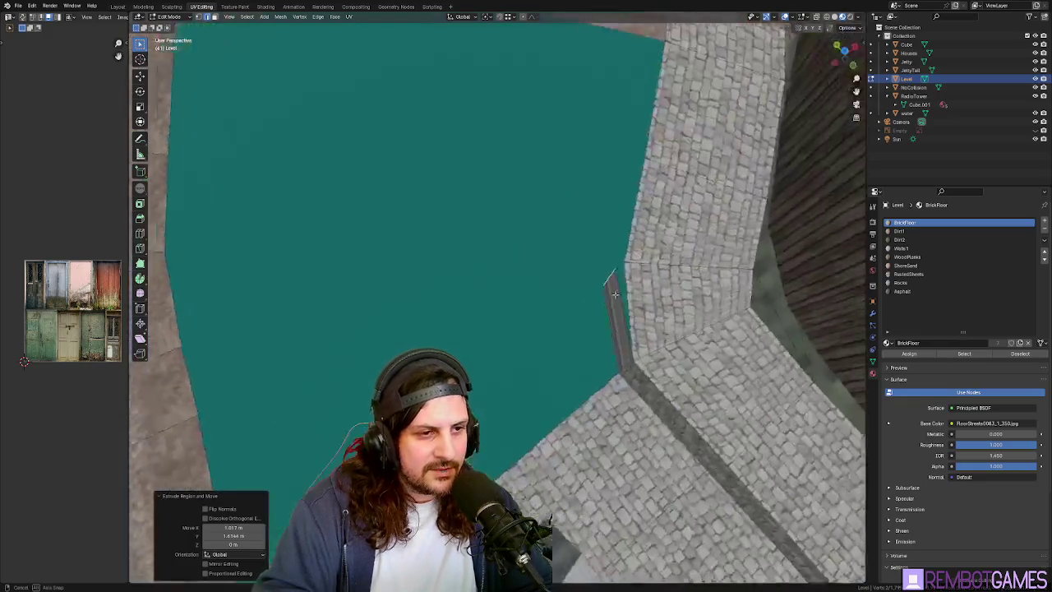
mouse_move(667, 222)
middle_mouse_down()
mouse_move(486, 290)
mouse_move(482, 329)
mouse_move(205, 295)
mouse_move(456, 313)
mouse_move(549, 376)
middle_mouse_up()
key("g")
key("z")
left_click(205, 295)
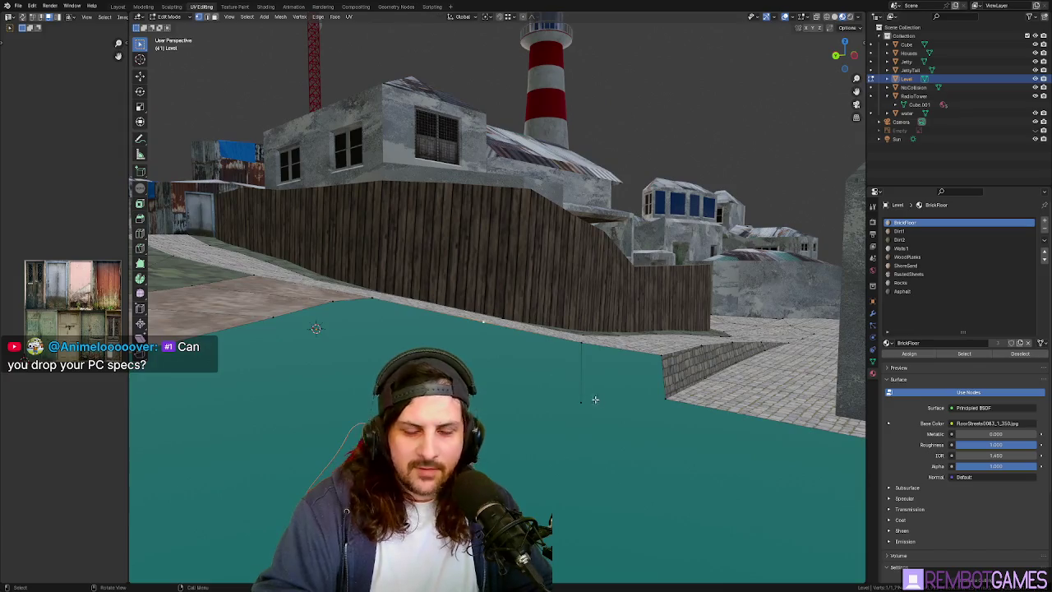
mouse_move(582, 406)
middle_mouse_down()
mouse_move(526, 338)
mouse_move(567, 361)
mouse_move(587, 345)
mouse_move(717, 430)
mouse_move(694, 439)
mouse_move(695, 430)
mouse_move(603, 380)
mouse_move(556, 415)
middle_mouse_up()
left_click(526, 338)
key("Tab")
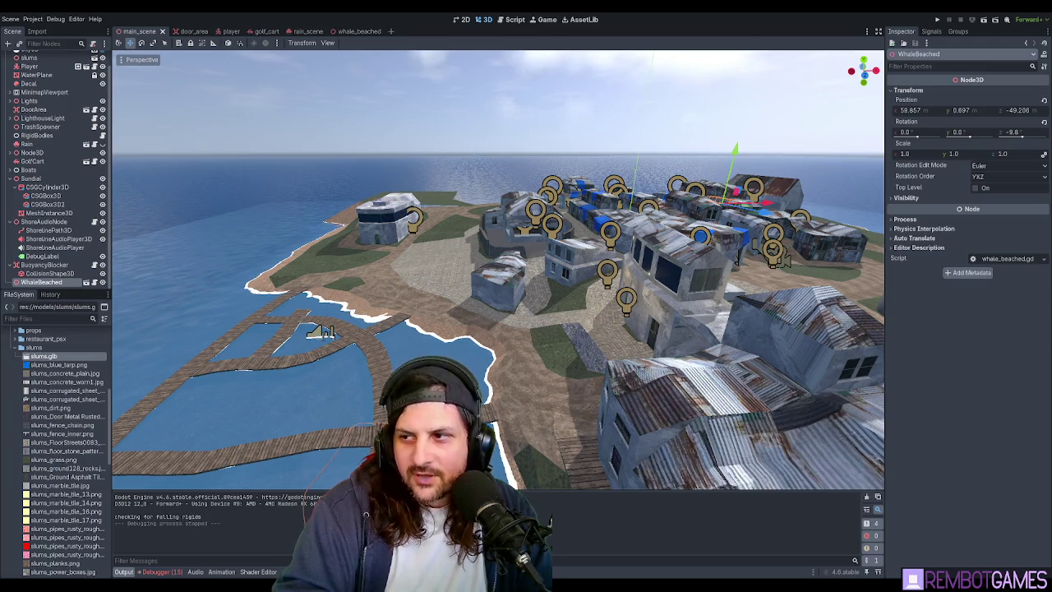
Open whale_beached.gd and review its commented code, including the :Player type hint.
left_click(513, 19)
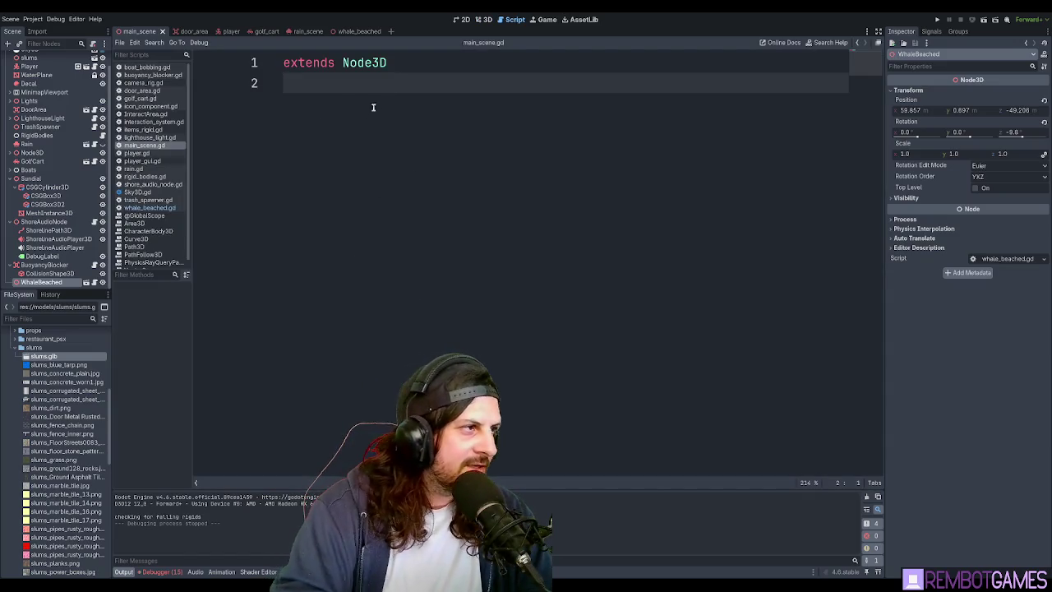
left_click(150, 208)
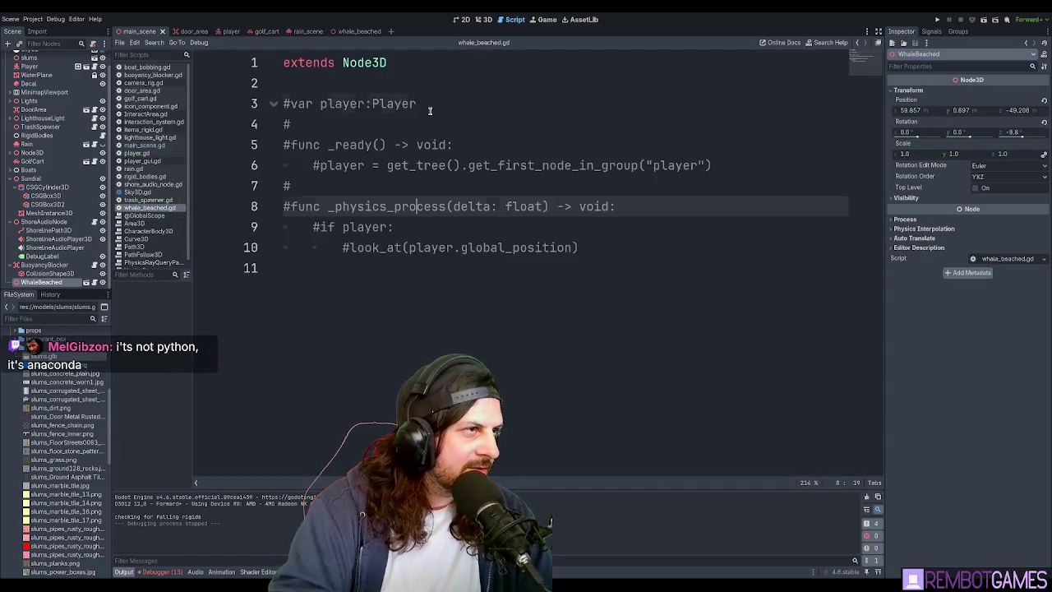
left_click(551, 198)
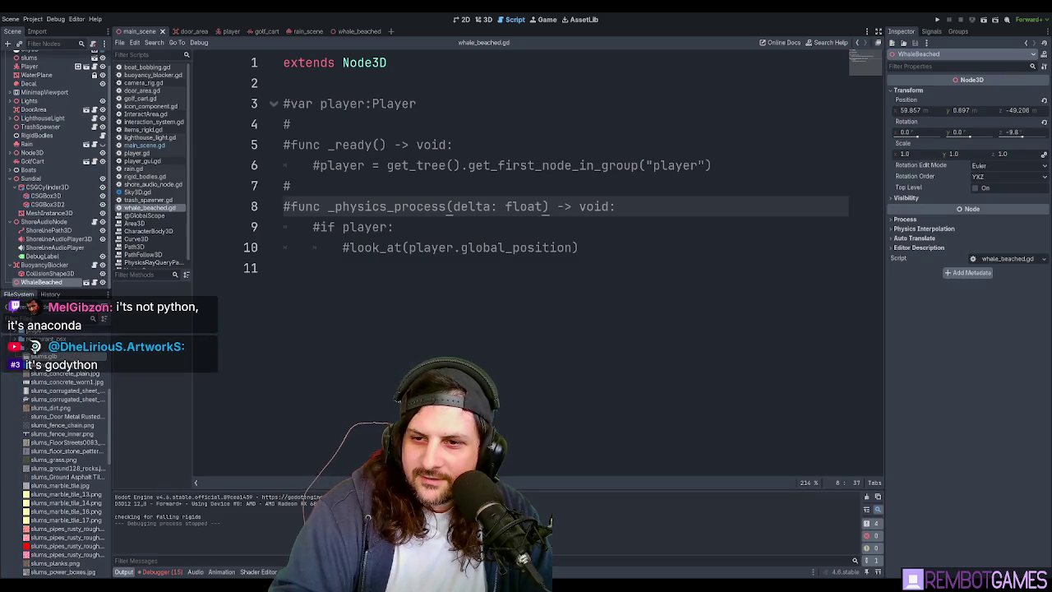
left_click(618, 299)
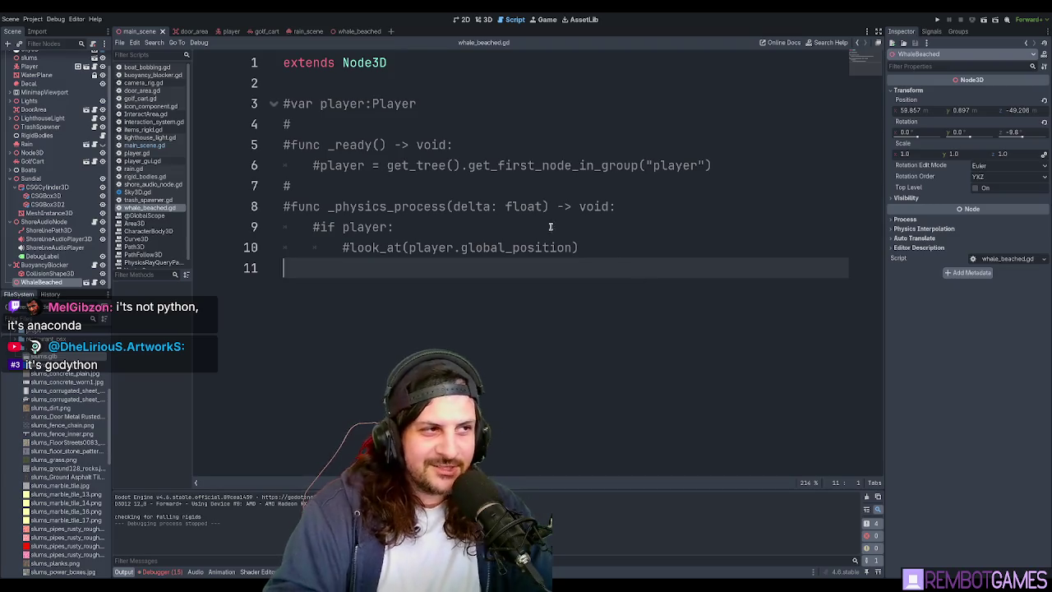
left_click(460, 105)
left_click(462, 86)
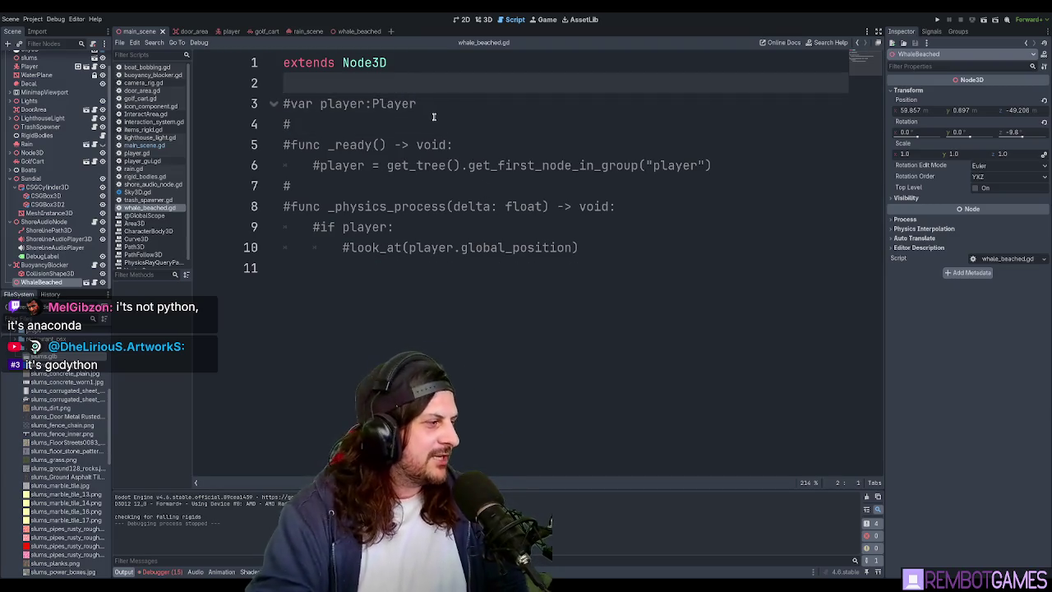
left_click(352, 103)
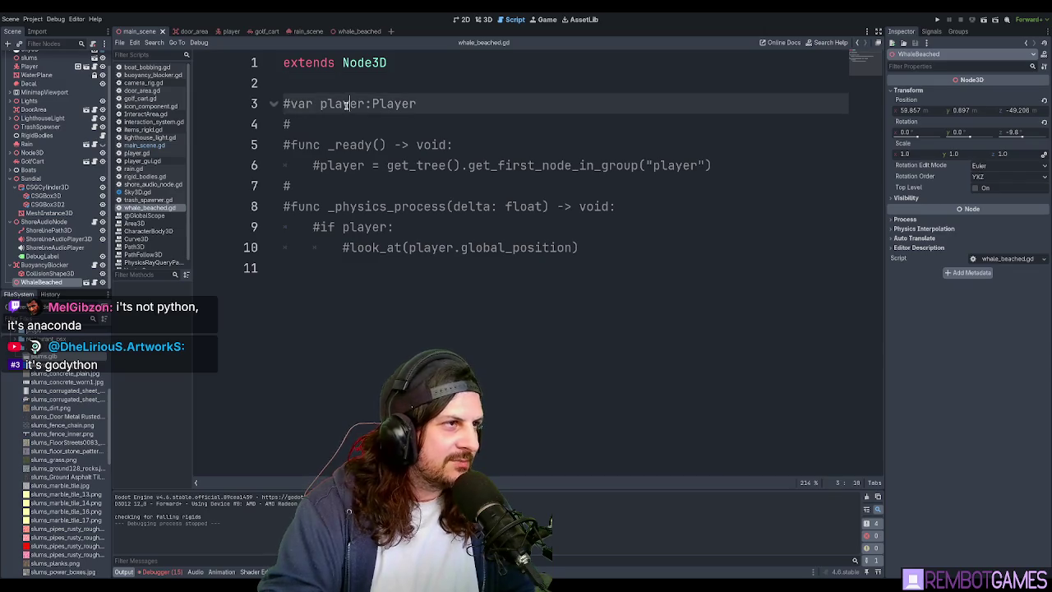
left_click_drag(365, 103, 444, 104)
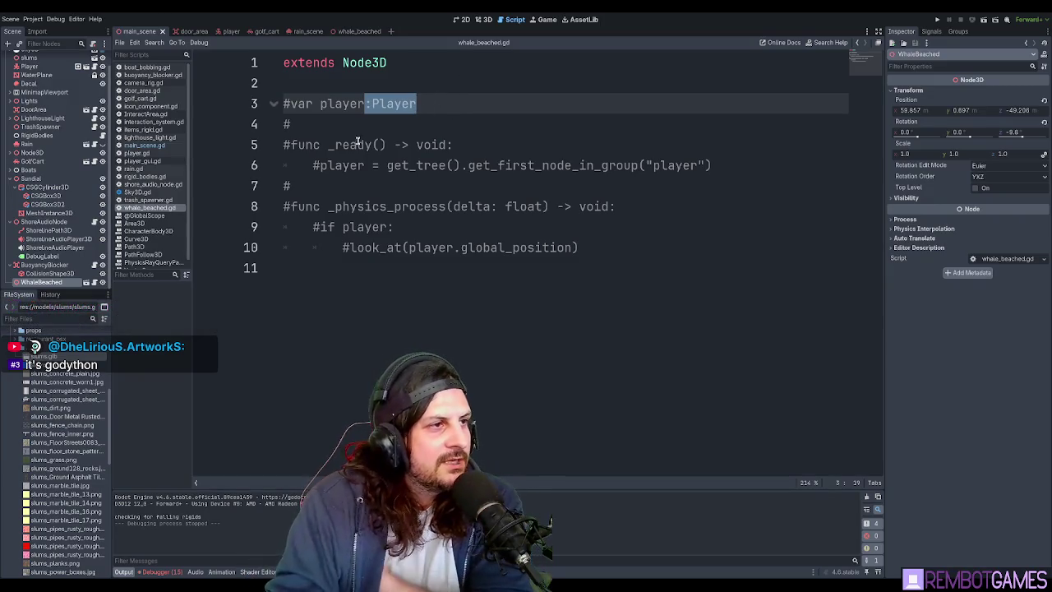
left_click(424, 105)
left_click(359, 144)
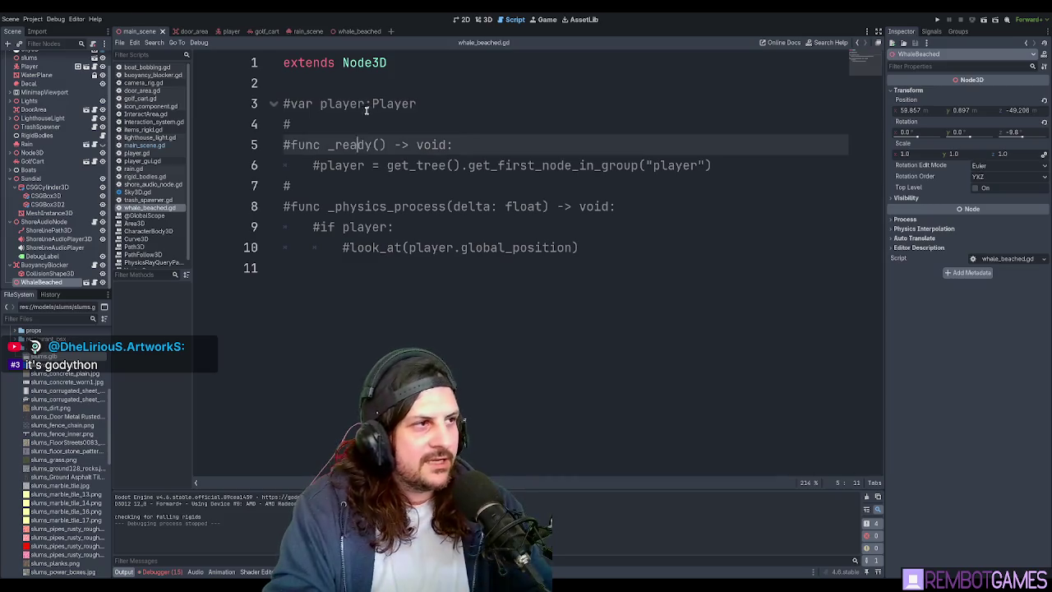
left_click(365, 103)
Uncomment lines 3–10 with Ctrl+K so the player lookup and look_at code run.
left_click_drag(433, 272, 244, 101)
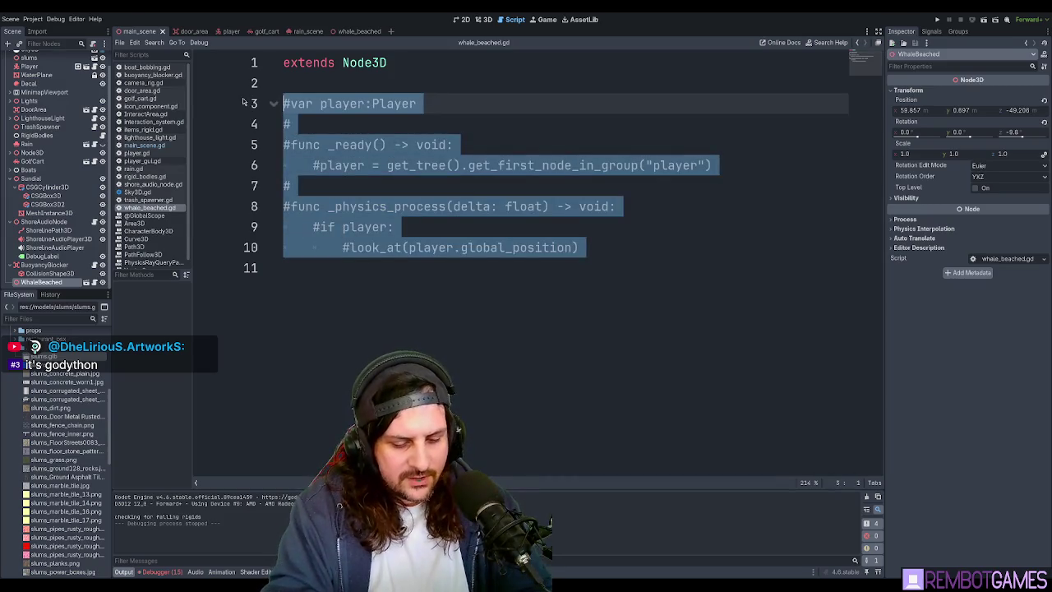
key("ctrl+k")
left_click(358, 165)
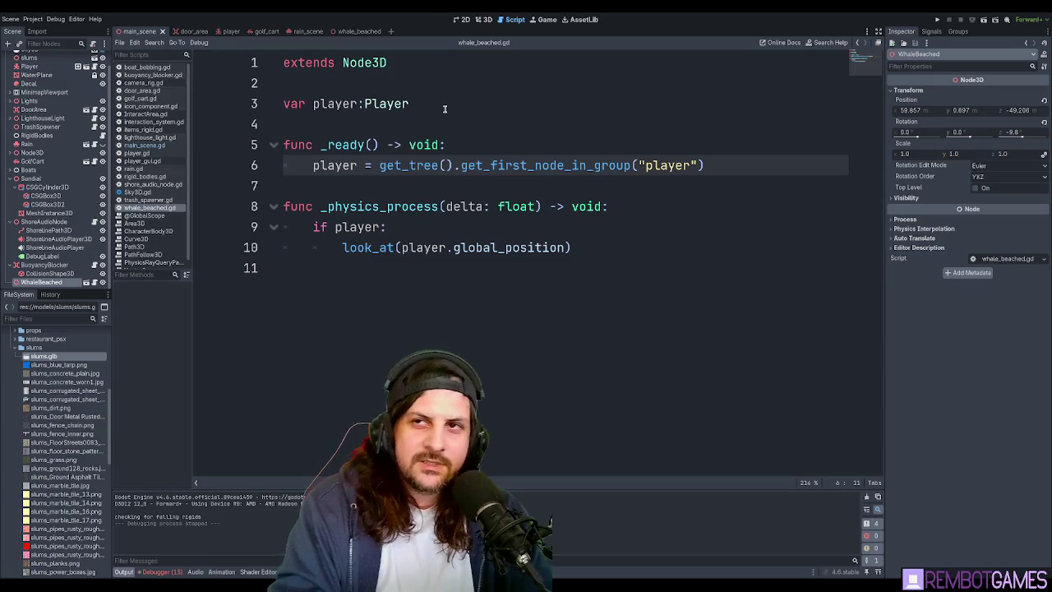
left_click(444, 109)
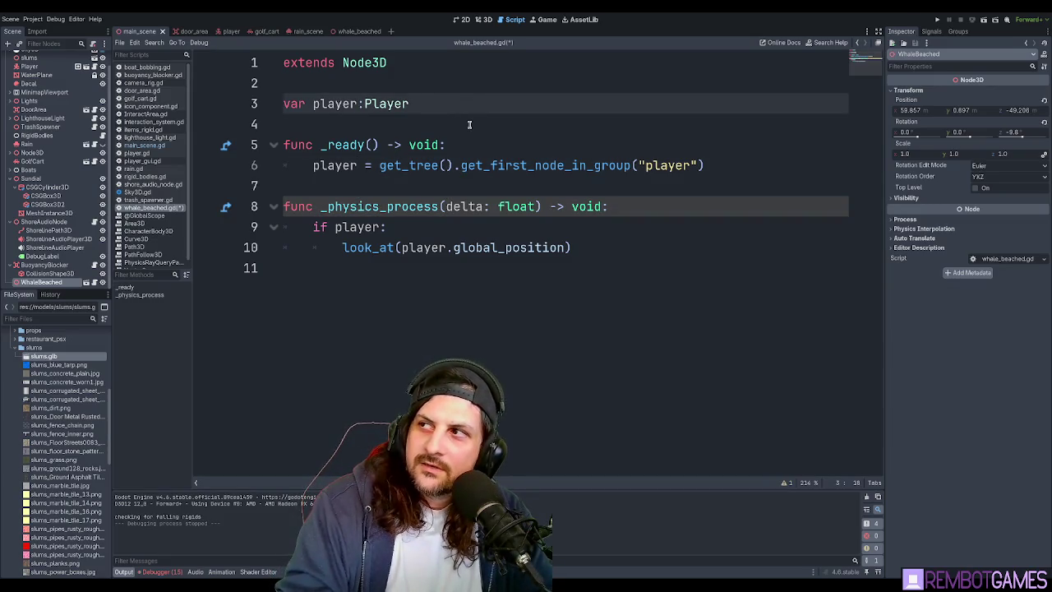
key("ctrl+z")
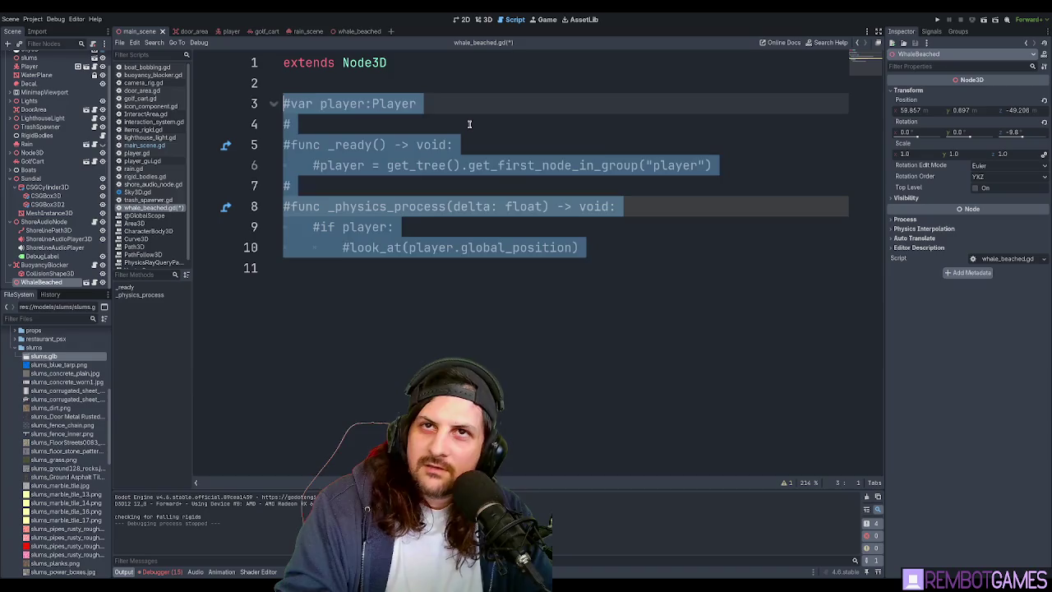
key("ctrl+k")
left_click(630, 299)
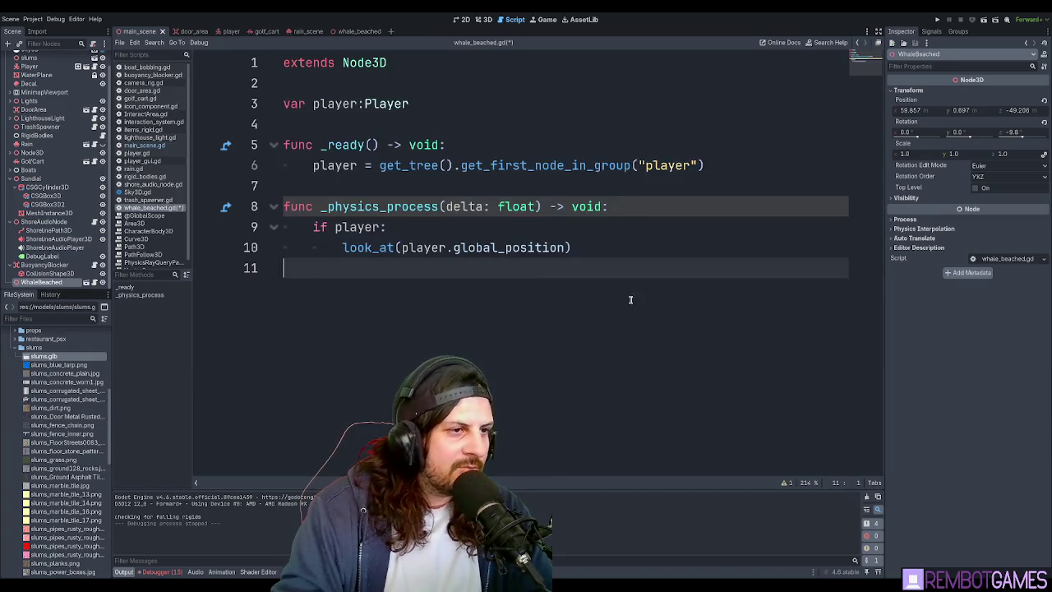
Type demo lines a = 123, a = 2.4 and a = "b", indented into the physics function.
key("Return")
key("Return")
type("a = 123")
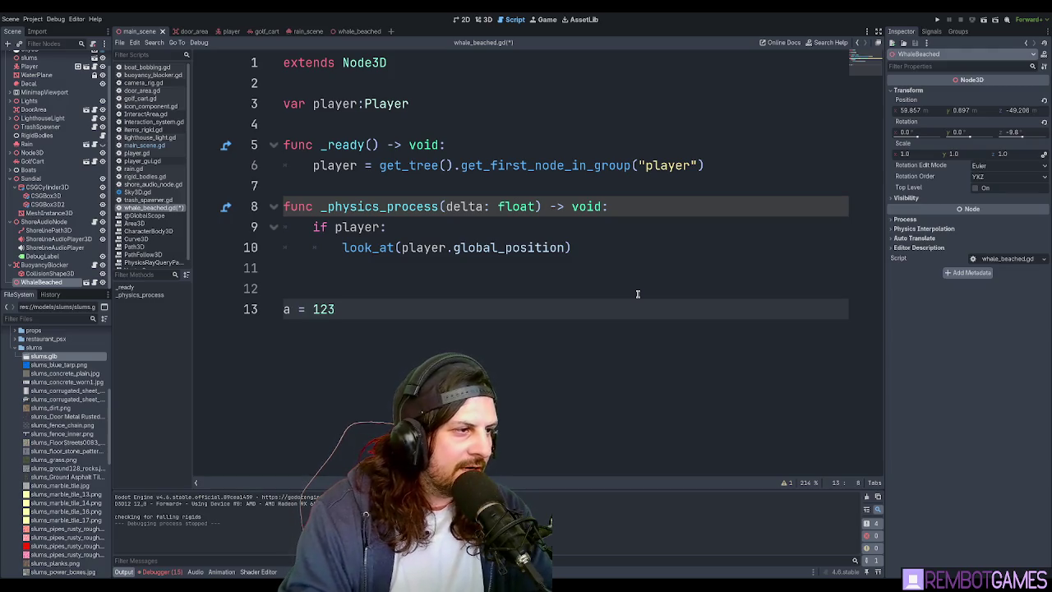
key("Return")
type("a = 2/4")
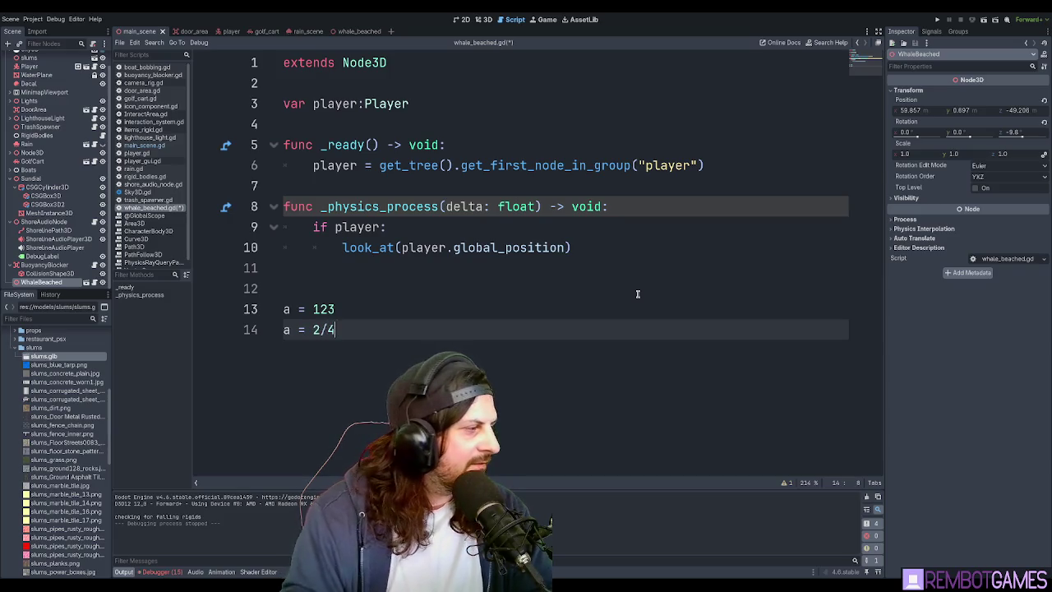
key("BackSpace")
key("BackSpace")
type(".4")
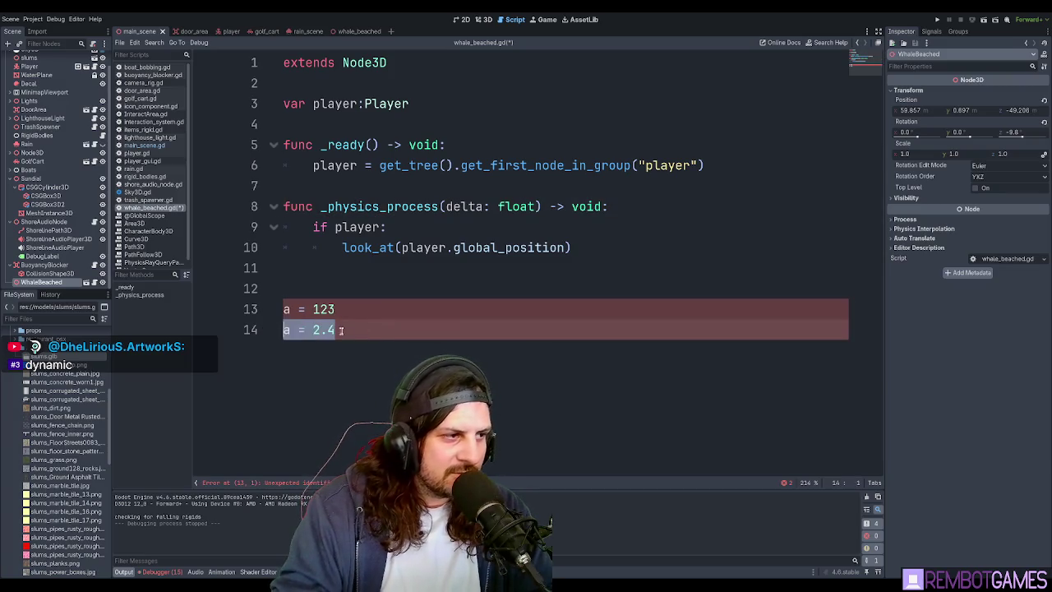
key("Return")
type("a")
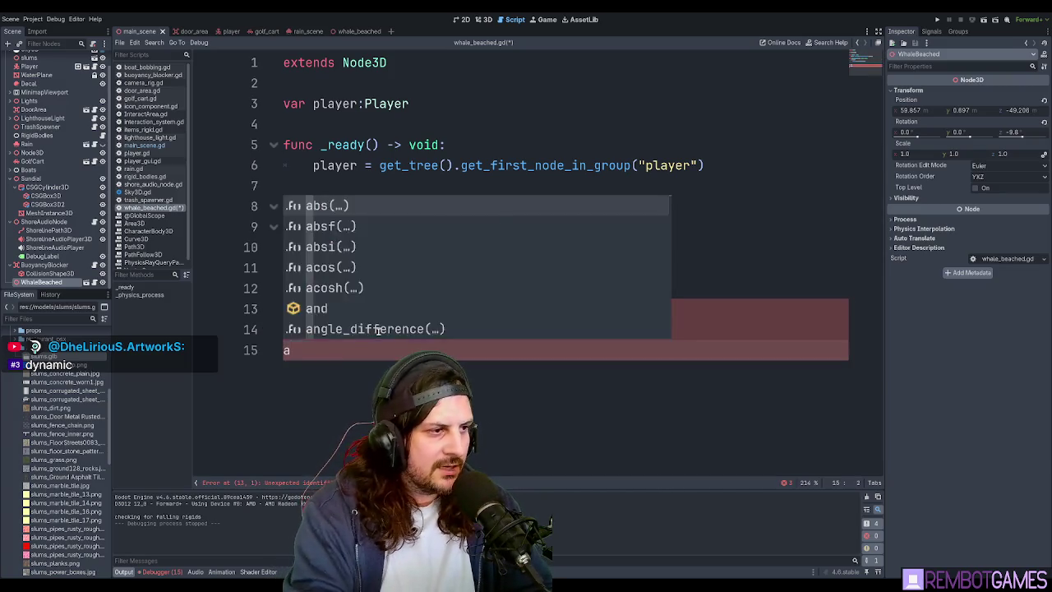
type(" =-")
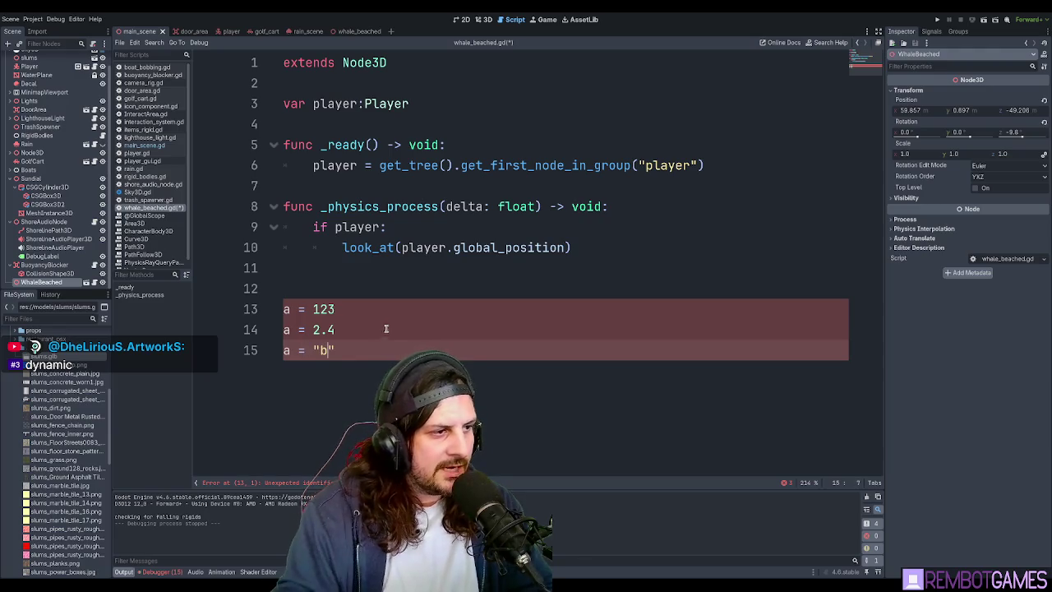
left_click_drag(362, 357, 247, 306)
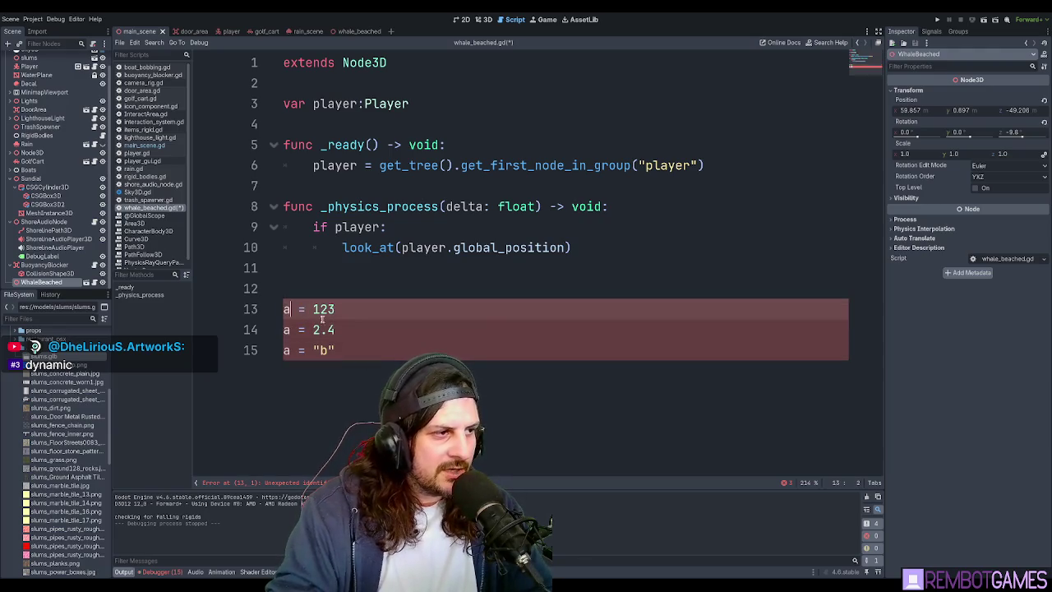
key("Tab")
Add a var a:int declaration below the player variable and tidy the surrounding blank lines.
left_click(371, 130)
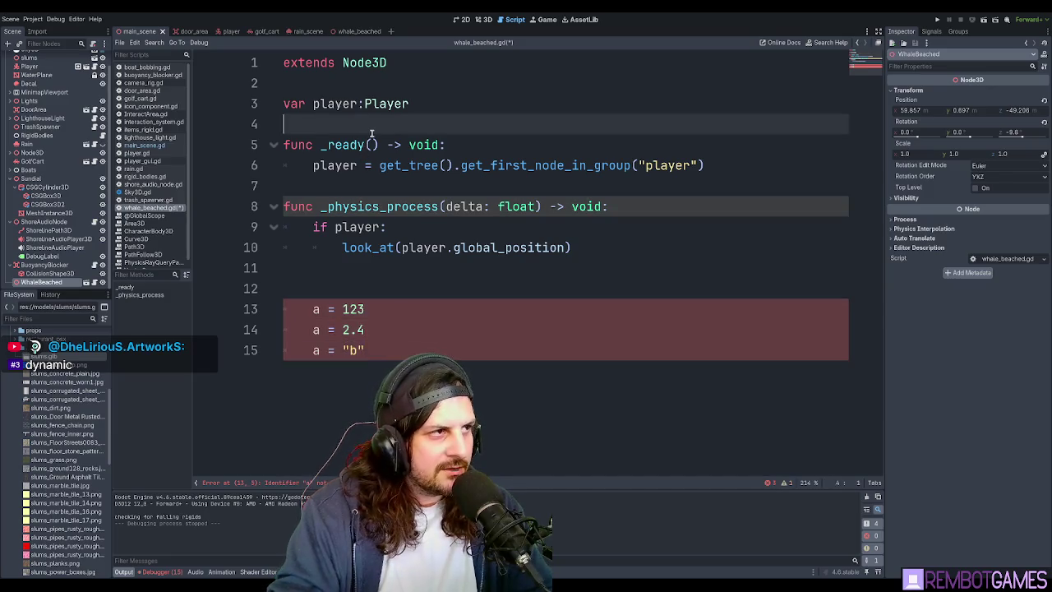
key("Return")
key("Up")
type("v")
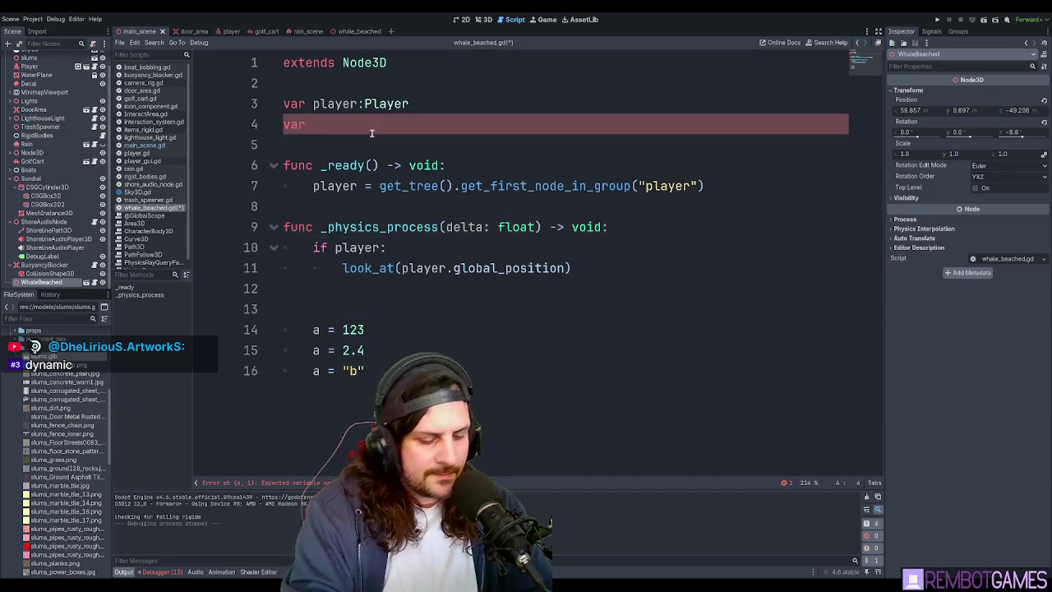
type("a")
left_click(360, 317)
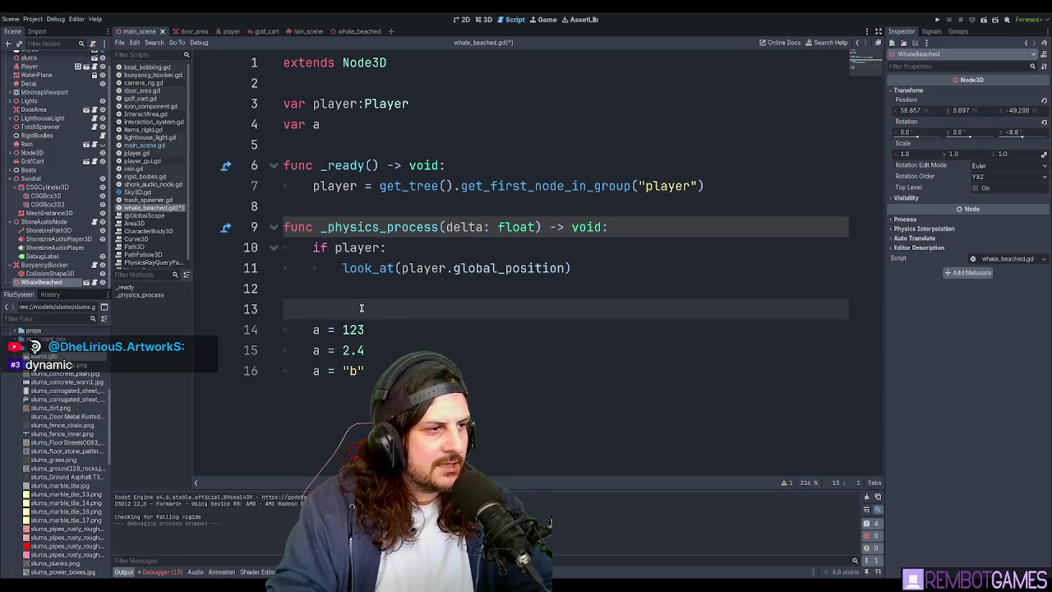
key("BackSpace")
key("BackSpace")
left_click(411, 318)
key("ctrl+z")
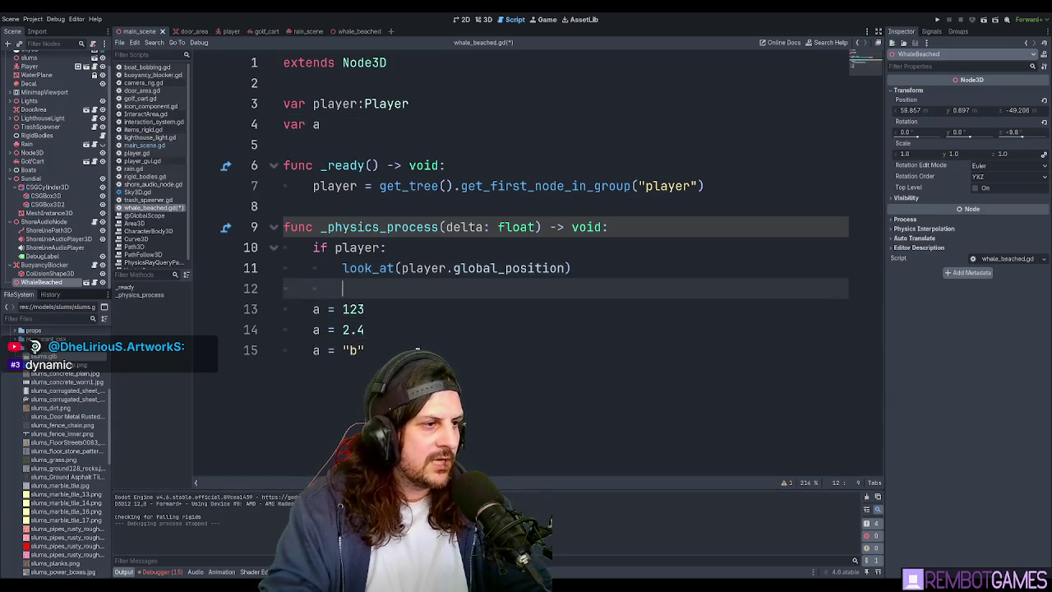
type(":int")
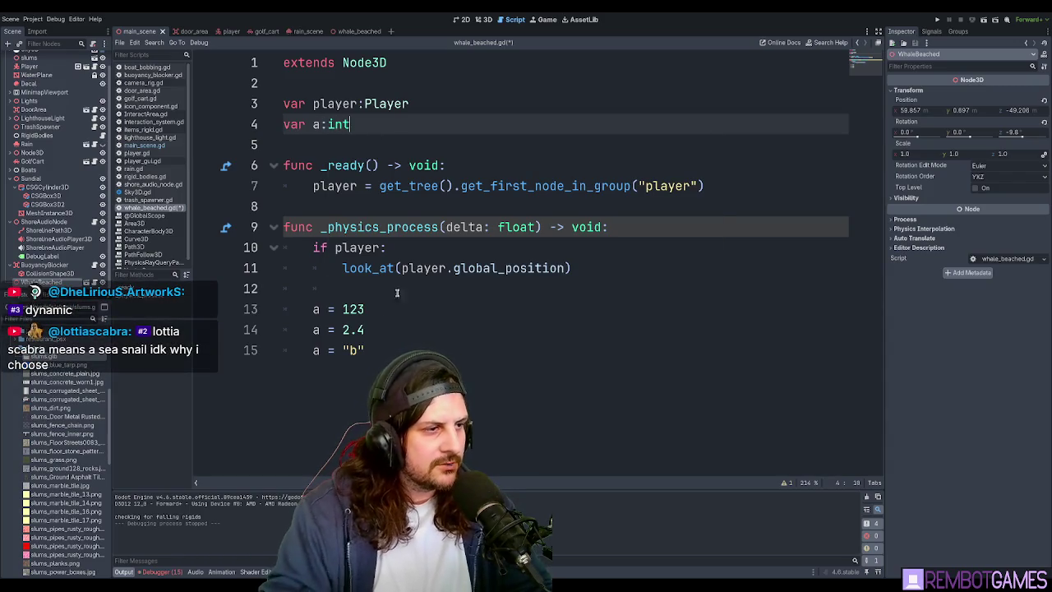
Delete the var a declaration and demo a = lines, then save whale_beached.gd.
left_click(375, 328)
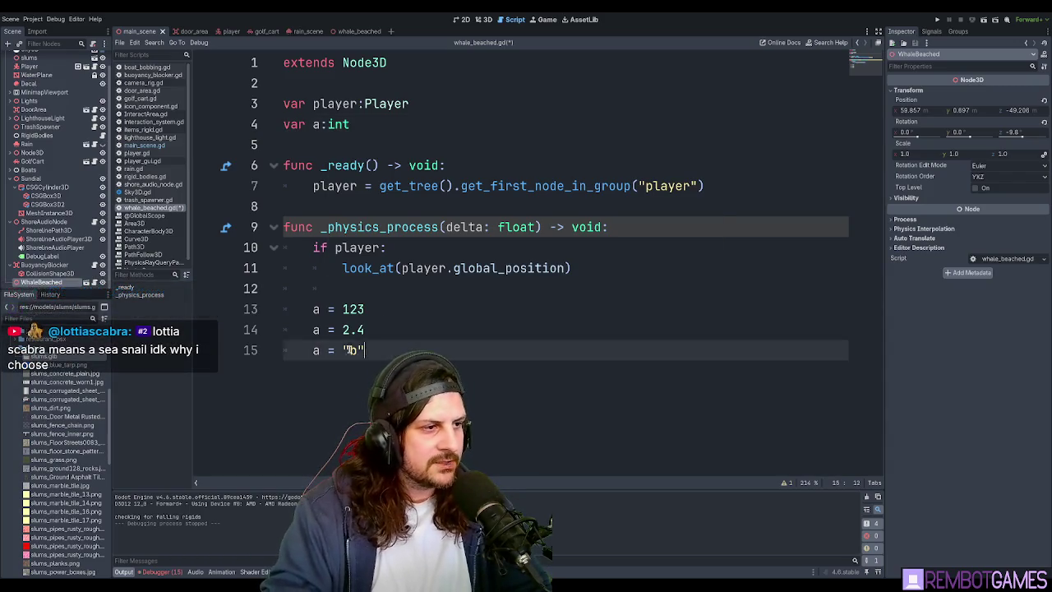
left_click_drag(283, 304, 458, 353)
left_click(375, 327)
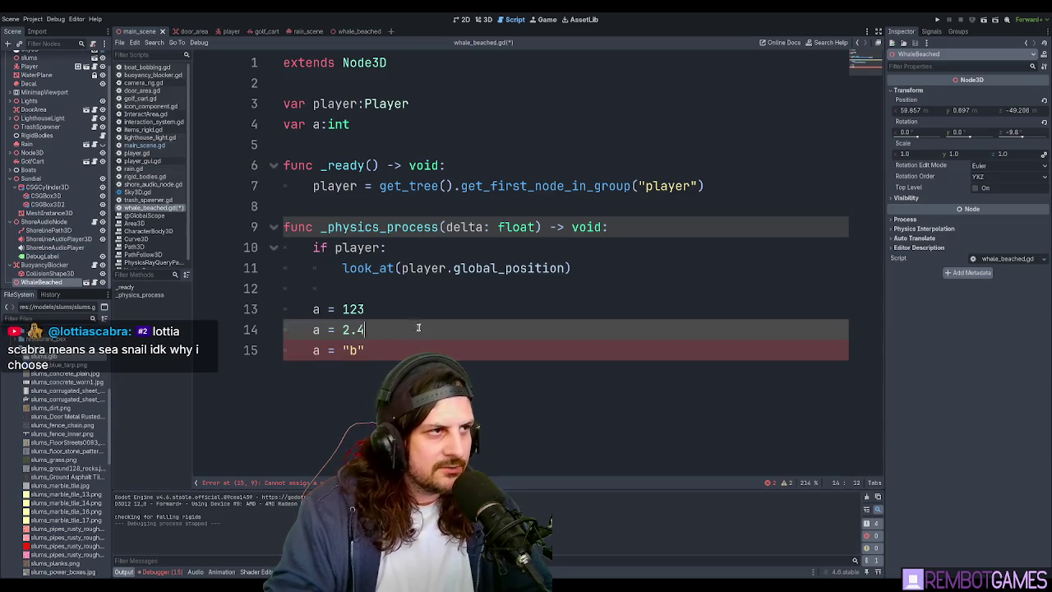
left_click(351, 124)
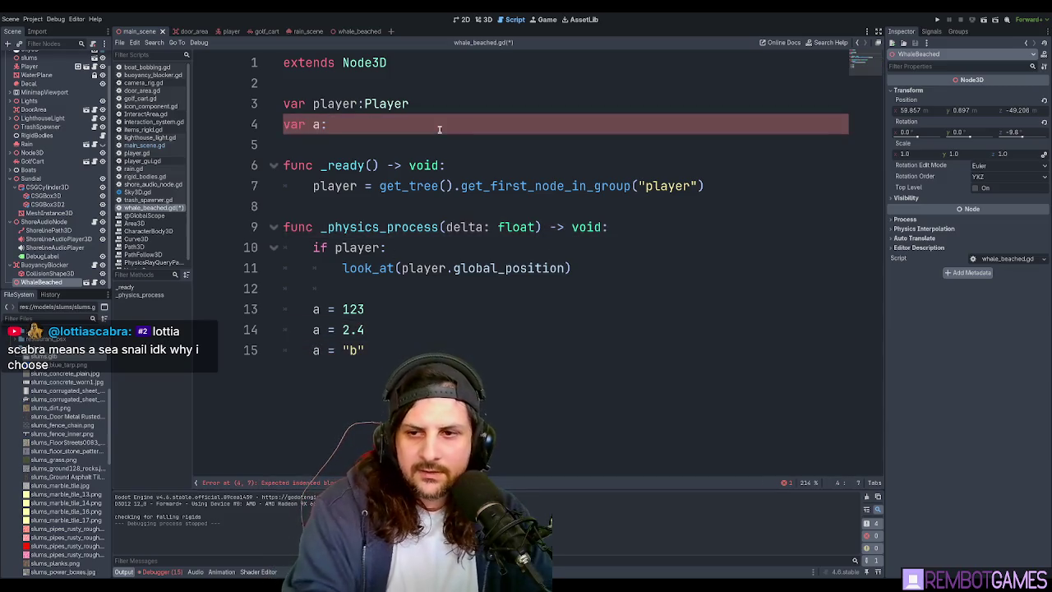
key("BackSpace")
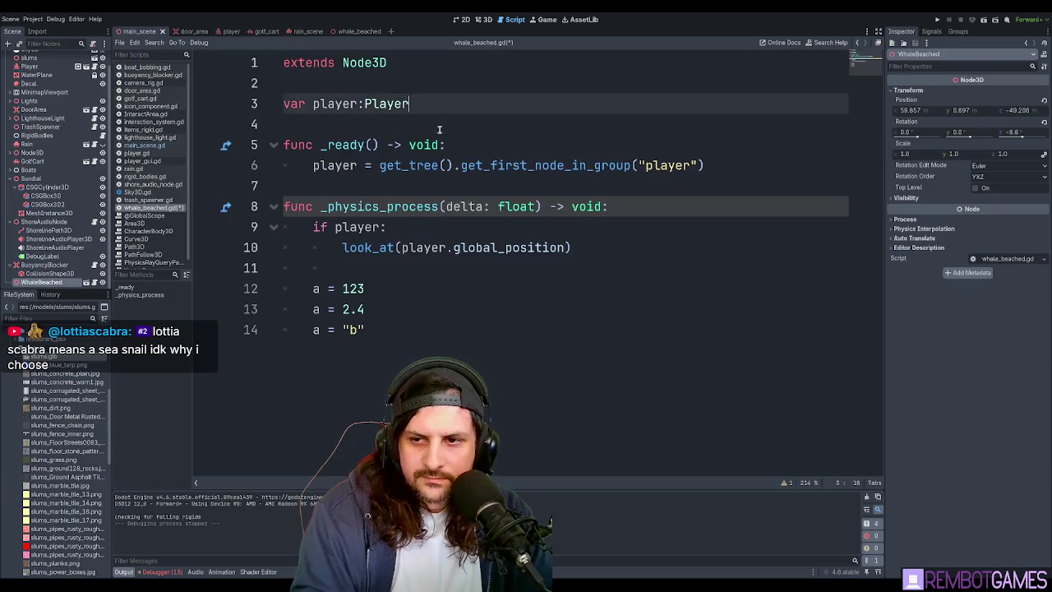
left_click(507, 293)
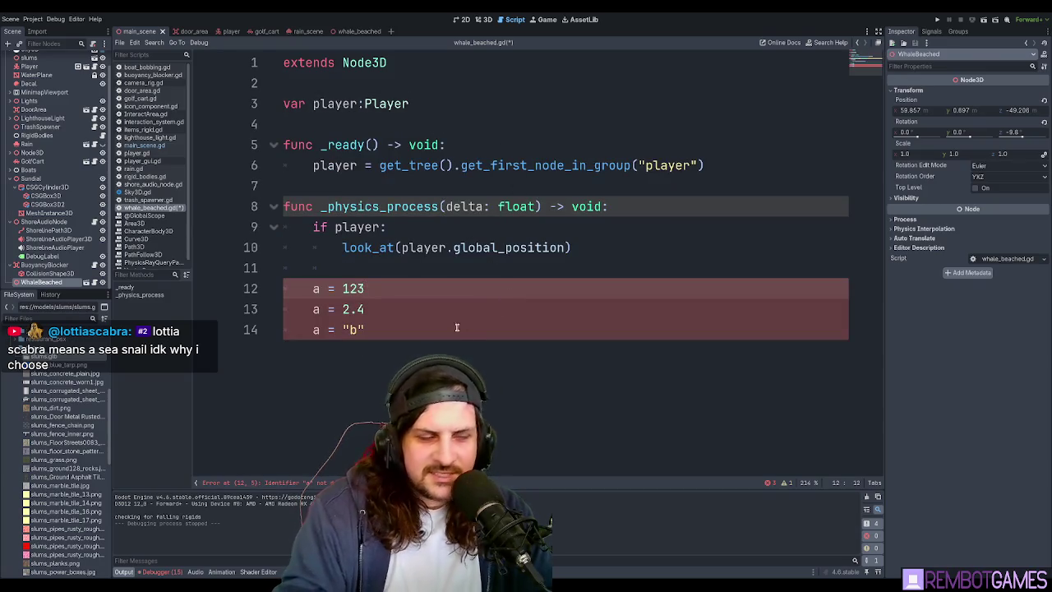
left_click_drag(457, 327, 534, 267)
key("BackSpace")
key("BackSpace")
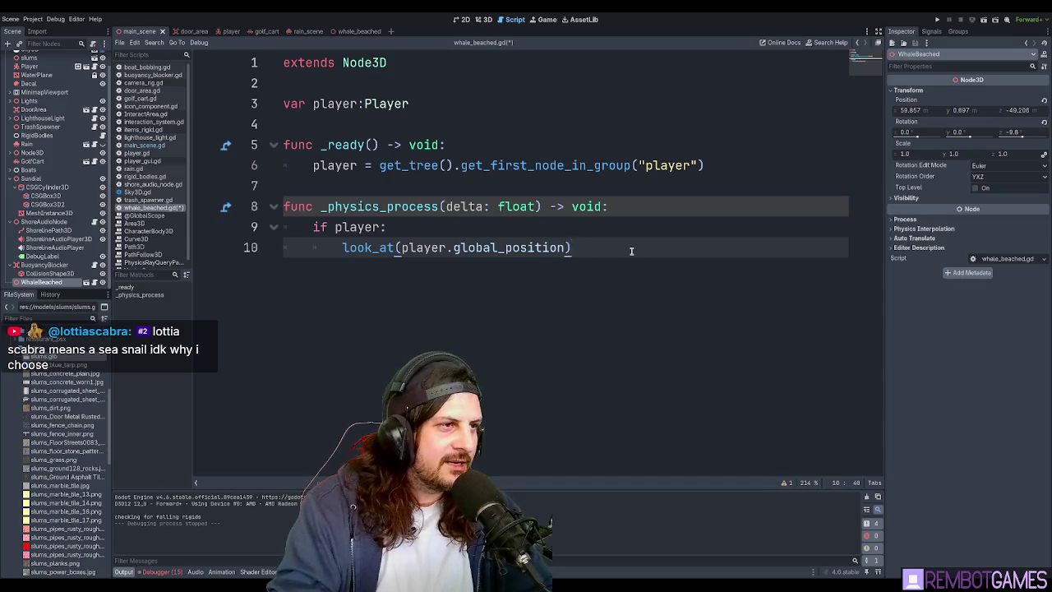
key("ctrl+s")
Close the whale_beached script and the open help pages.
mouse_move(615, 284)
left_mouse_down()
mouse_move(220, 183)
mouse_move(287, 82)
left_mouse_up()
key("BackSpace")
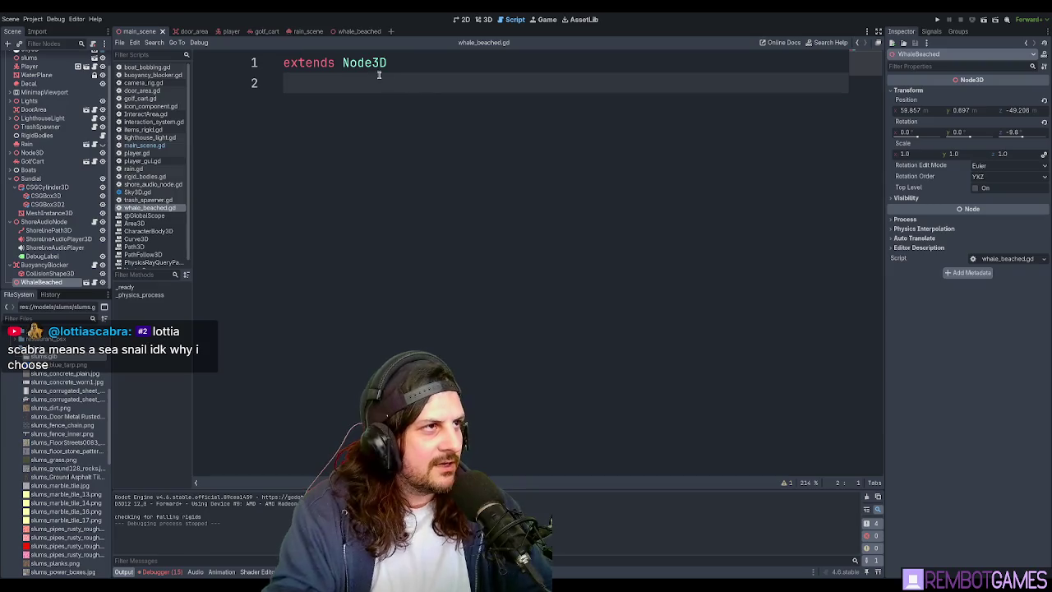
key("ctrl+w")
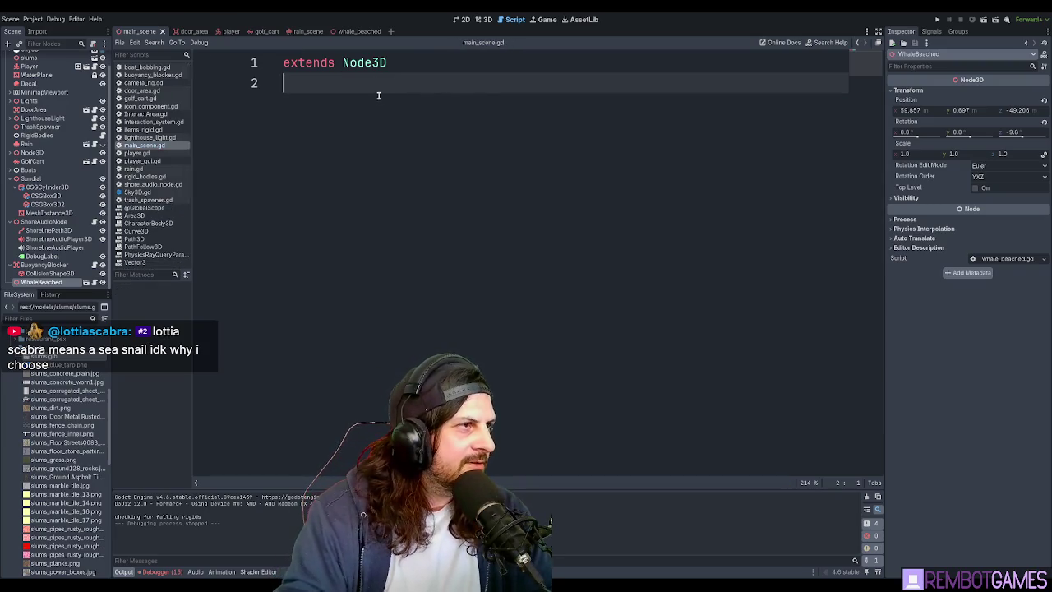
middle_click(146, 240)
middle_click(146, 240)
middle_click(146, 240)
middle_click(147, 240)
middle_click(137, 231)
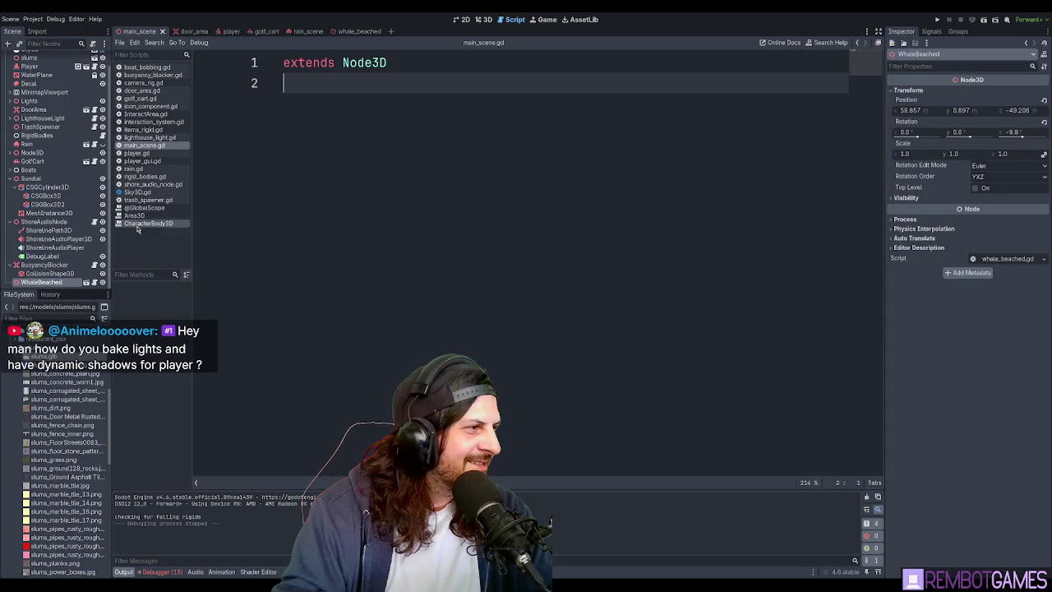
Switch to the 3D island view, save the scene, and select the MainScene root node.
left_click(483, 18)
key("ctrl+s")
mouse_move(490, 295)
middle_mouse_down()
mouse_move(444, 280)
mouse_move(598, 319)
middle_mouse_up()
scroll(42, 101, "up", 1)
left_click(31, 56)
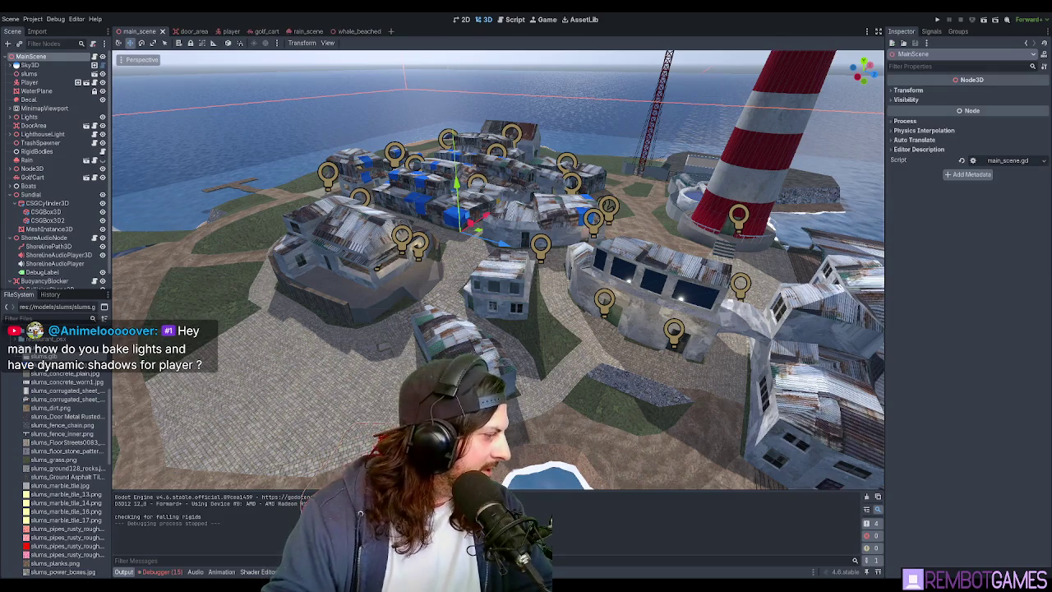
key("ctrl+a")
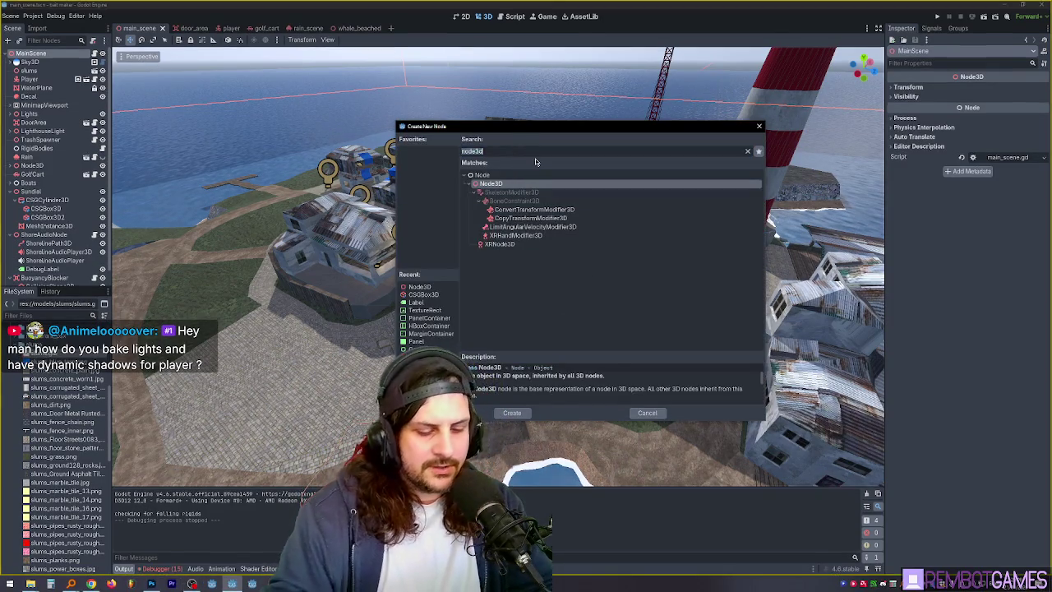
type("lightm")
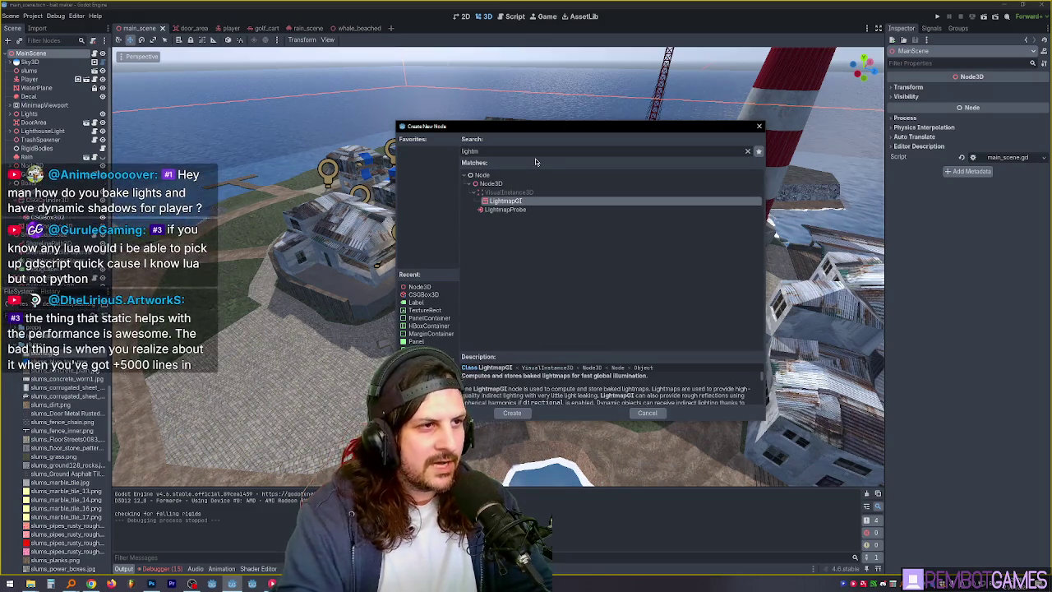
key("Return")
scroll(309, 271, "down", 5)
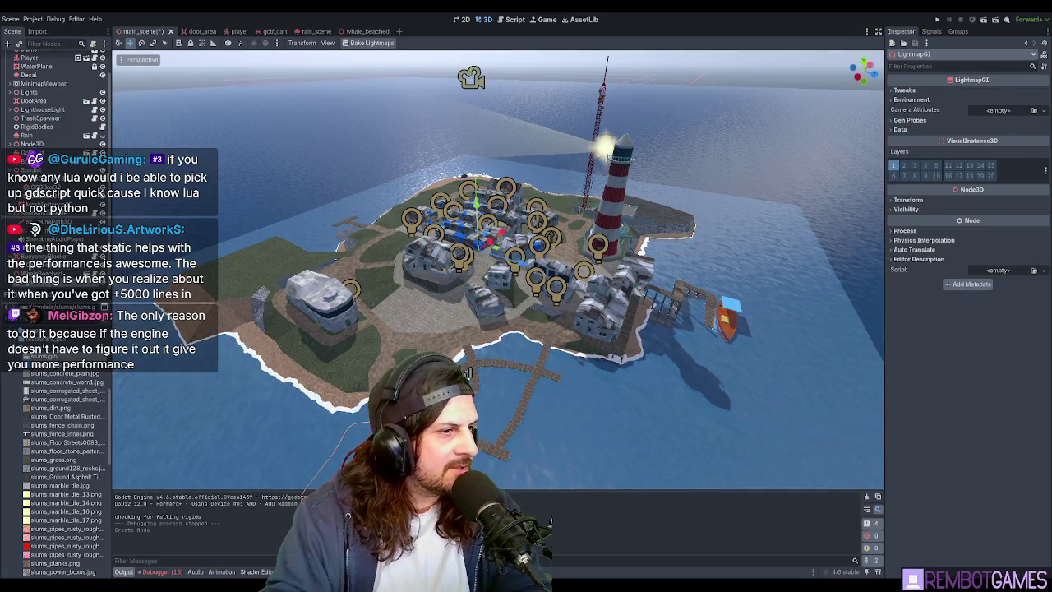
key("Delete")
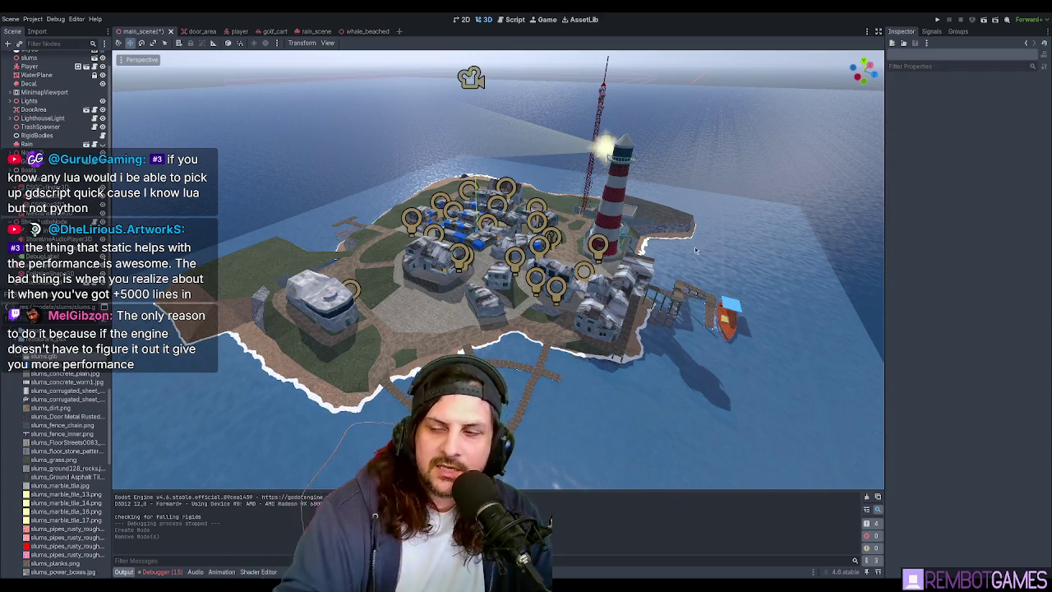
Zoom into the shanty town and fly through its streets to a rusty-roofed building.
scroll(498, 402, "up", 3)
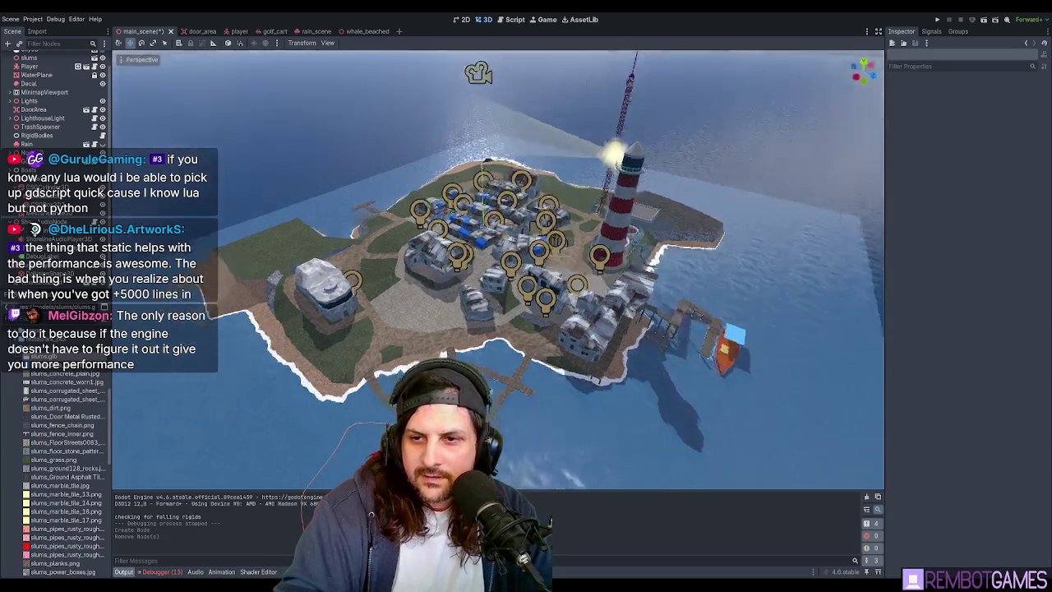
scroll(501, 375, "up", 5)
scroll(506, 348, "up", 5)
scroll(514, 294, "up", 4)
mouse_move(514, 295)
middle_mouse_down()
mouse_move(474, 263)
mouse_move(441, 305)
mouse_move(532, 300)
mouse_move(517, 275)
mouse_move(551, 295)
mouse_move(497, 251)
mouse_move(545, 276)
mouse_move(519, 331)
mouse_move(555, 264)
mouse_move(590, 266)
middle_mouse_up()
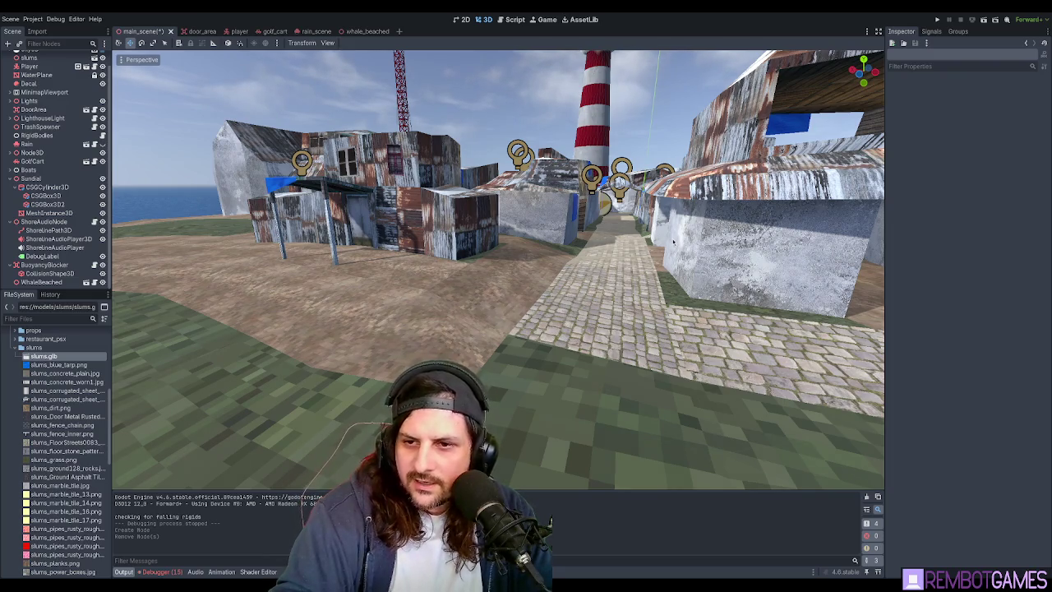
scroll(673, 242, "up", 2)
right_click_drag(683, 228, 699, 261)
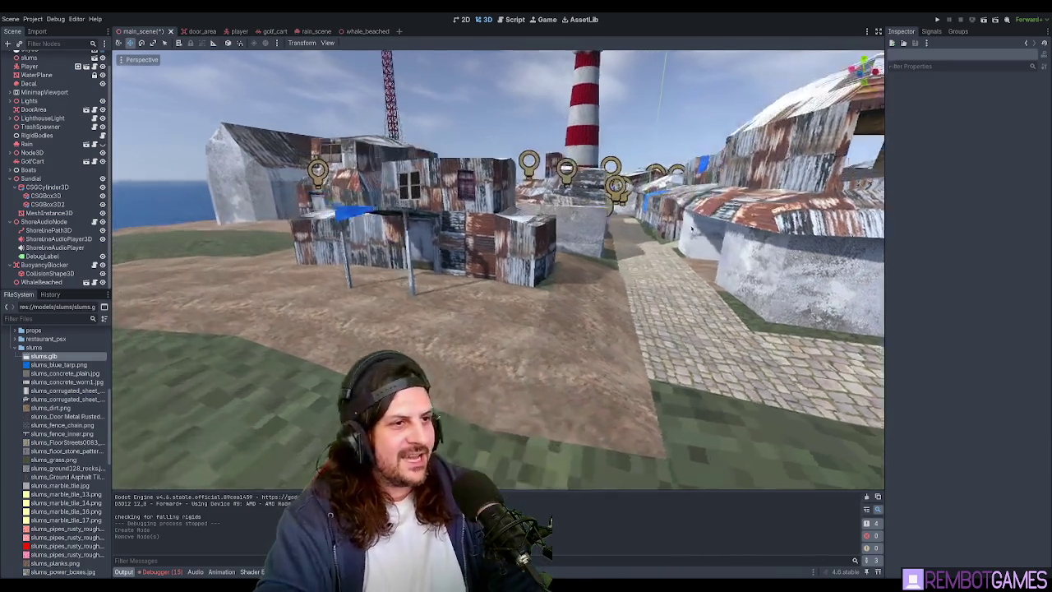
scroll(699, 261, "down", 5)
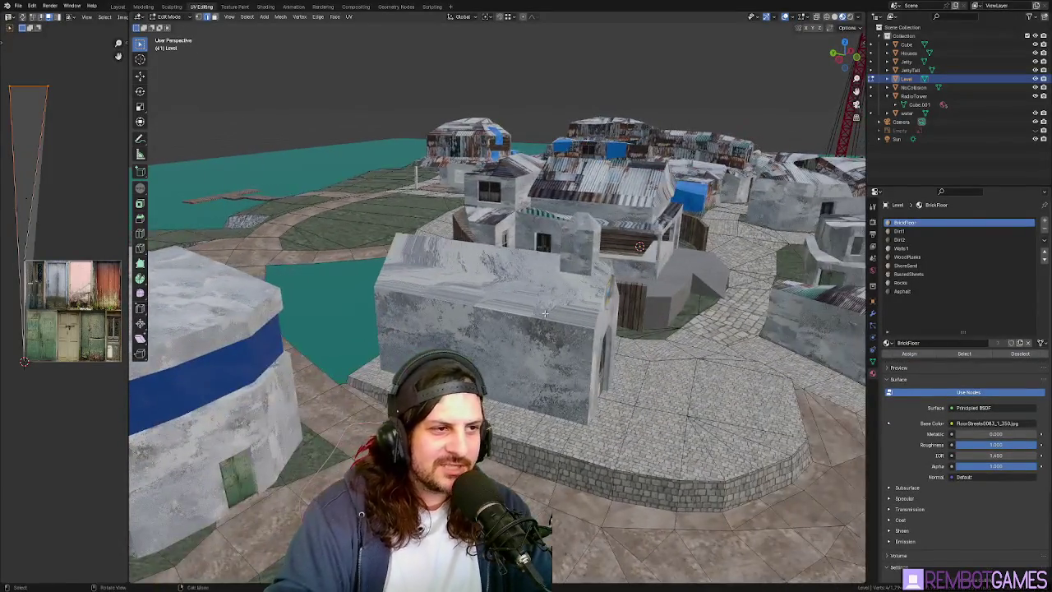
Switch to editing the Houses object and unwrap one roof face of the concrete house.
left_click(544, 312)
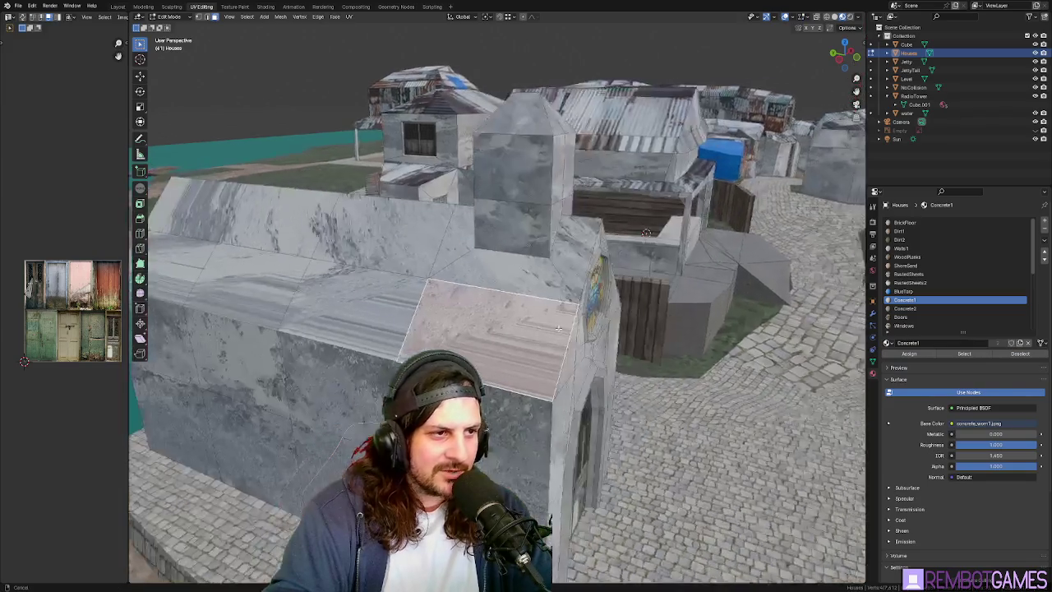
middle_click_drag(592, 304, 543, 284)
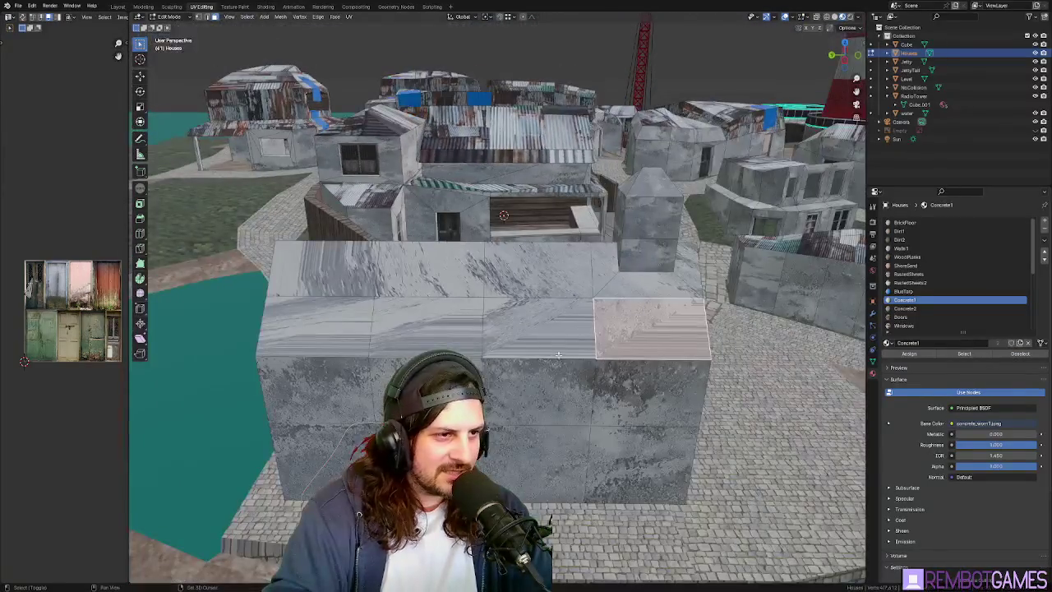
left_click(543, 284, "shift")
key("u")
left_click(543, 281)
Select the remaining roof, front and box-top faces and unwrap them, checking the texture.
left_click(436, 271)
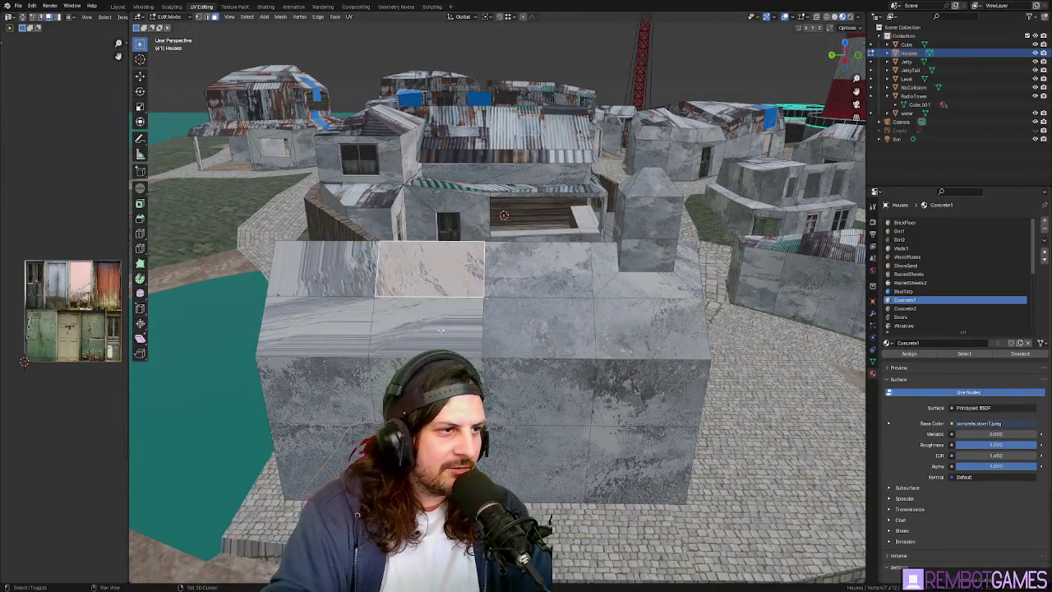
left_click(342, 283, "shift")
left_click(342, 324, "shift")
left_click(538, 267, "shift")
left_click(538, 325, "shift")
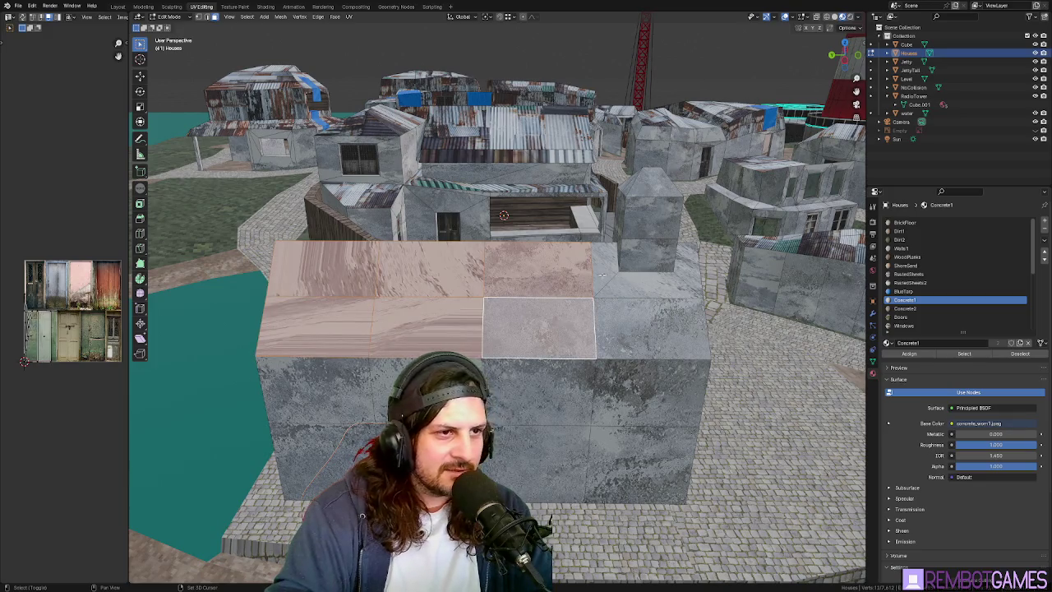
left_click(672, 279, "shift")
left_click(665, 328, "shift")
key("u")
left_click(665, 329)
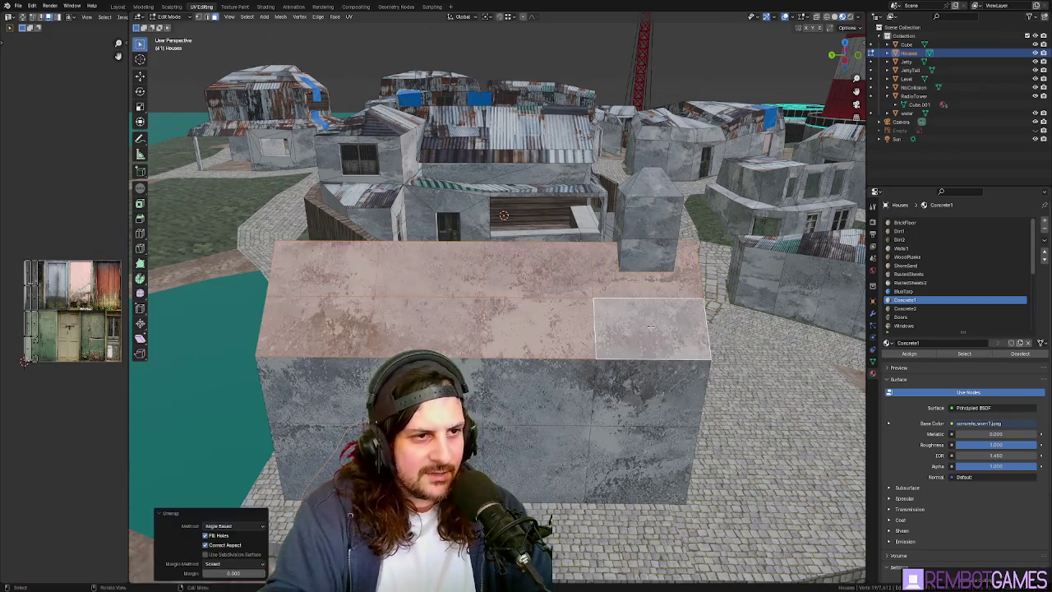
mouse_move(665, 329)
middle_mouse_down()
mouse_move(554, 341)
mouse_move(512, 312)
middle_mouse_up()
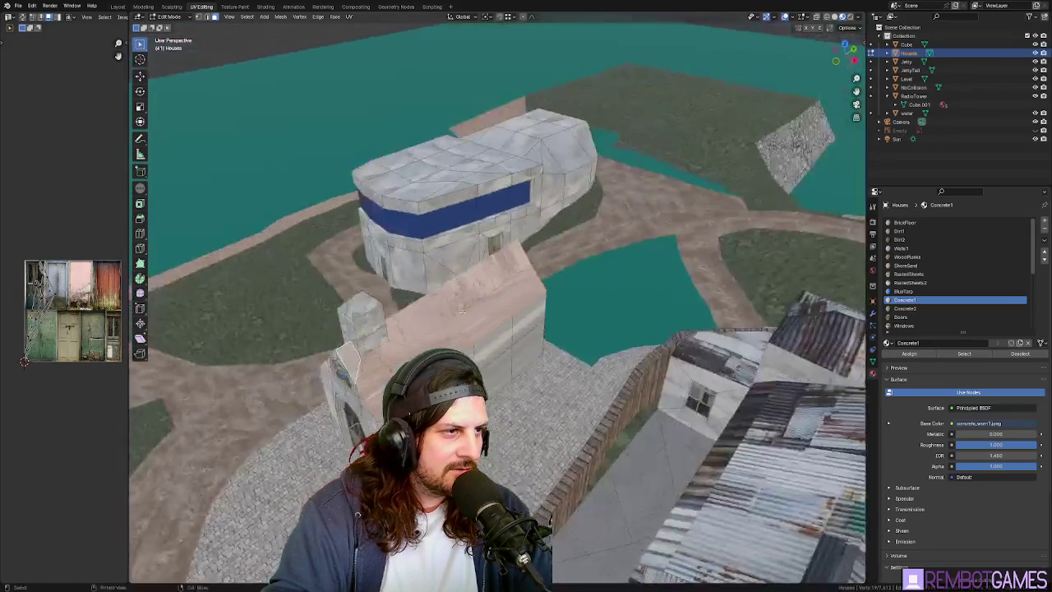
middle_click_drag(382, 281, 538, 309)
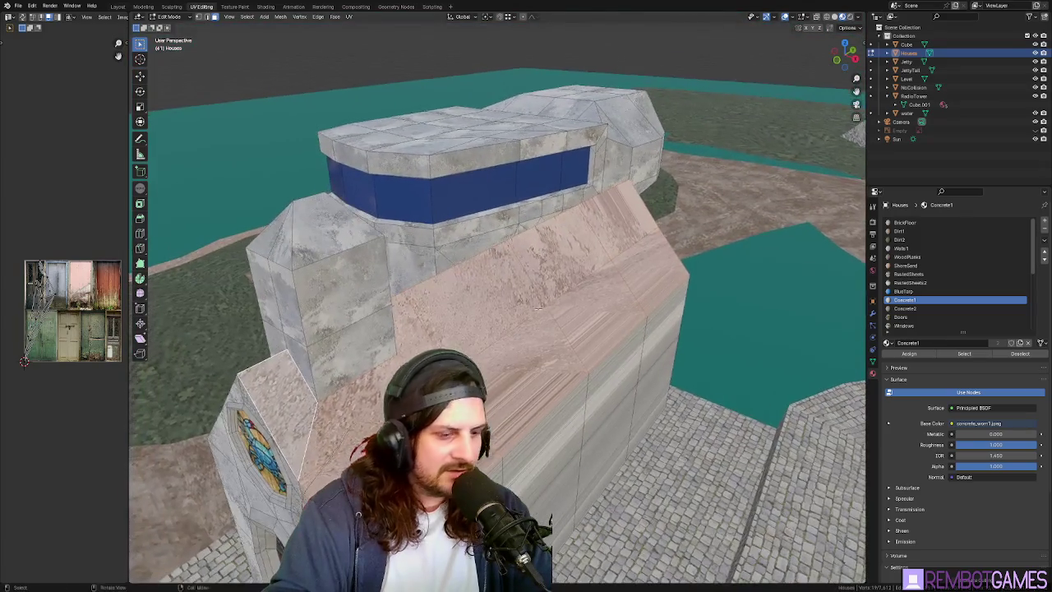
left_click(535, 310)
Survey the pipe housing, tank and lighthouse, then select a chain-link fence face.
key("Tab")
scroll(535, 312, "down", 5)
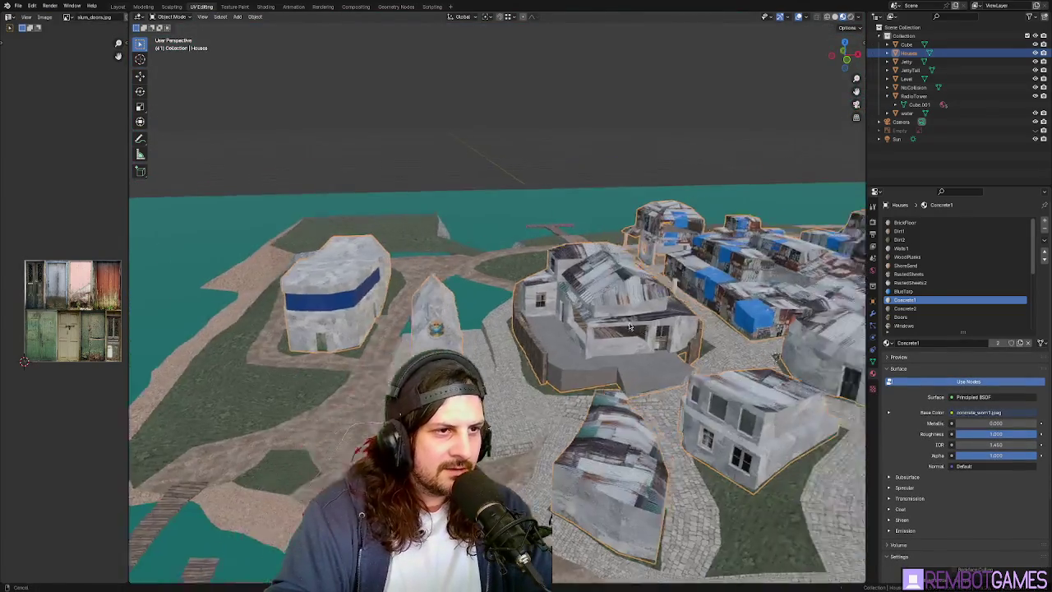
mouse_move(535, 312)
middle_mouse_down()
mouse_move(832, 312)
mouse_move(507, 345)
mouse_move(531, 416)
mouse_move(531, 479)
mouse_move(548, 386)
mouse_move(403, 359)
middle_mouse_up()
key("Tab")
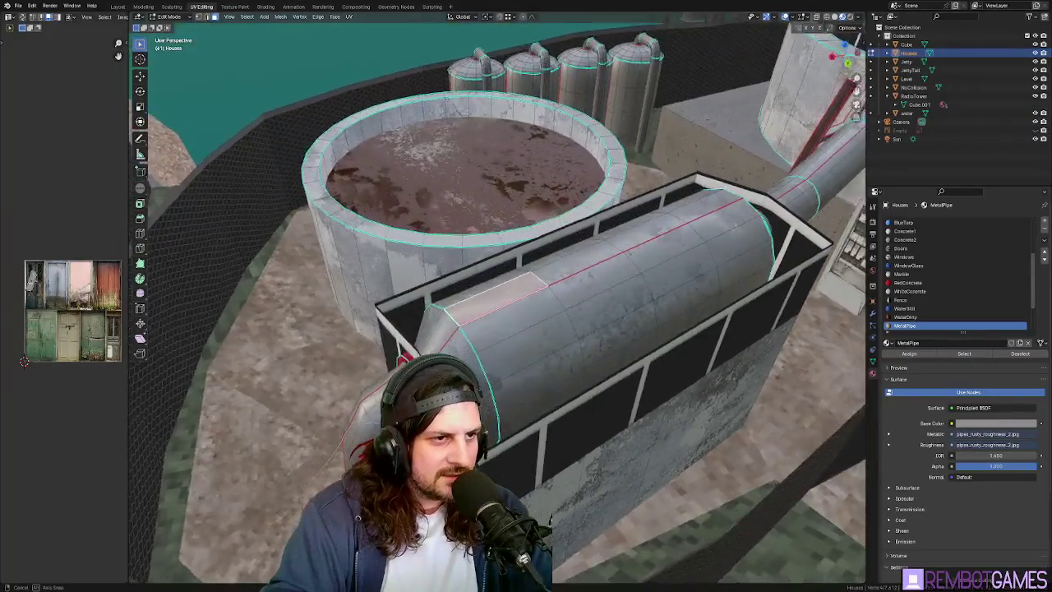
middle_click_drag(402, 359, 531, 379)
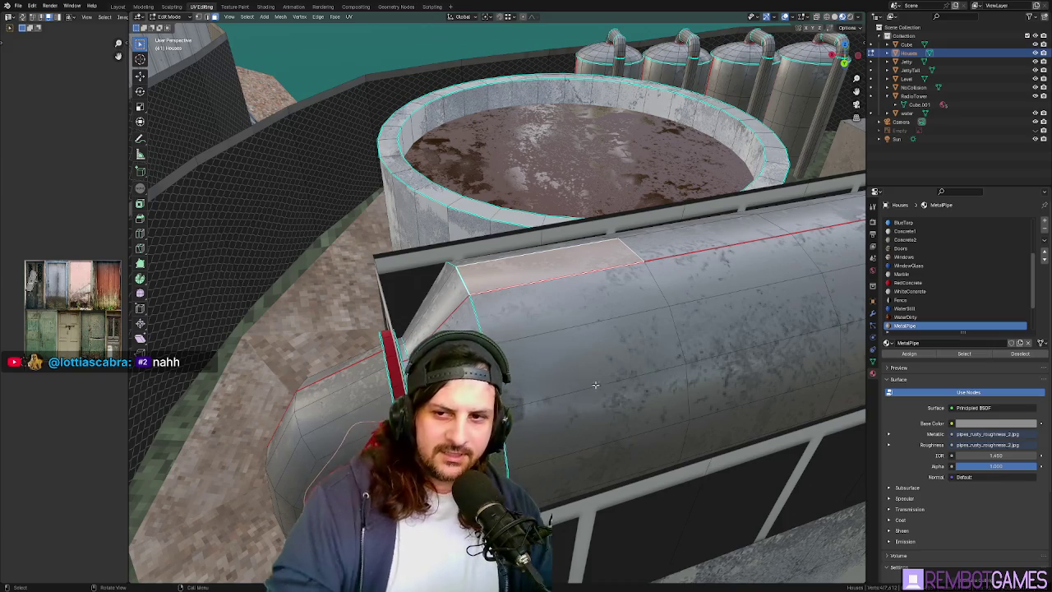
mouse_move(609, 363)
middle_mouse_down()
mouse_move(578, 293)
mouse_move(493, 296)
mouse_move(495, 355)
middle_mouse_up()
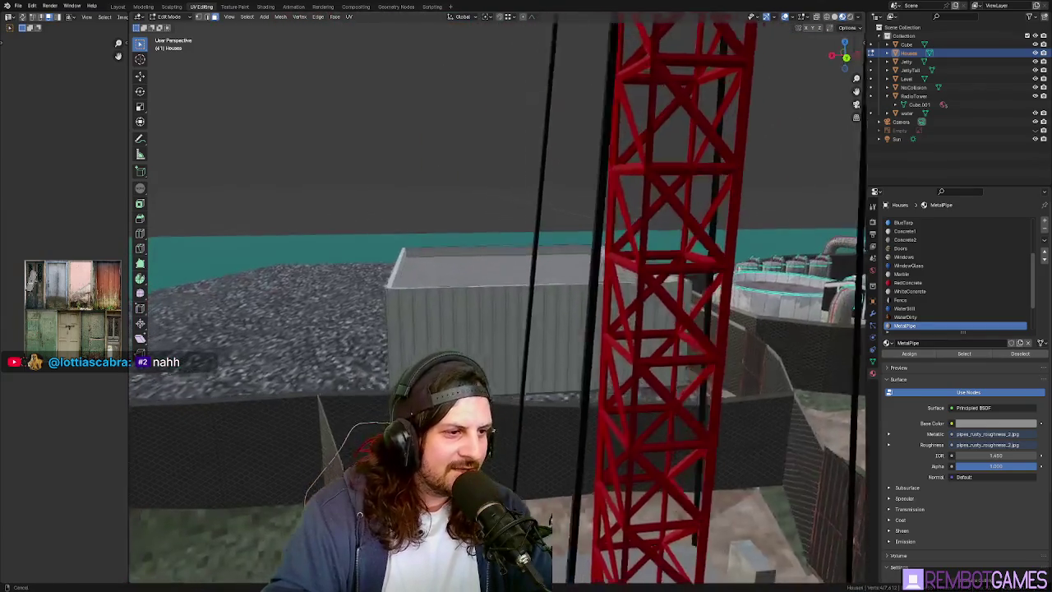
left_click(494, 355)
Frame the fence and select the mismatched chain-link fence panel face.
key("KP_Decimal")
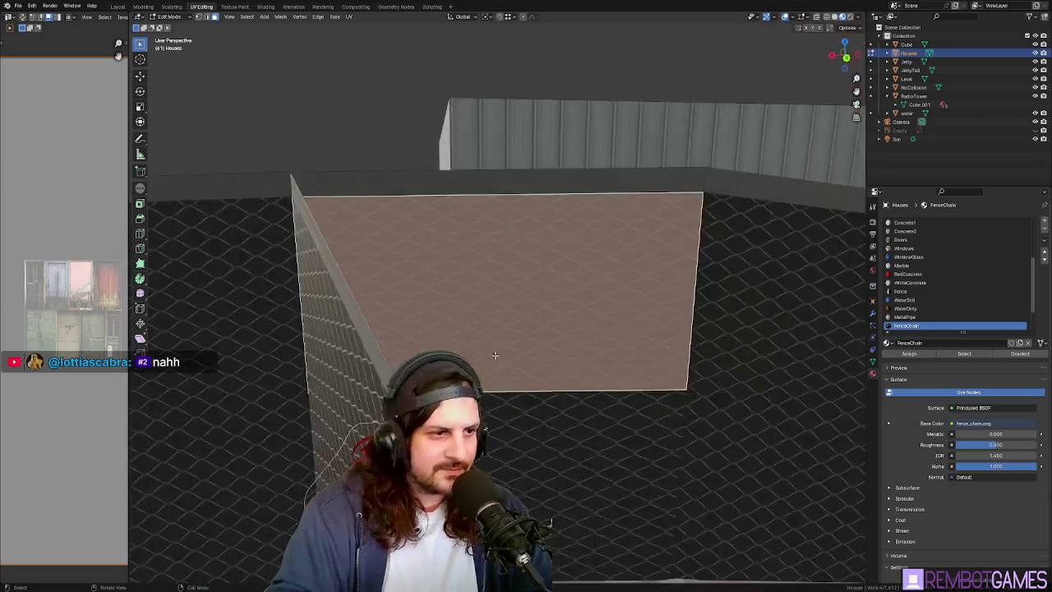
middle_click_drag(638, 301, 661, 325)
key("Tab")
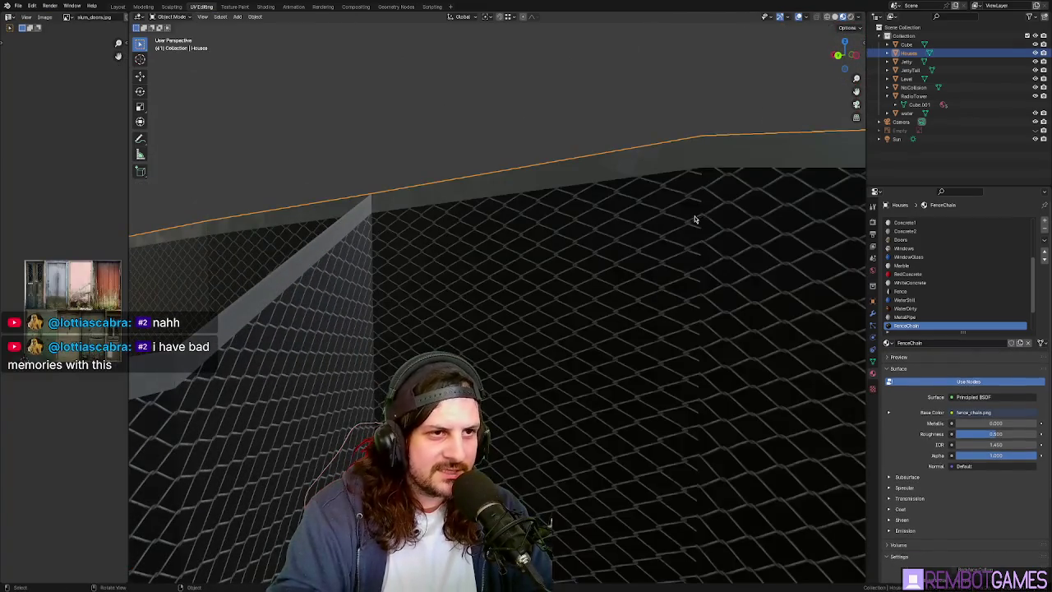
middle_click_drag(588, 246, 526, 345)
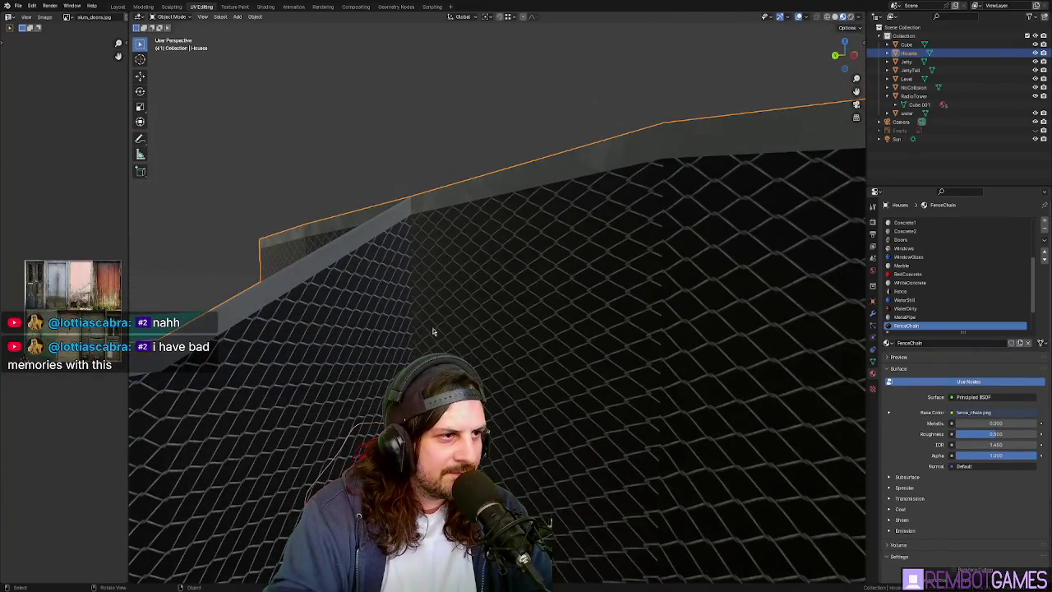
key("Tab")
left_click(534, 304, "ctrl")
mouse_move(534, 304)
middle_mouse_down()
mouse_move(543, 417)
mouse_move(530, 415)
middle_mouse_up()
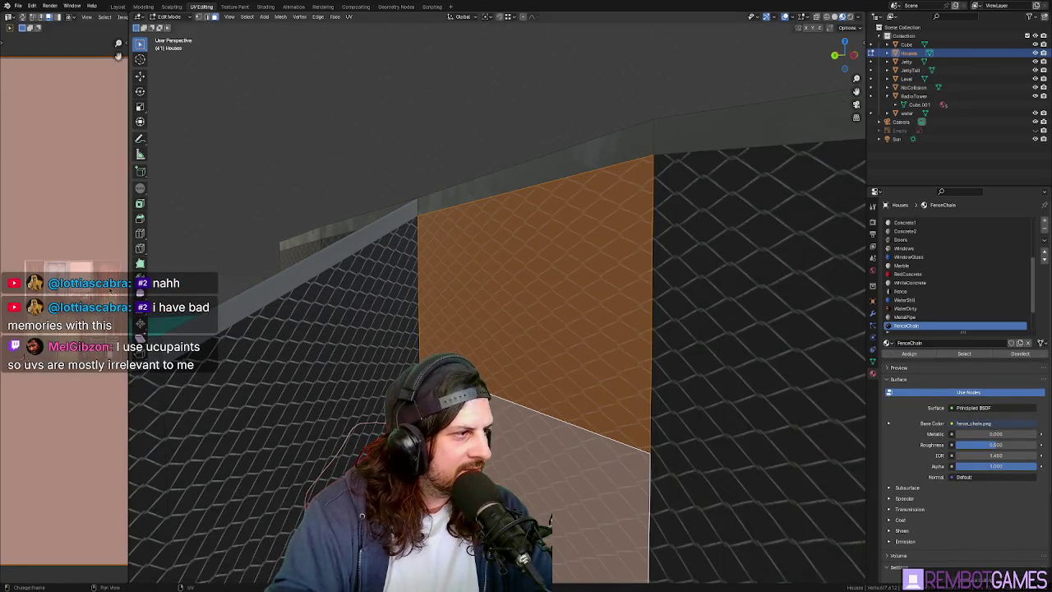
Rotate the panel's UVs 90 degrees, check it in Object Mode, and switch to Godot.
key("r")
key("9")
key("0")
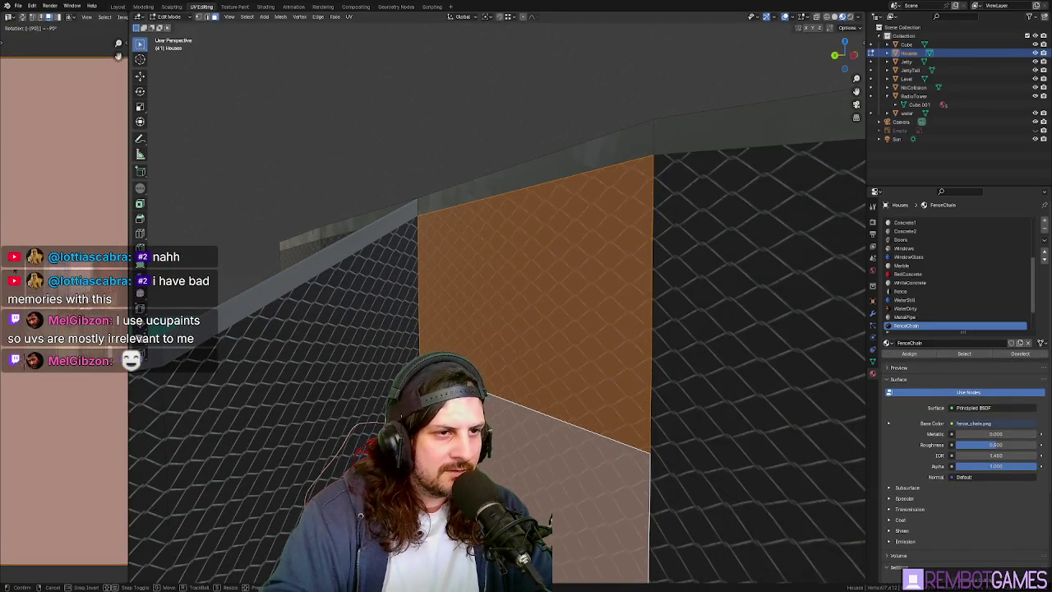
key("Return")
key("Tab")
mouse_move(534, 328)
middle_mouse_down()
mouse_move(496, 271)
mouse_move(504, 287)
mouse_move(453, 299)
mouse_move(507, 313)
mouse_move(482, 301)
mouse_move(594, 284)
mouse_move(648, 315)
mouse_move(575, 317)
mouse_move(646, 319)
mouse_move(498, 309)
mouse_move(467, 277)
mouse_move(493, 296)
mouse_move(575, 271)
middle_mouse_up()
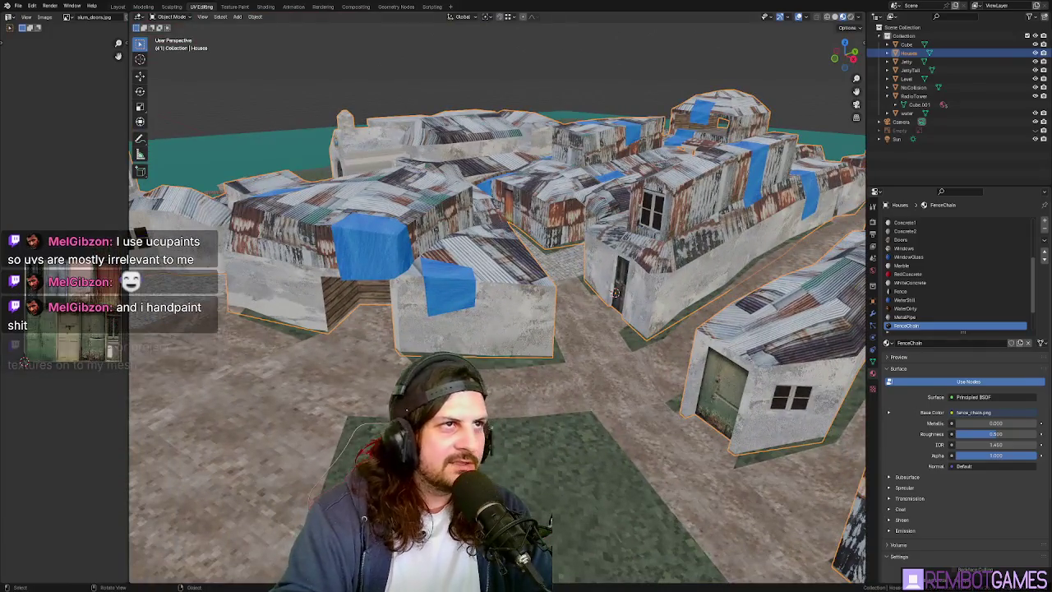
scroll(615, 293, "down", 3)
key("alt+Tab")
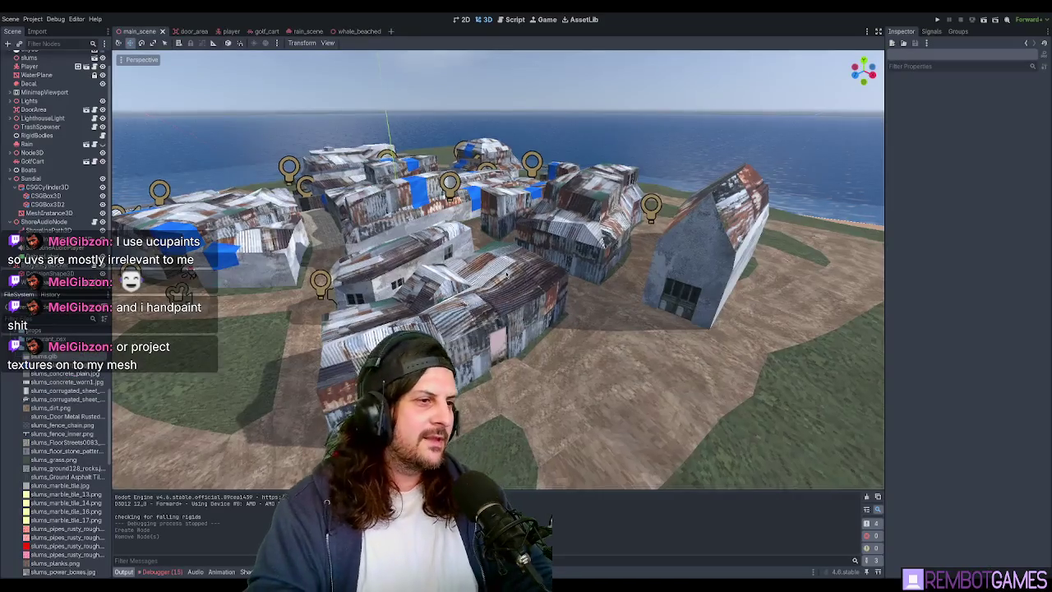
Run the game with F5 and drive the golf cart through town, braking with Space.
key("F5")
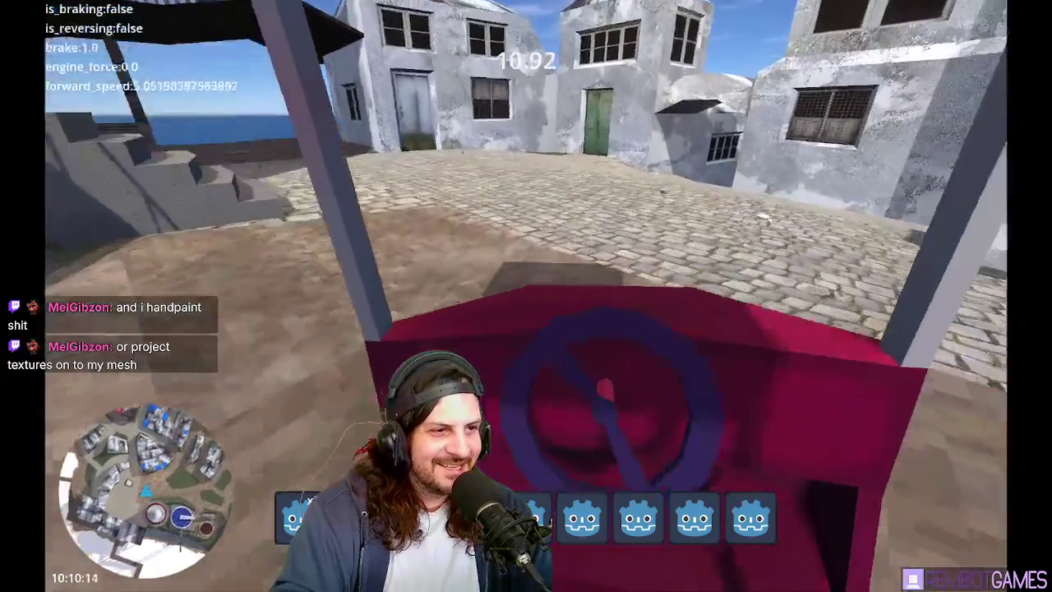
key("space")
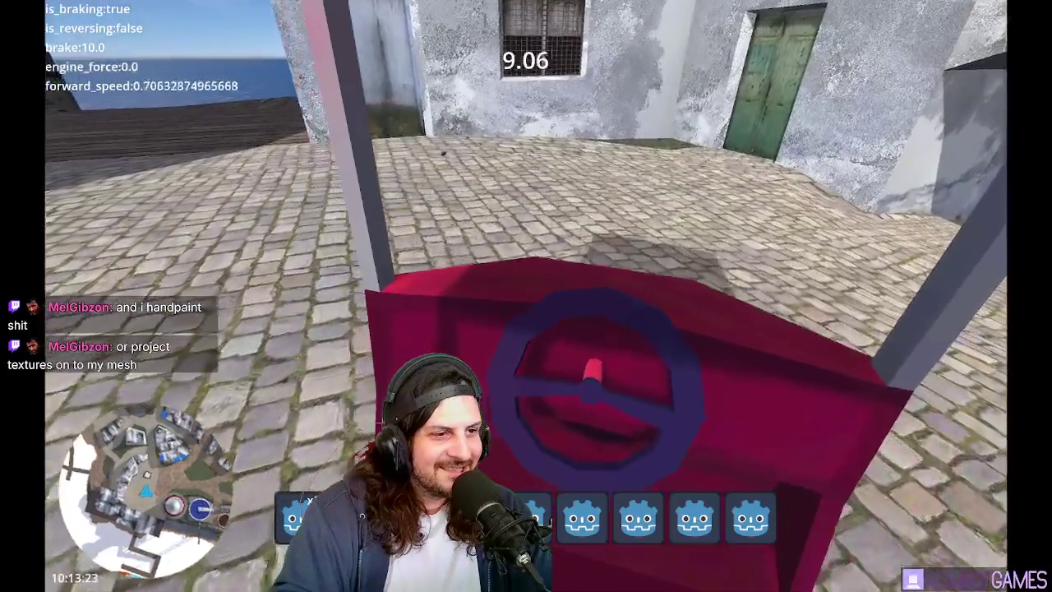